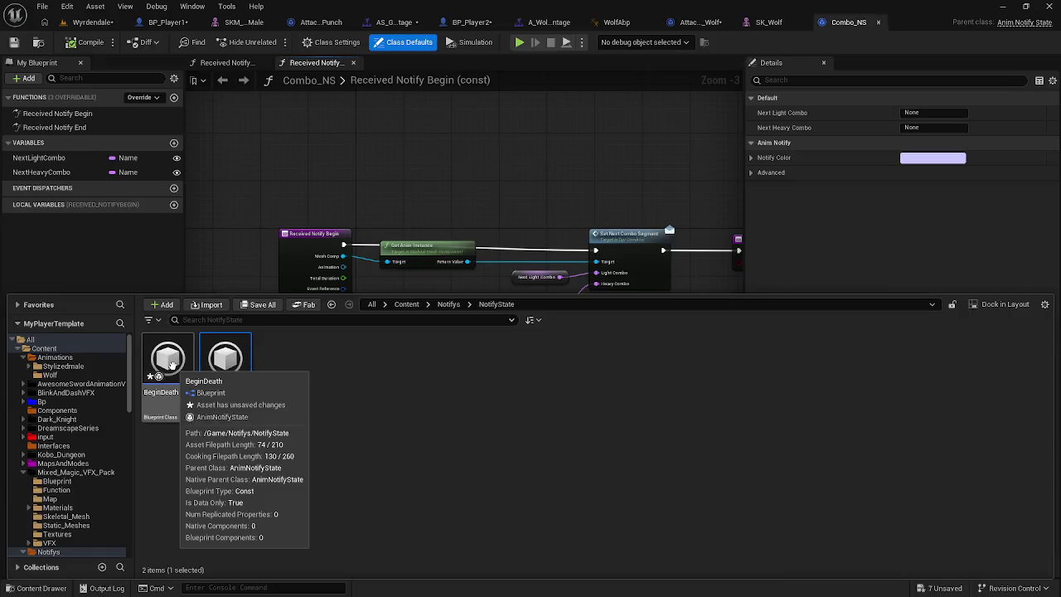
Step: Rename the BeginDeath notify state asset to BeginDeath_NS and open it in its Blueprint editor
{"action": "left_click", "coordinate": [168, 372]}
{"action": "key", "text": "F2"}
{"action": "key", "text": "End"}
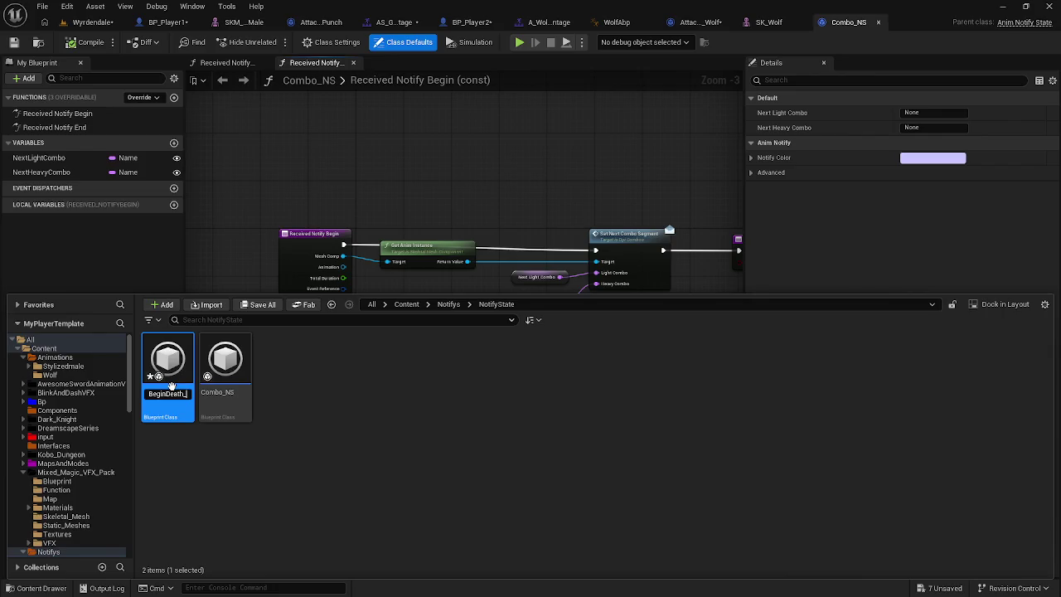
{"action": "type", "text": "NS"}
{"action": "key", "text": "Return"}
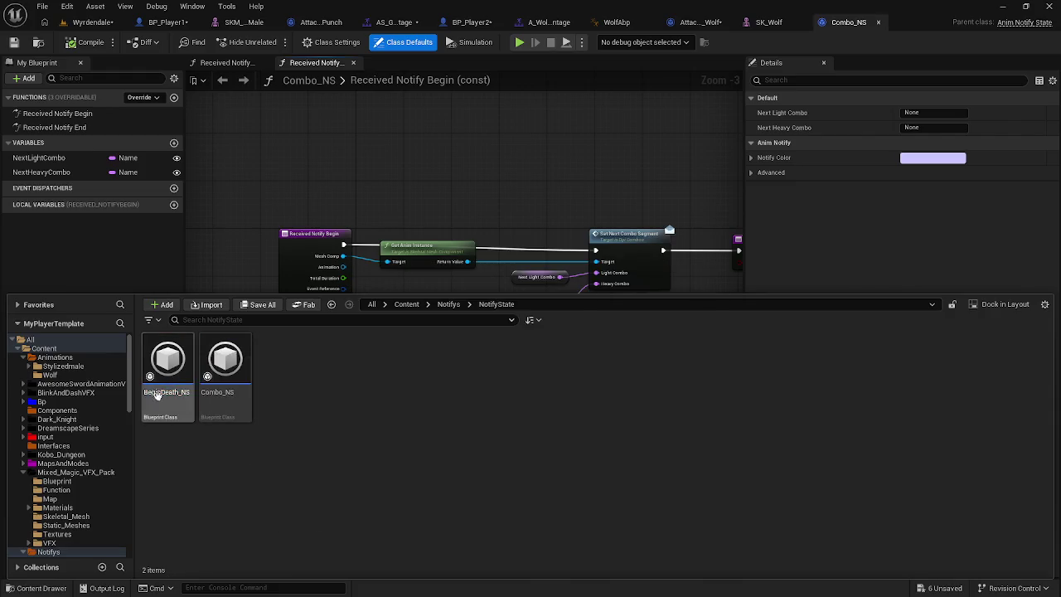
{"action": "double_click", "coordinate": [148, 390]}
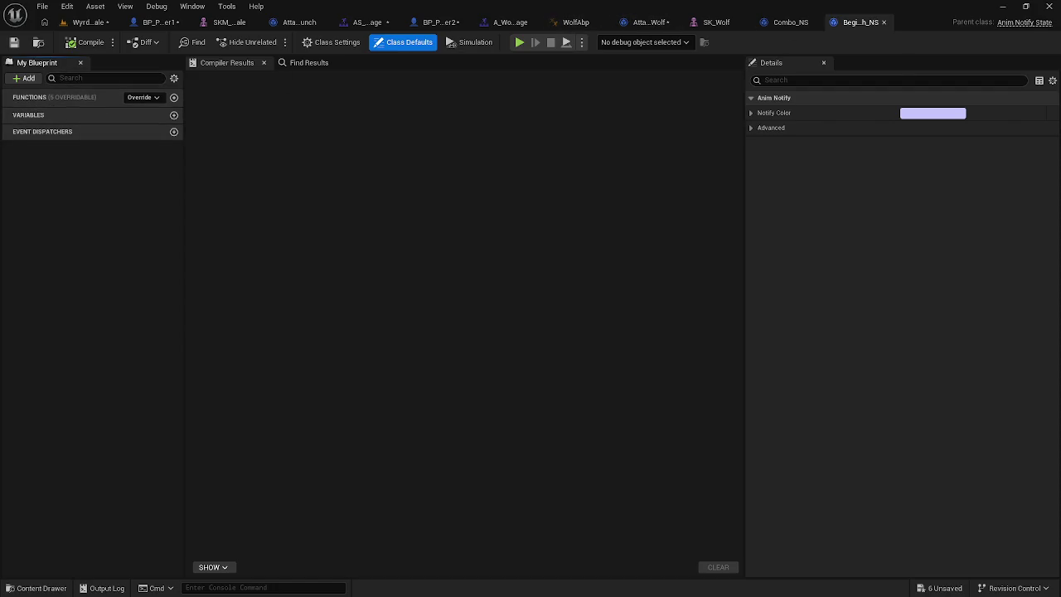
Step: View the Combo_NS blueprint's Received Notify Begin graph, then move on to the SK_Wolf tab
{"action": "left_click", "coordinate": [783, 23]}
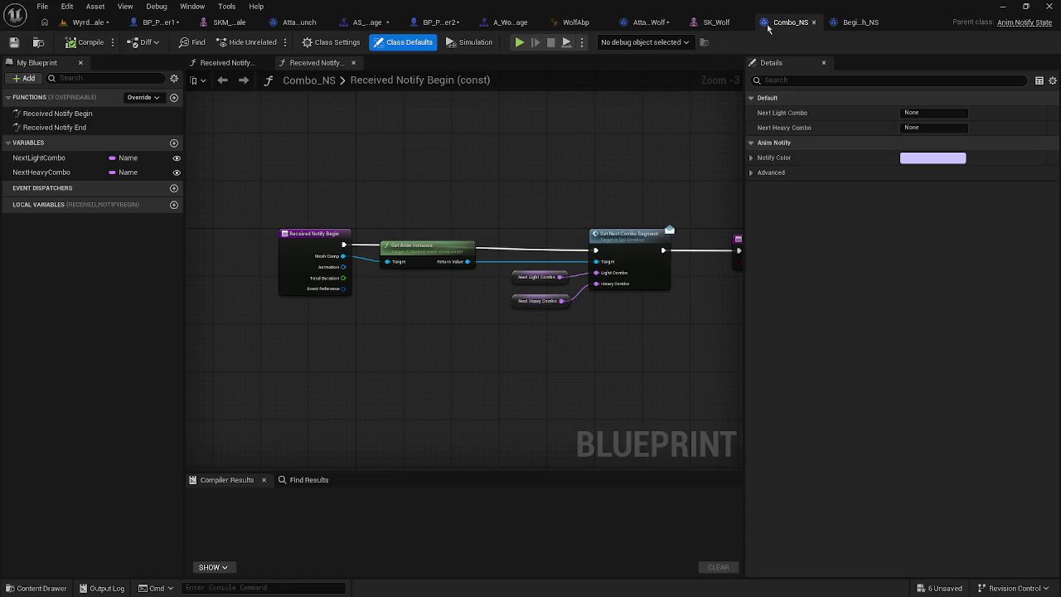
{"action": "left_click", "coordinate": [728, 23]}
Step: Inspect the AttackWolf notify's properties in the wolf attack montage
{"action": "left_click", "coordinate": [632, 25]}
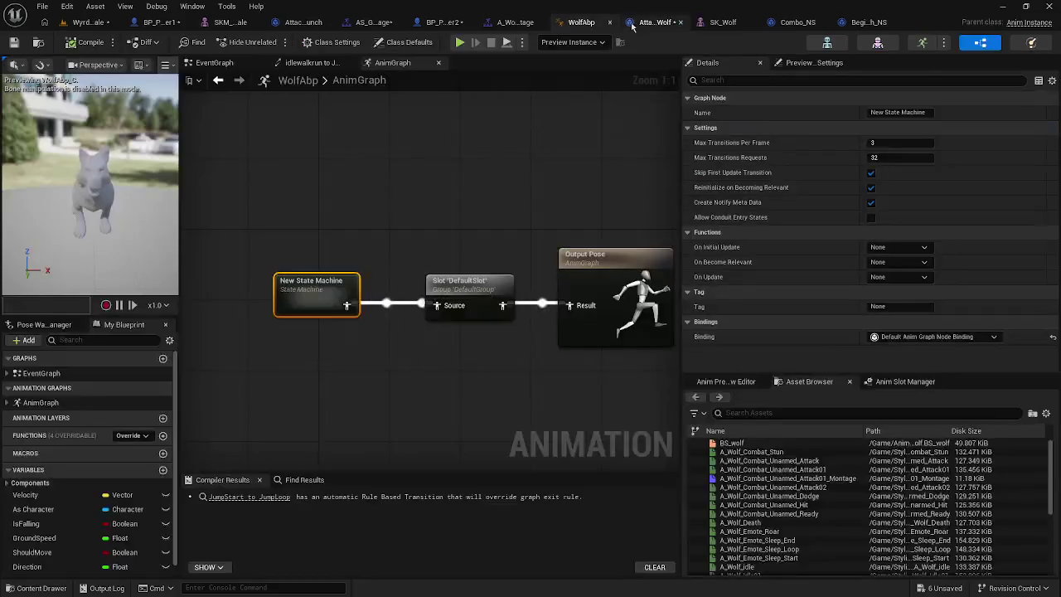
{"action": "left_click", "coordinate": [515, 22]}
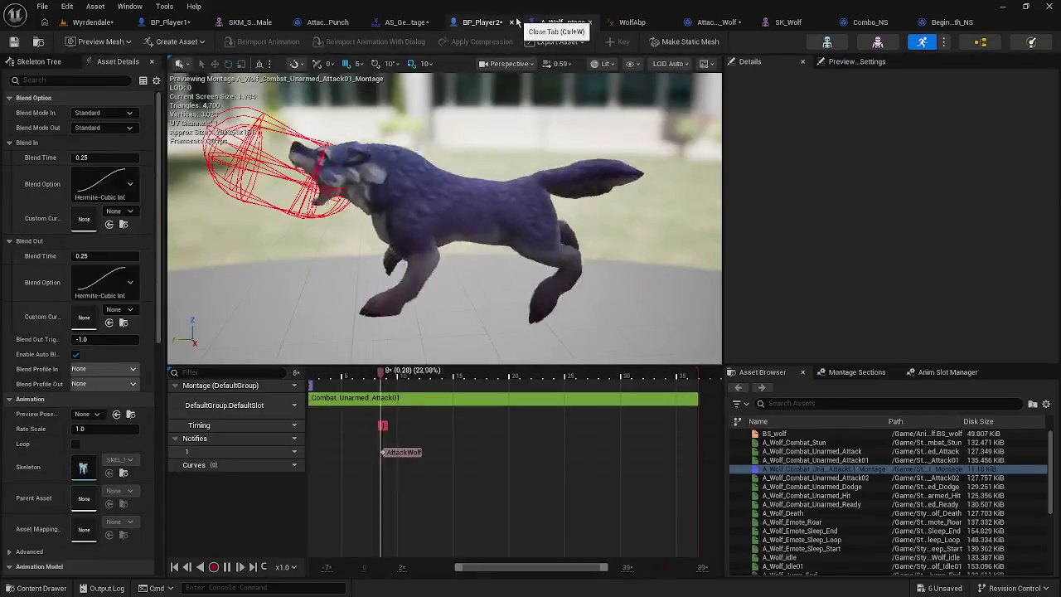
{"action": "left_click", "coordinate": [403, 451]}
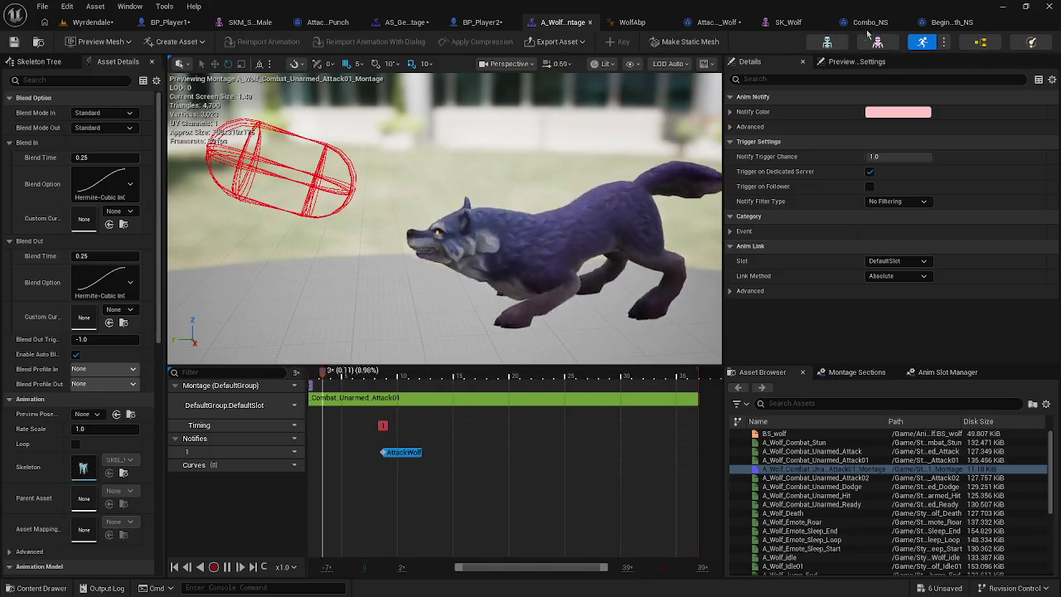
Step: Bring up the AS_GetHit4 montage and stop its preview at frame 37
{"action": "left_click", "coordinate": [937, 25]}
{"action": "left_click", "coordinate": [801, 25]}
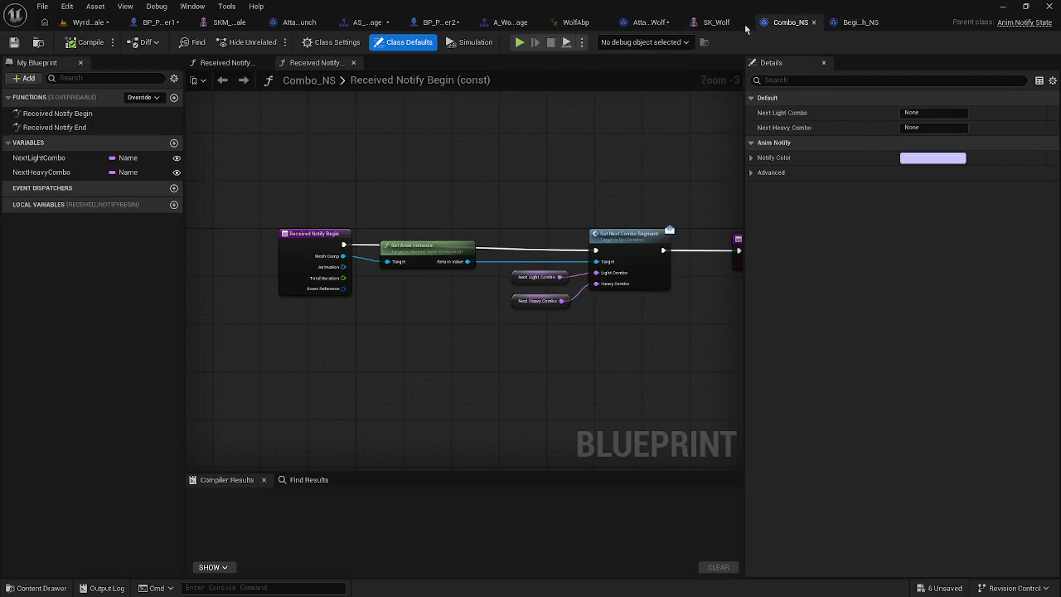
{"action": "left_click", "coordinate": [716, 22]}
{"action": "left_click", "coordinate": [638, 23]}
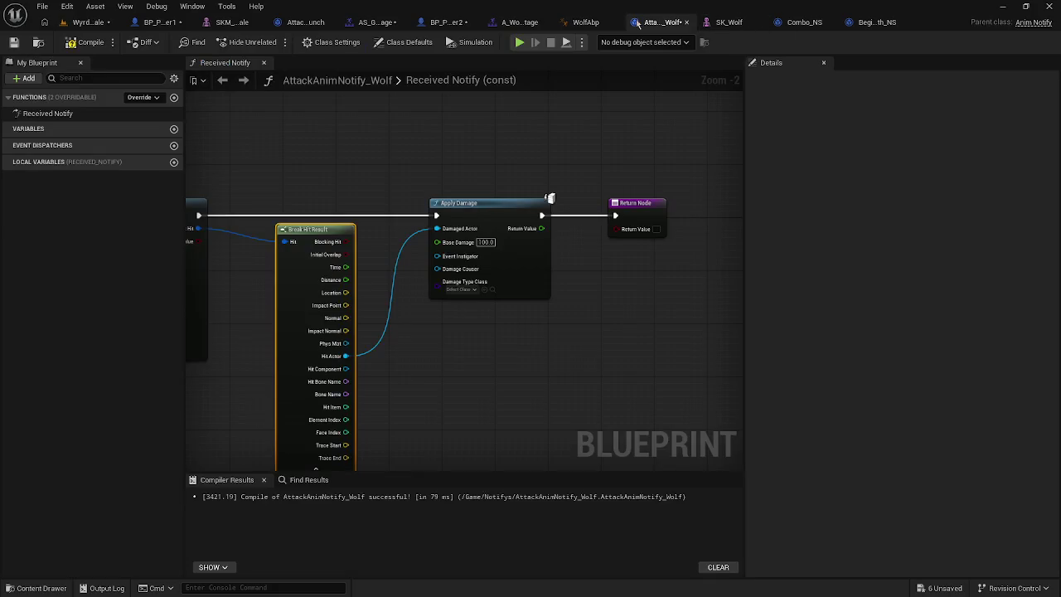
{"action": "left_click", "coordinate": [515, 23]}
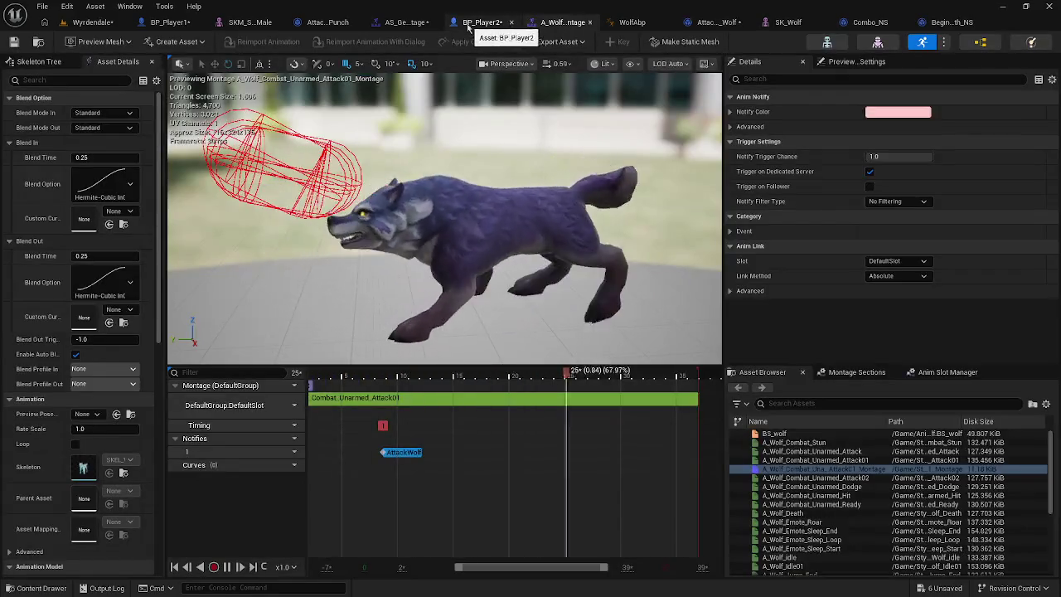
{"action": "left_click", "coordinate": [469, 24]}
{"action": "left_click", "coordinate": [406, 23]}
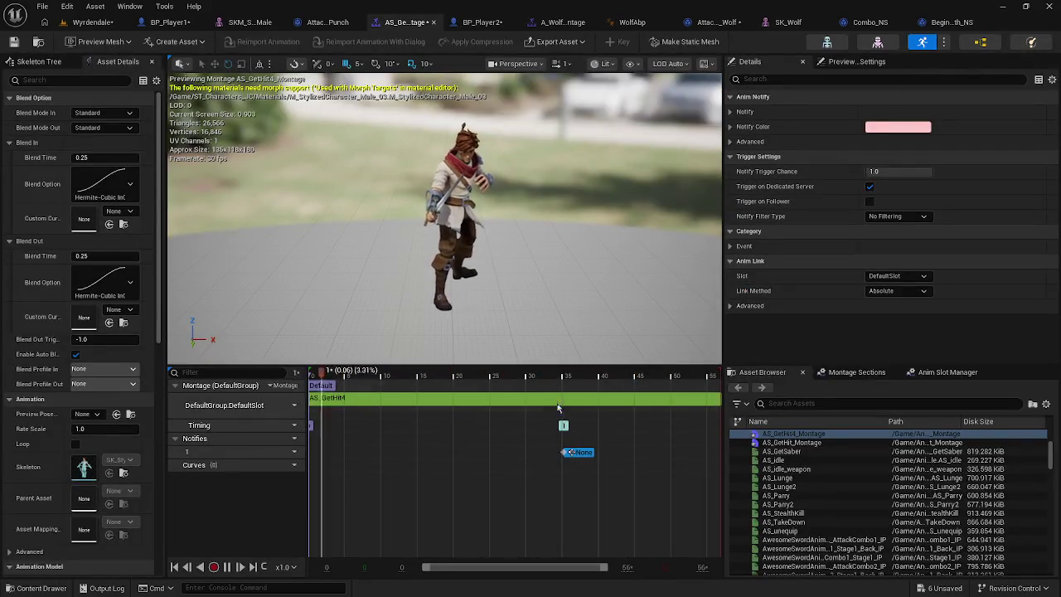
{"action": "left_click", "coordinate": [579, 454]}
Step: Replace the None notify with a BeginDeath_NS notify state on the Notifies track
{"action": "key", "text": "Delete"}
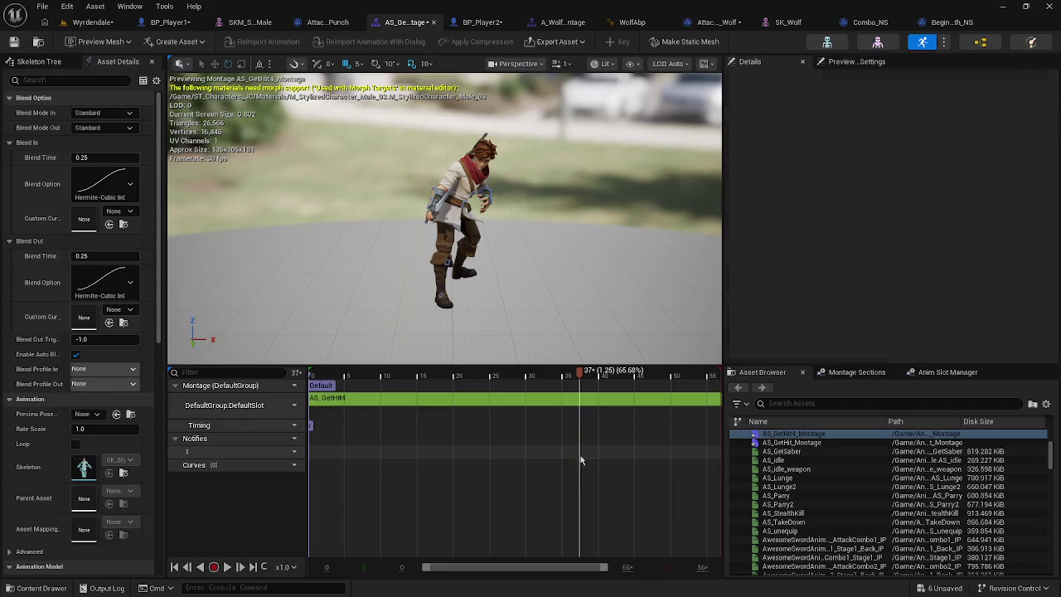
{"action": "right_click", "coordinate": [580, 455]}
{"action": "mouse_move", "coordinate": [620, 481]}
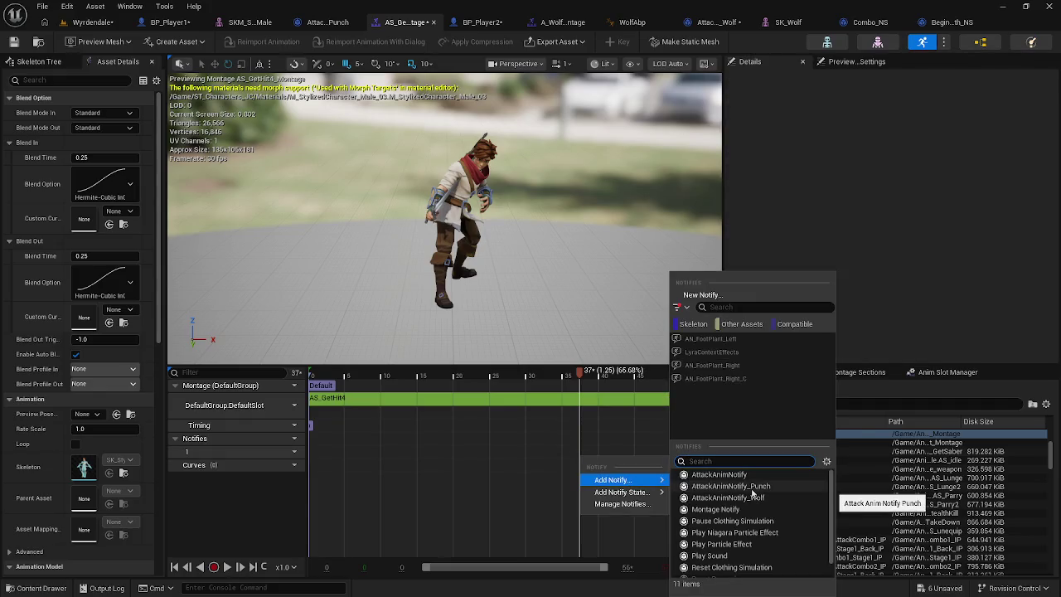
{"action": "scroll", "coordinate": [753, 506], "scroll_direction": "down", "scroll_amount": 1}
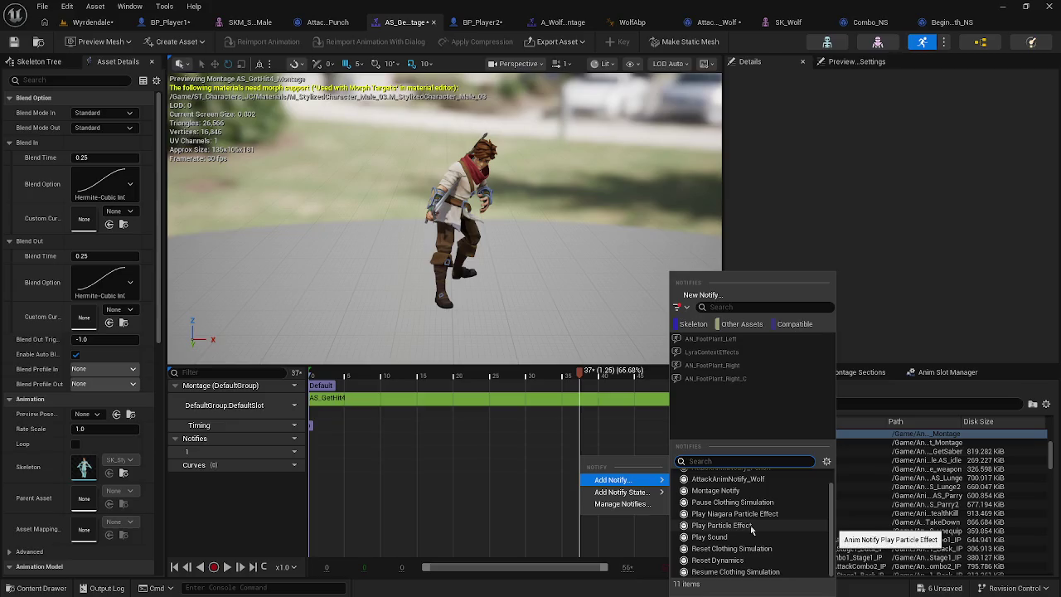
{"action": "scroll", "coordinate": [751, 528], "scroll_direction": "up", "scroll_amount": 1}
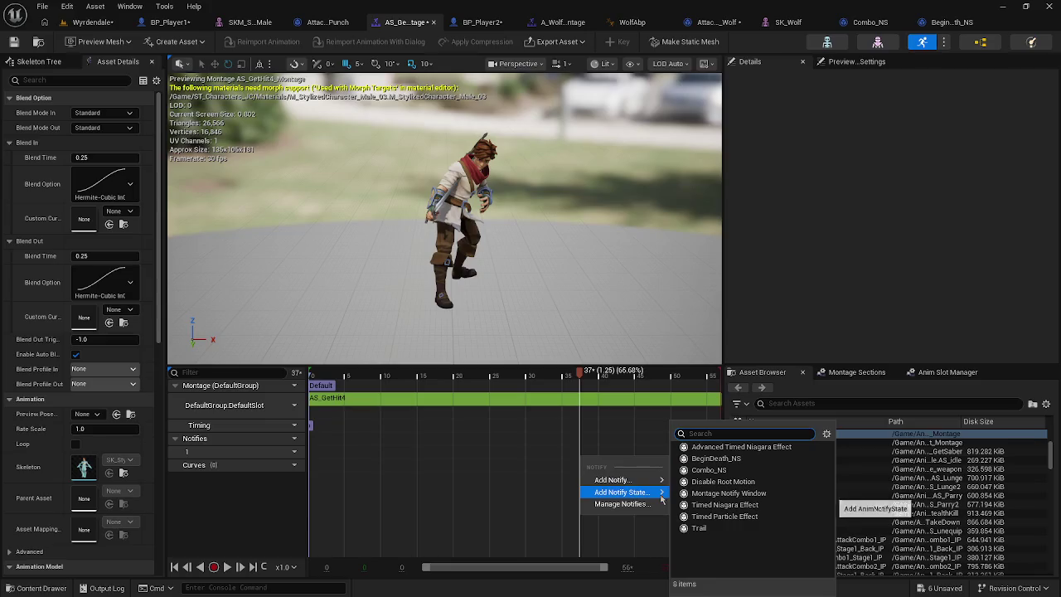
{"action": "left_click", "coordinate": [712, 458]}
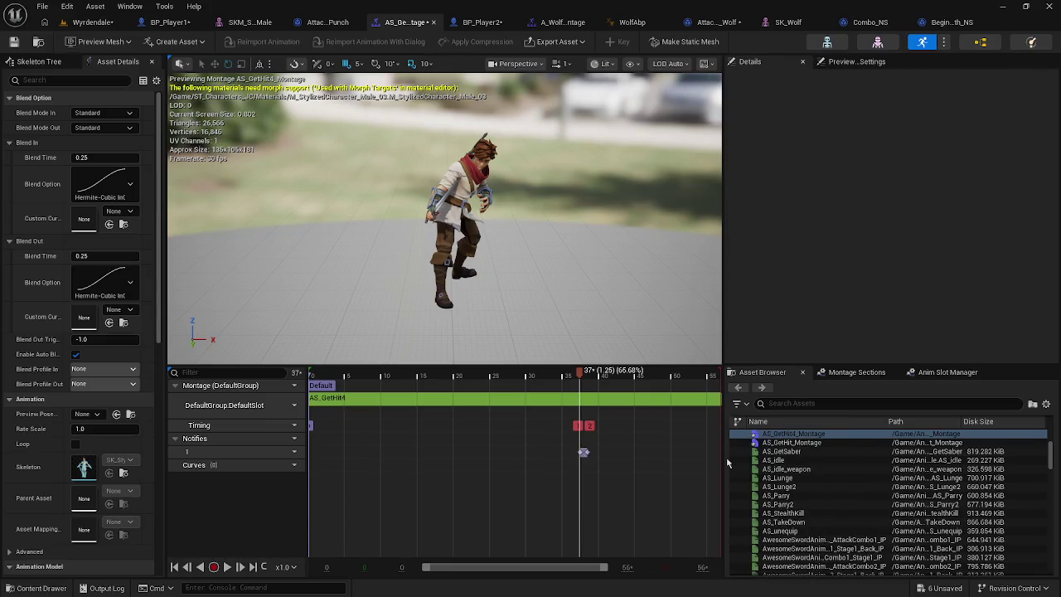
Step: Lengthen the BeginDeath notify state and shift it earlier to around frame 15
{"action": "key", "text": "space"}
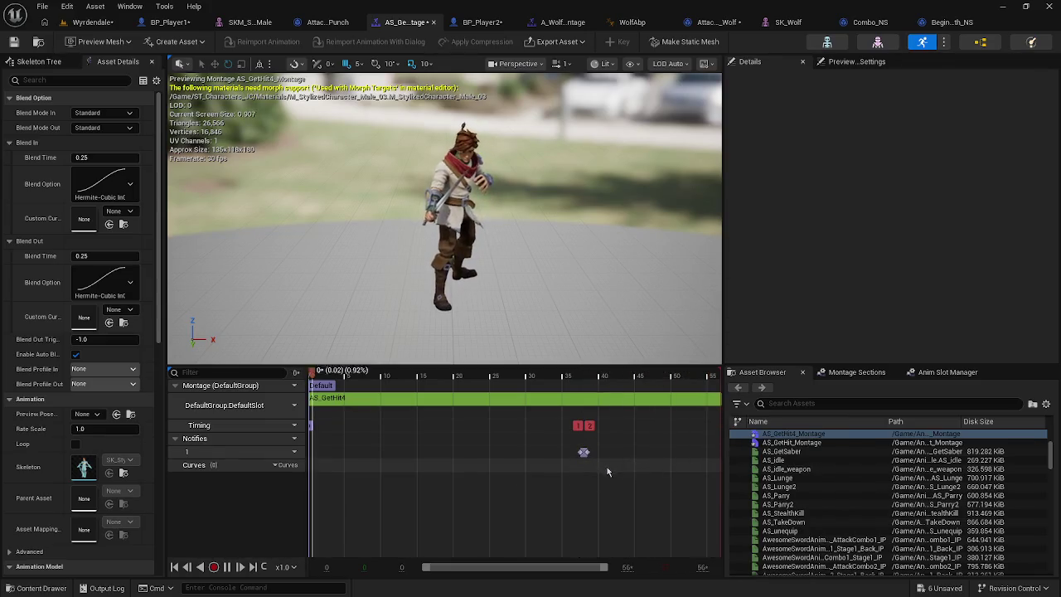
{"action": "left_click_drag", "start_coordinate": [583, 452], "coordinate": [628, 453]}
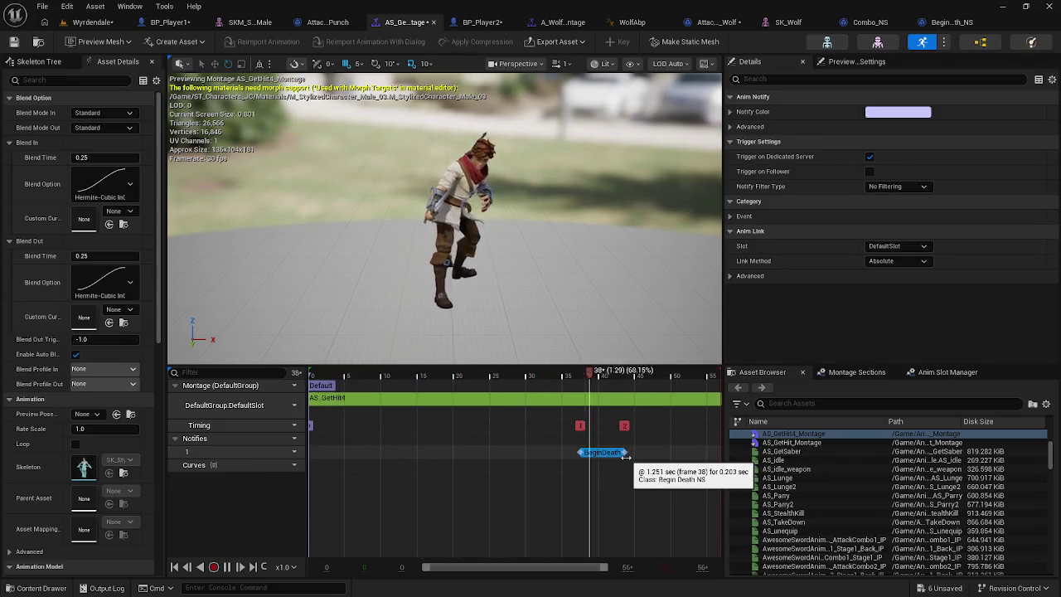
{"action": "key", "text": "space"}
{"action": "key", "text": "space"}
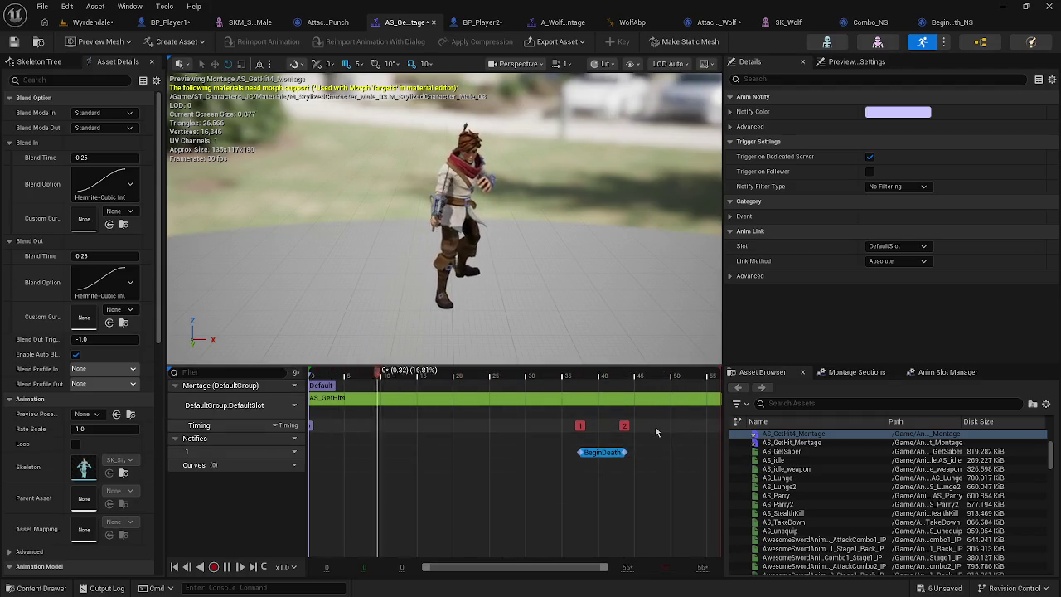
{"action": "left_click_drag", "start_coordinate": [603, 454], "coordinate": [440, 461]}
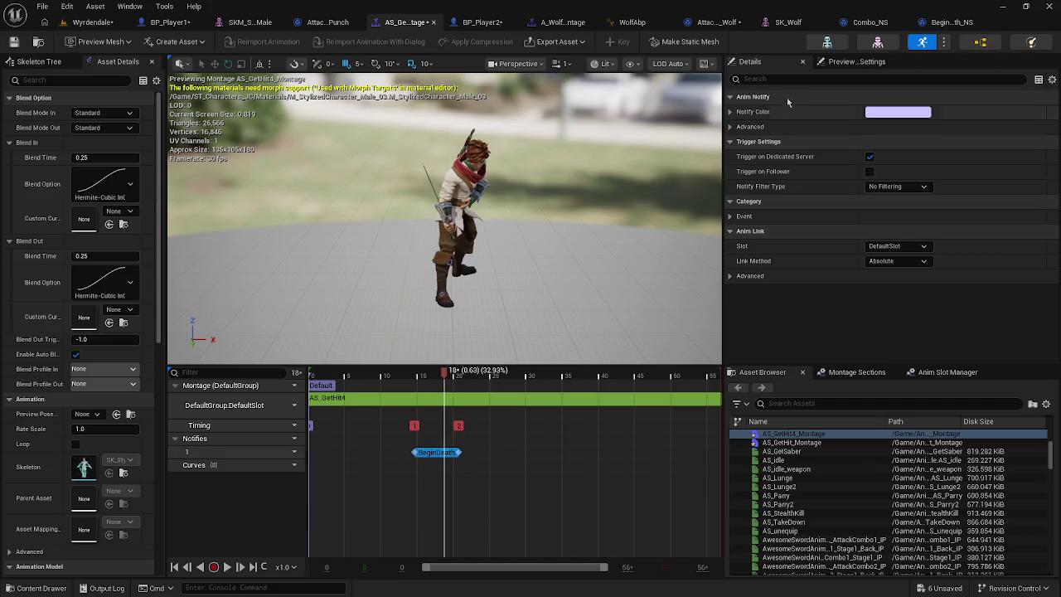
{"action": "left_click", "coordinate": [170, 22]}
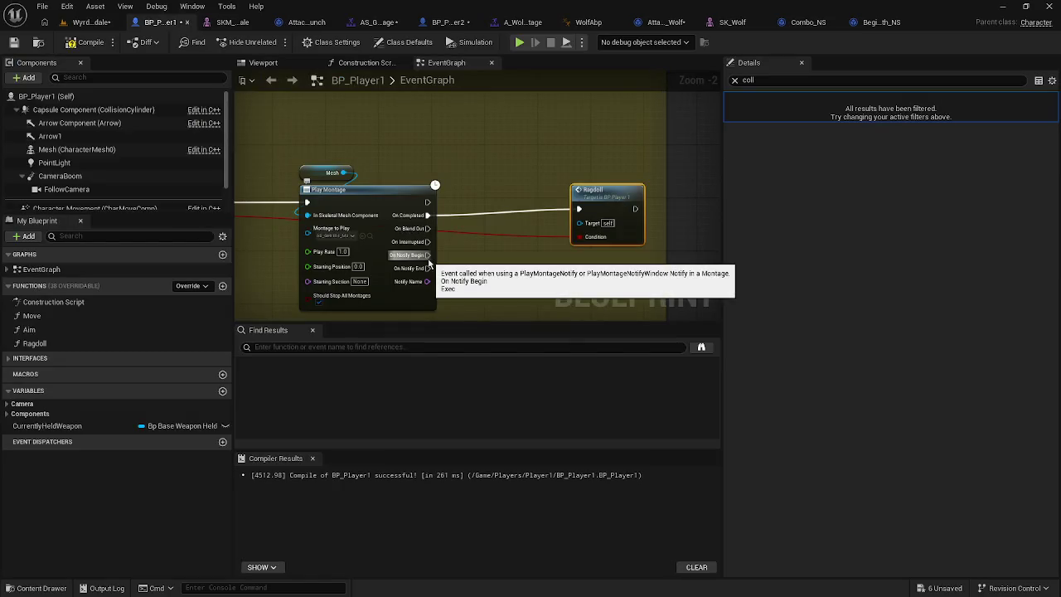
Step: Drive the Ragdoll node from On Notify End instead of On Completed
{"action": "left_click_drag", "start_coordinate": [427, 267], "coordinate": [586, 212]}
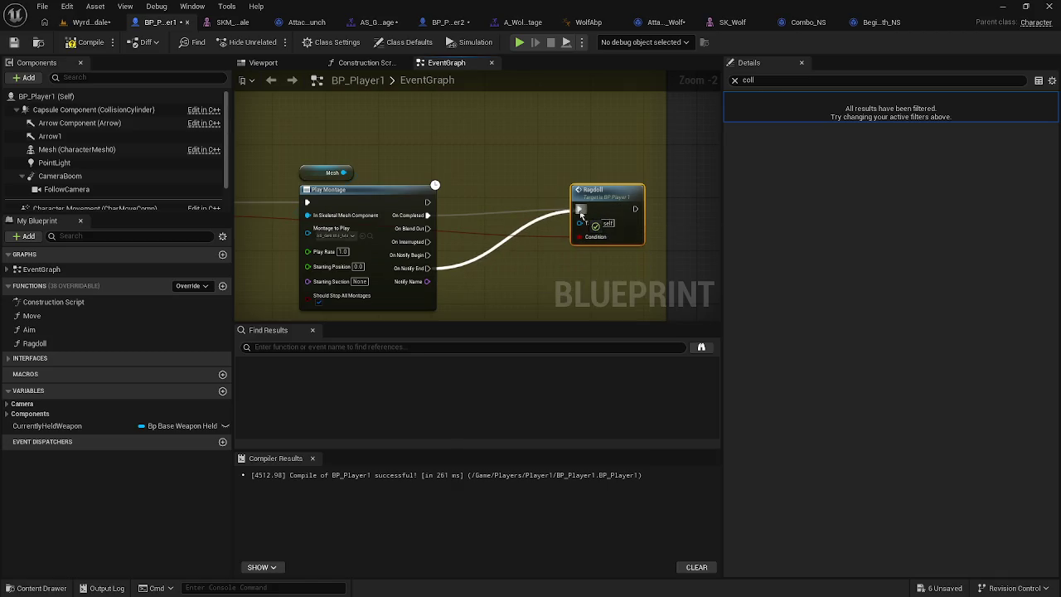
{"action": "left_click", "coordinate": [453, 217], "text": "alt"}
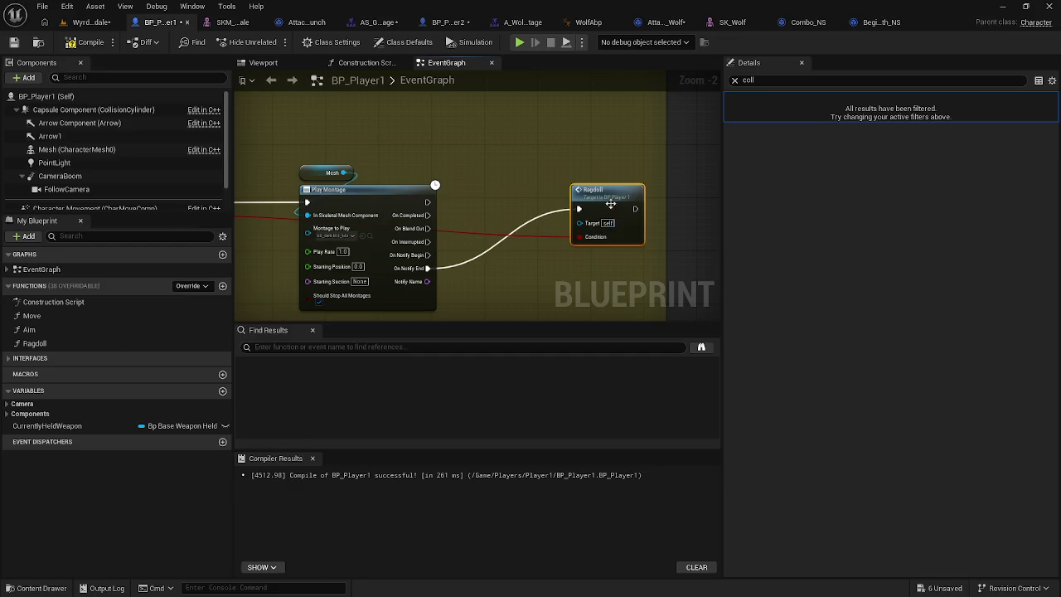
{"action": "left_click_drag", "start_coordinate": [613, 209], "coordinate": [619, 229]}
Step: Insert a Print String printing '1111' between On Notify End and Ragdoll
{"action": "left_click_drag", "start_coordinate": [427, 267], "coordinate": [497, 185]}
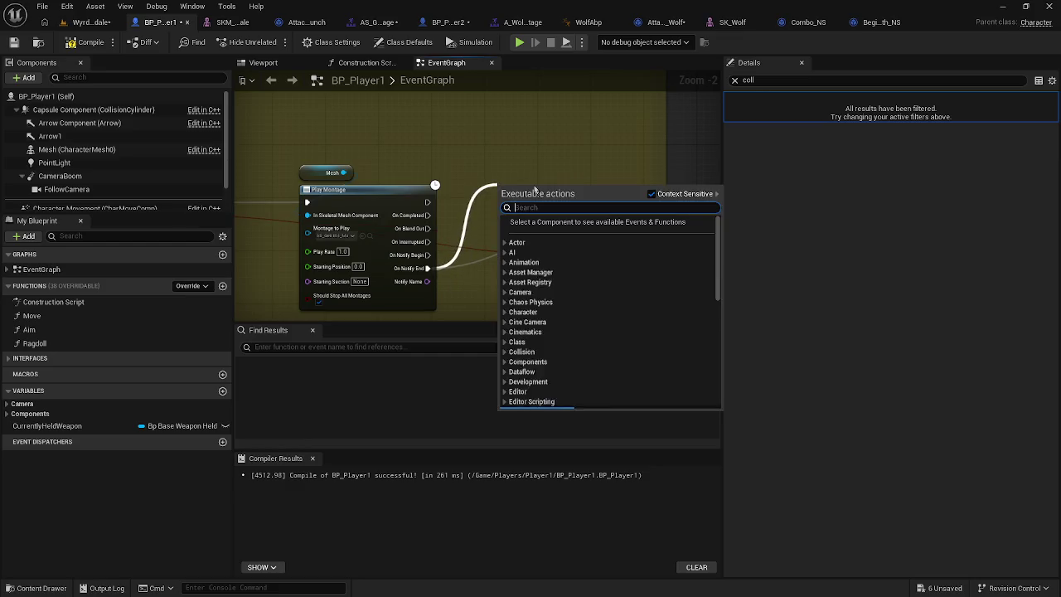
{"action": "type", "text": "pr"}
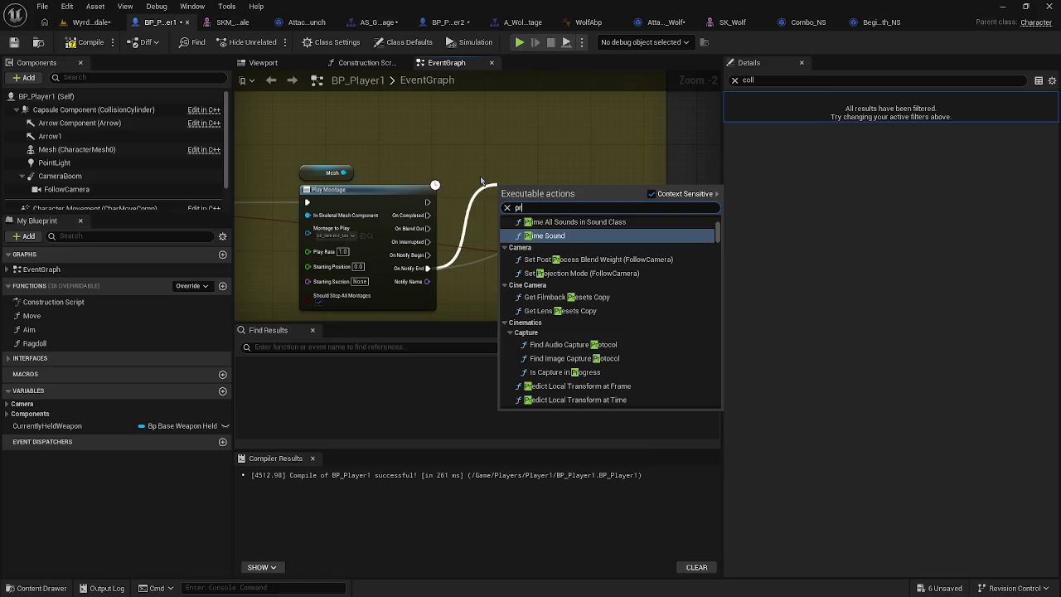
{"action": "type", "text": "int"}
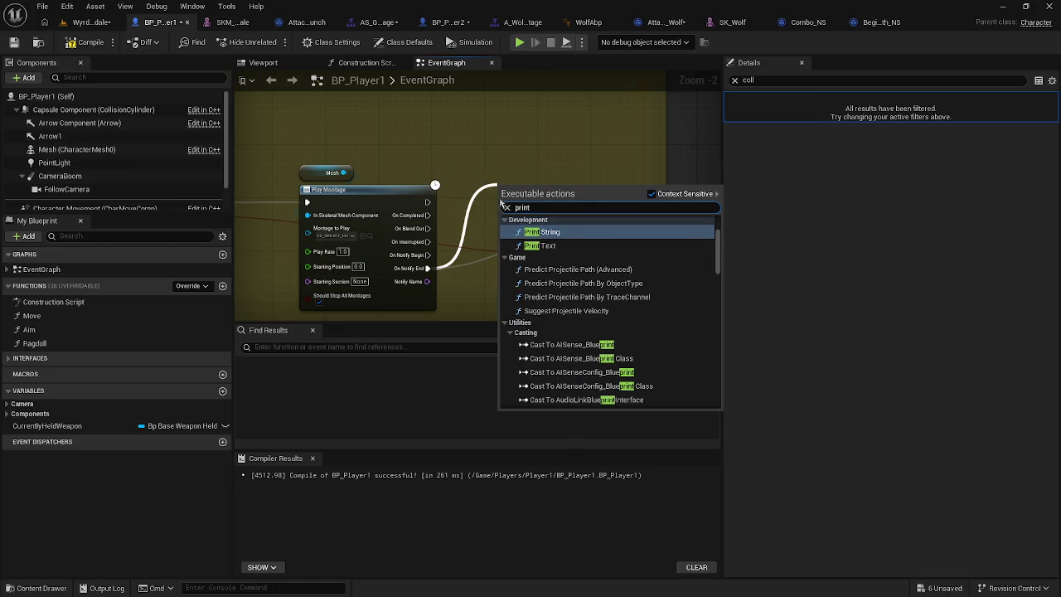
{"action": "left_click", "coordinate": [561, 232]}
{"action": "left_click_drag", "start_coordinate": [615, 209], "coordinate": [640, 207]}
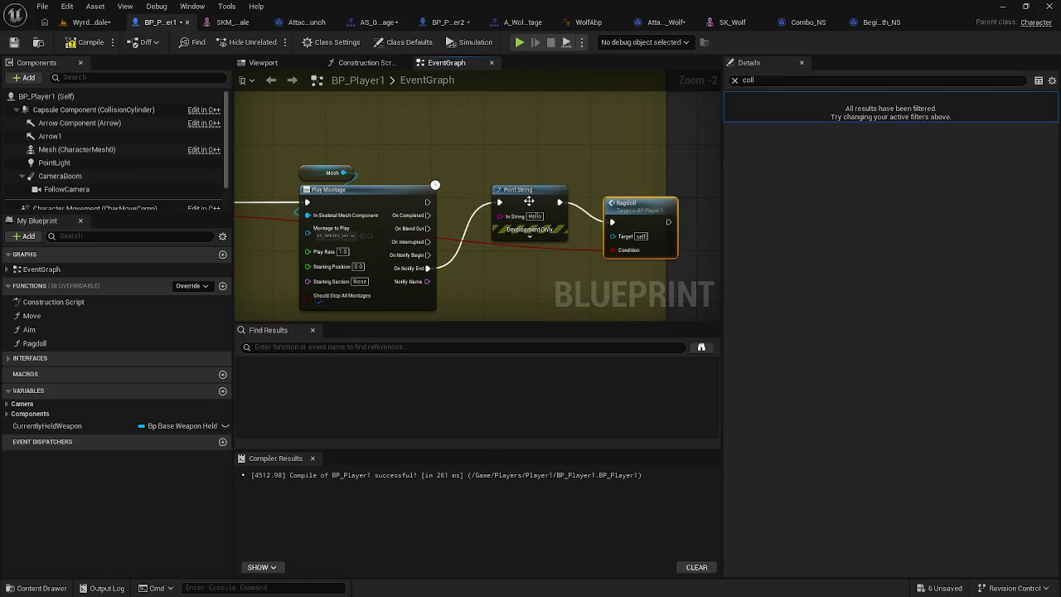
{"action": "type", "text": "1111"}
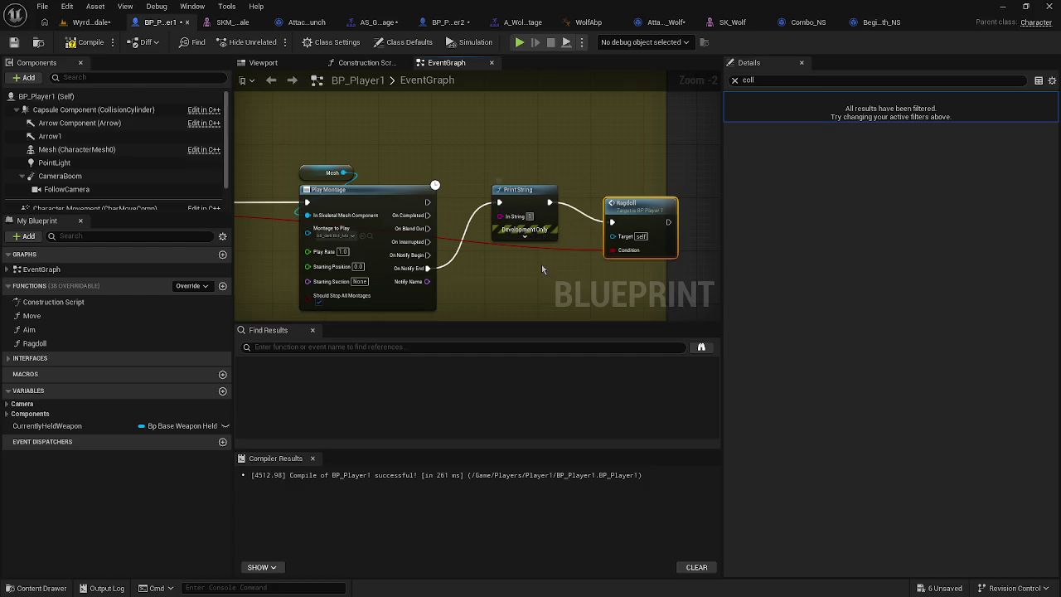
{"action": "left_click", "coordinate": [256, 131]}
{"action": "left_click", "coordinate": [90, 21]}
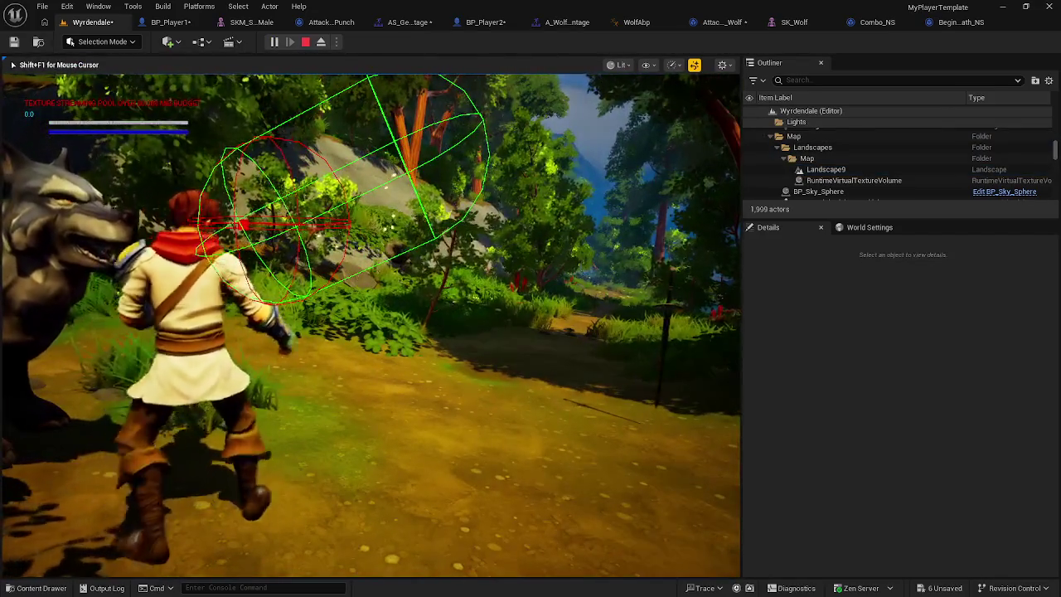
Step: End the playtest and return to the BeginDeath_NS notify state blueprint
{"action": "key", "text": "Escape"}
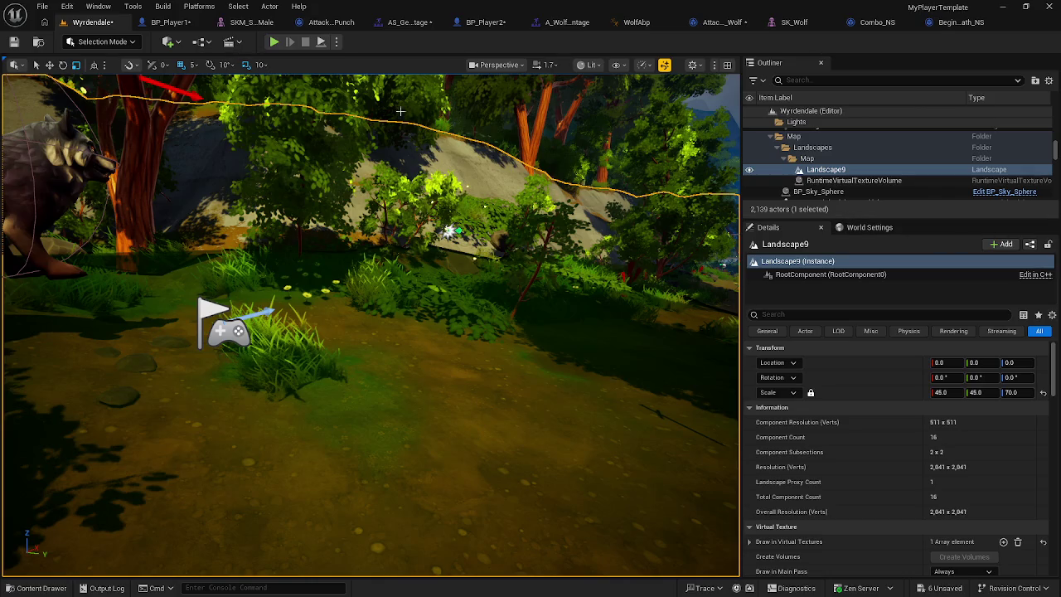
{"action": "left_click", "coordinate": [924, 25]}
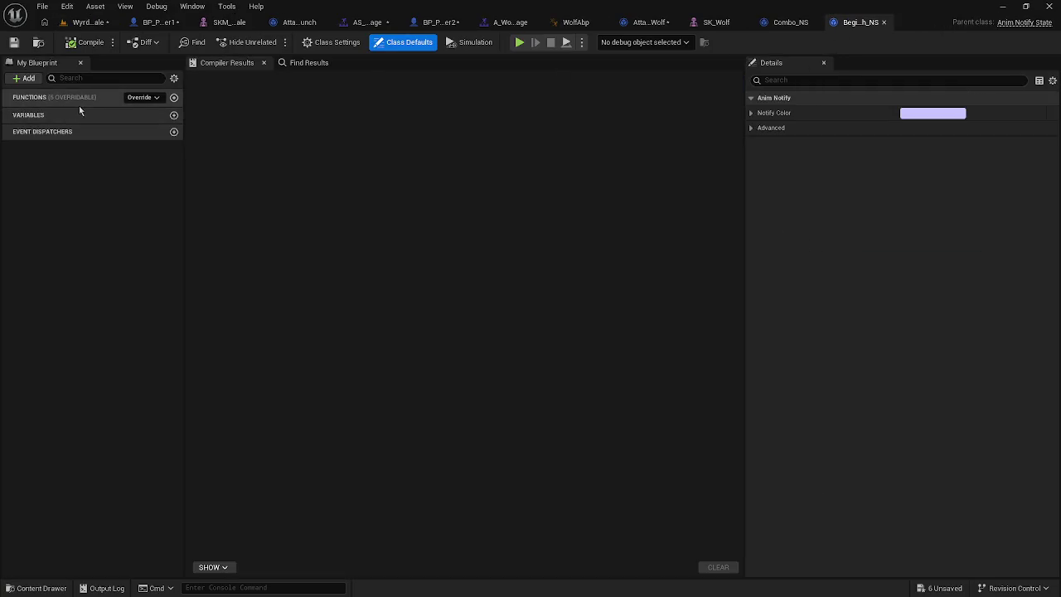
Step: Override Received Notify End in BeginDeath_NS and move its Return Node right
{"action": "left_click", "coordinate": [151, 97]}
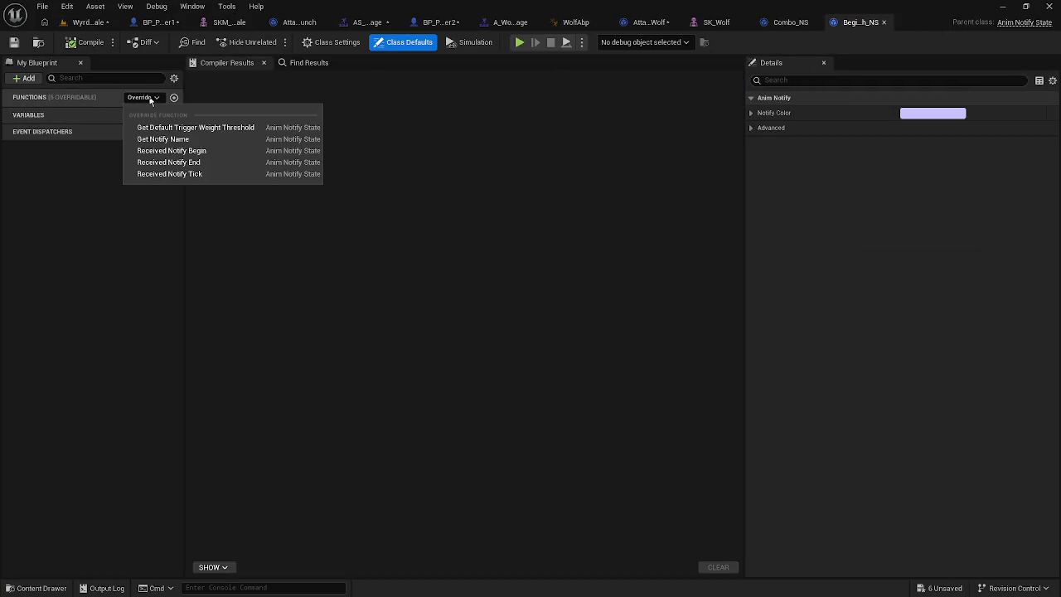
{"action": "left_click", "coordinate": [174, 162]}
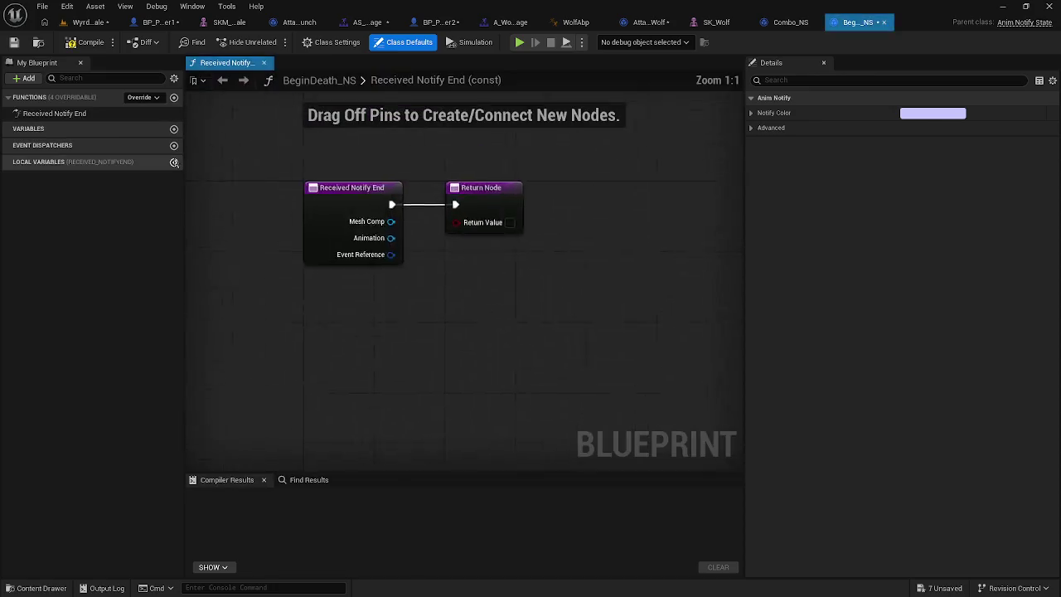
{"action": "left_click_drag", "start_coordinate": [553, 249], "coordinate": [692, 248]}
Step: Add a Cast To Character node off Notify End, then delete it
{"action": "mouse_move", "coordinate": [453, 260]}
{"action": "left_mouse_down"}
{"action": "mouse_move", "coordinate": [551, 233]}
{"action": "mouse_move", "coordinate": [535, 235]}
{"action": "left_mouse_up"}
{"action": "type", "text": "casr"}
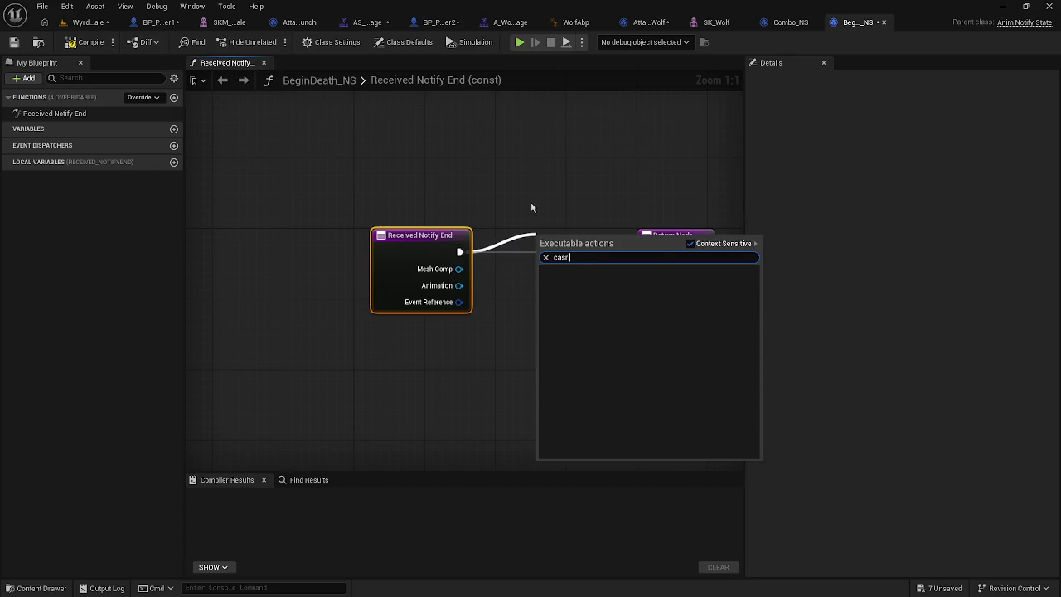
{"action": "type", "text": "t"}
{"action": "key", "text": "BackSpace"}
{"action": "key", "text": "BackSpace"}
{"action": "key", "text": "BackSpace"}
{"action": "type", "text": "t to char"}
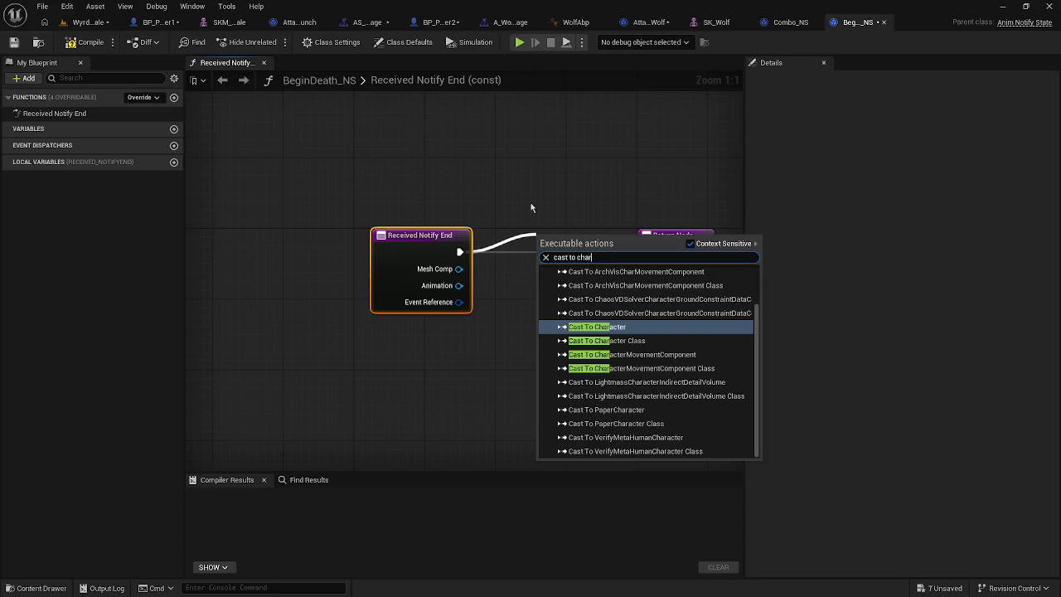
{"action": "key", "text": "Return"}
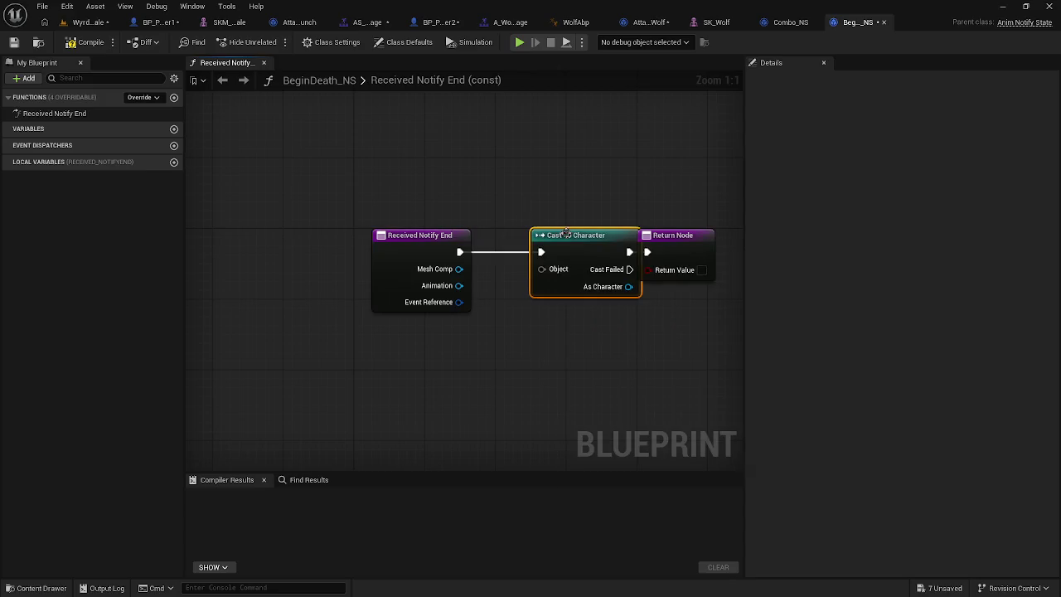
{"action": "left_click_drag", "start_coordinate": [555, 238], "coordinate": [409, 199]}
{"action": "left_click_drag", "start_coordinate": [527, 217], "coordinate": [609, 220]}
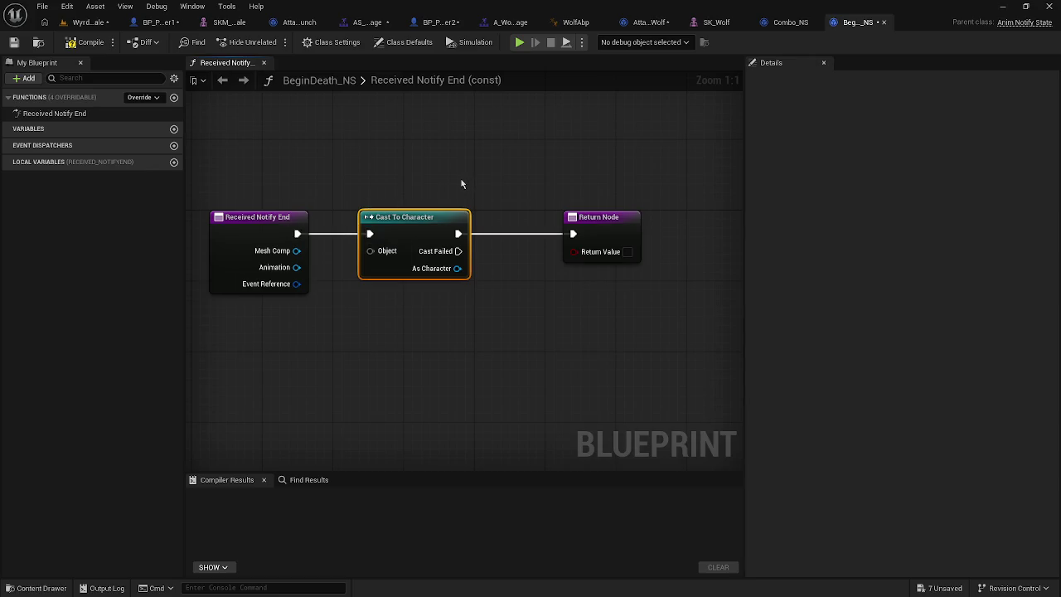
{"action": "left_click_drag", "start_coordinate": [351, 216], "coordinate": [408, 200]}
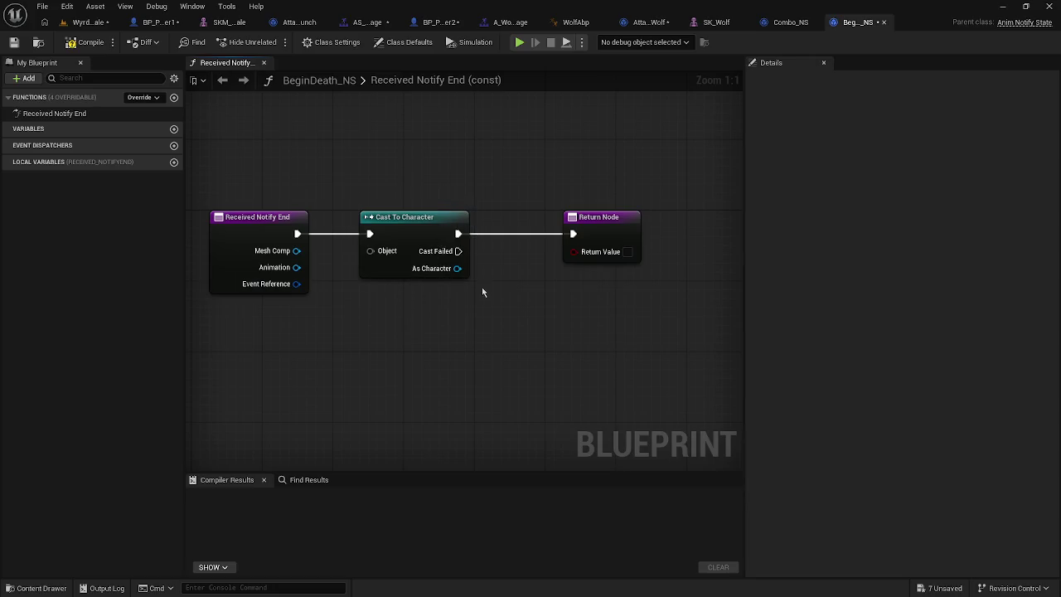
{"action": "left_click_drag", "start_coordinate": [390, 253], "coordinate": [370, 204]}
{"action": "key", "text": "Delete"}
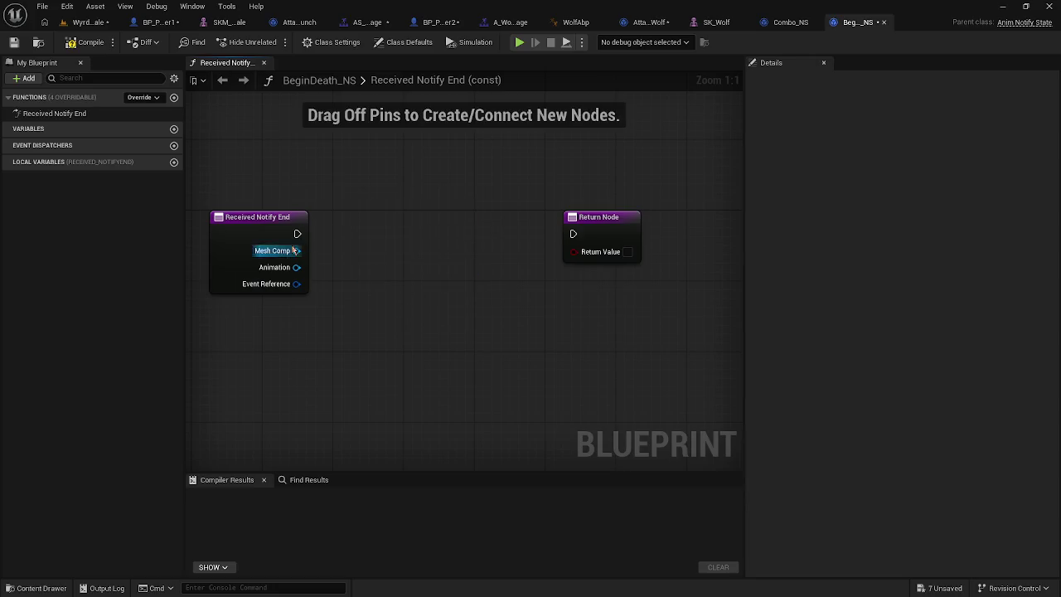
Step: Add a Cast To BP_Player1 node off Received Notify End's execution pin
{"action": "left_click_drag", "start_coordinate": [297, 234], "coordinate": [438, 234]}
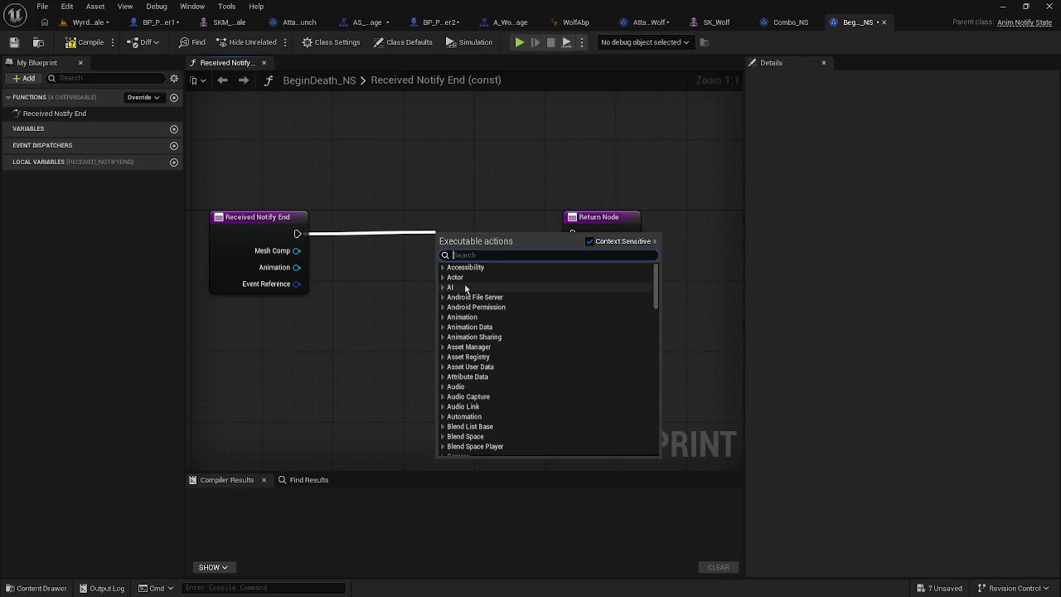
{"action": "left_click", "coordinate": [421, 240]}
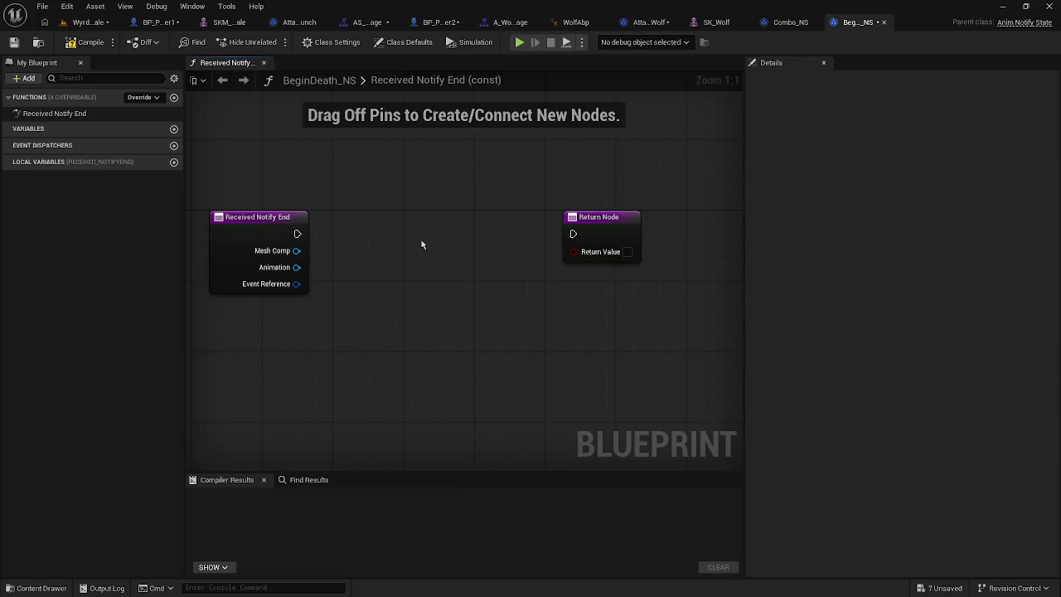
{"action": "right_click", "coordinate": [299, 235]}
{"action": "left_click", "coordinate": [296, 233]}
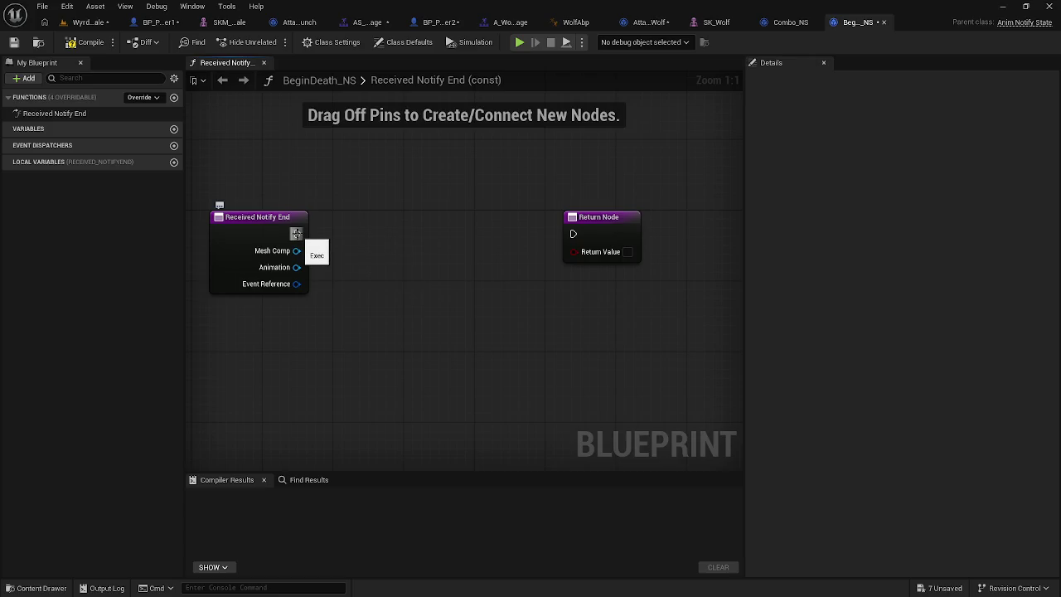
{"action": "right_click", "coordinate": [296, 233]}
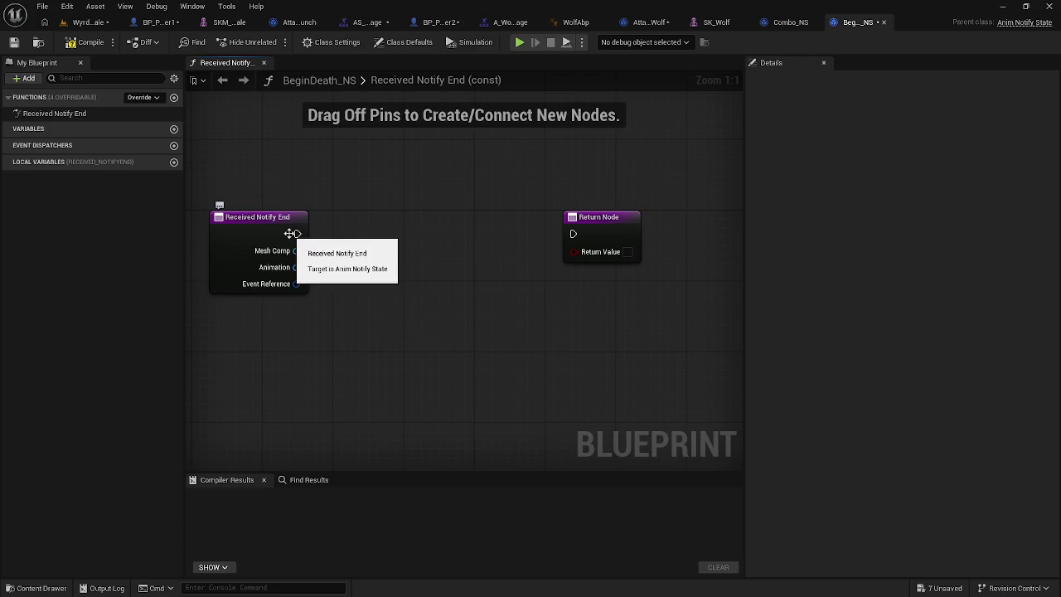
{"action": "left_click_drag", "start_coordinate": [296, 233], "coordinate": [365, 217]}
{"action": "type", "text": "cast to"}
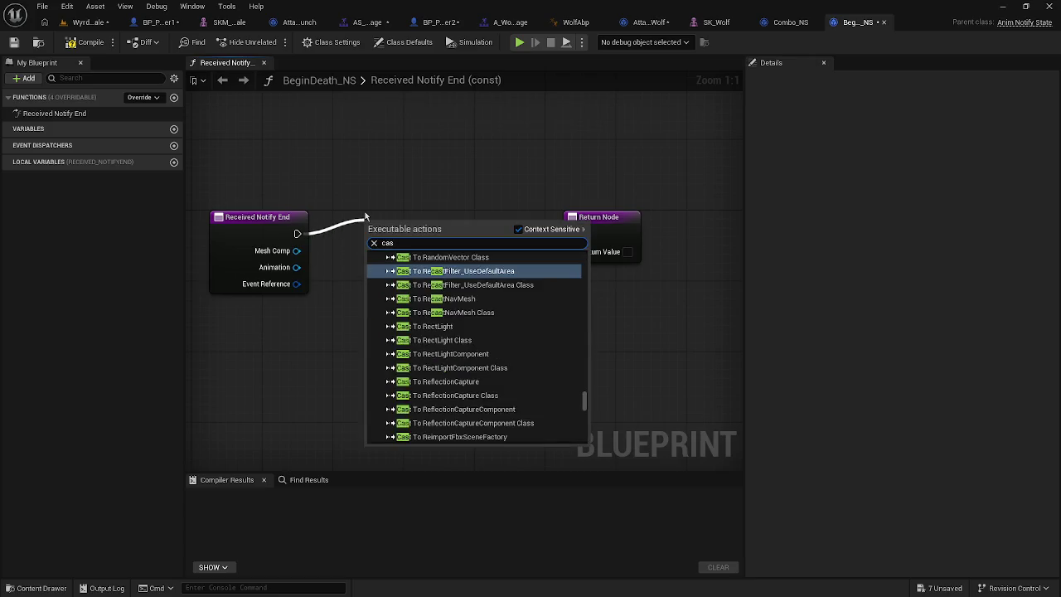
{"action": "key", "text": "BackSpace"}
{"action": "key", "text": "BackSpace"}
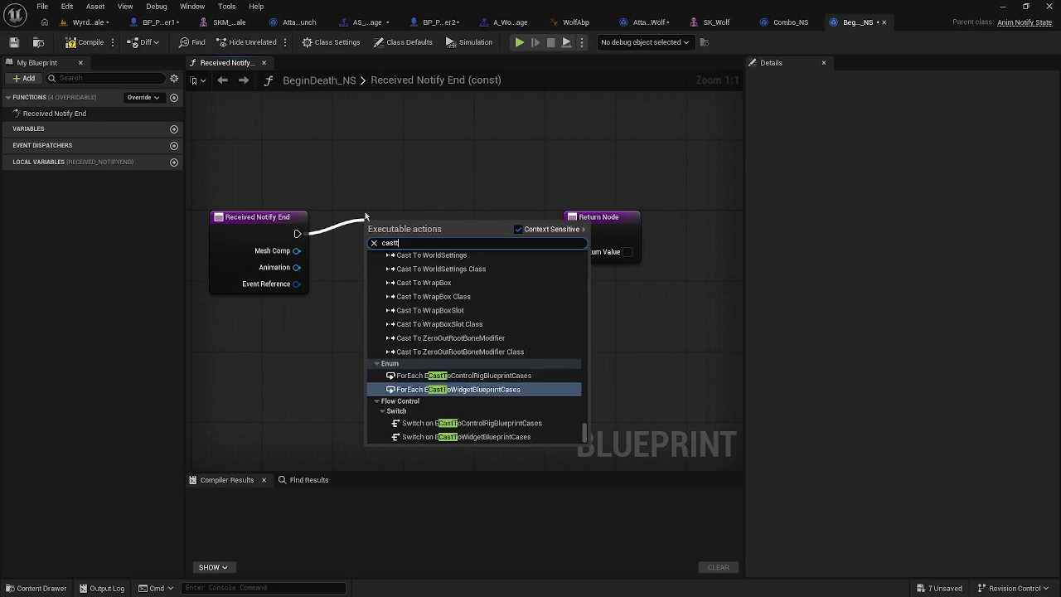
{"action": "type", "text": " to pla"}
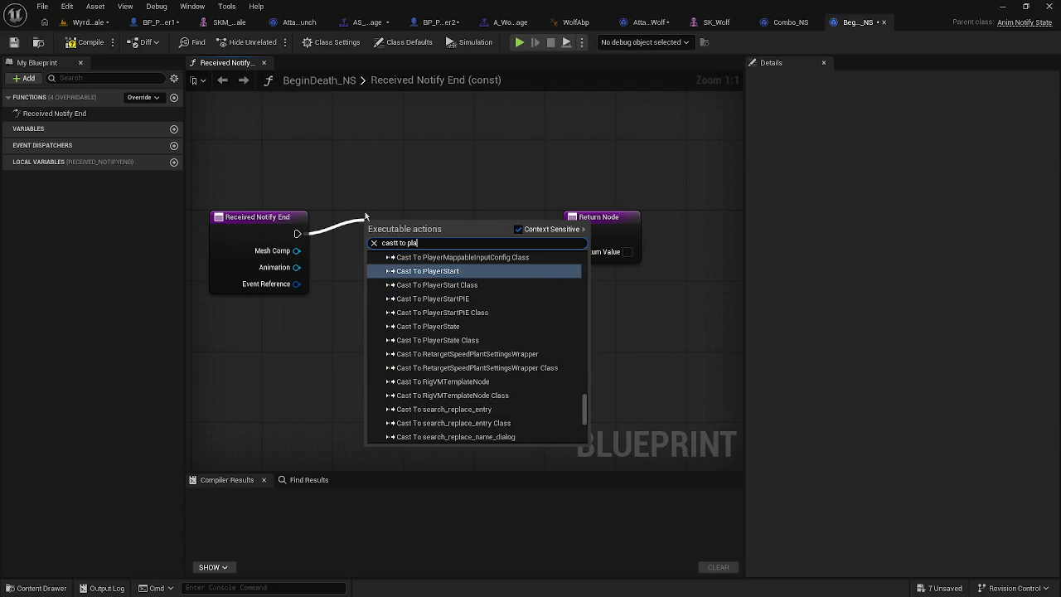
{"action": "type", "text": "yer 1n"}
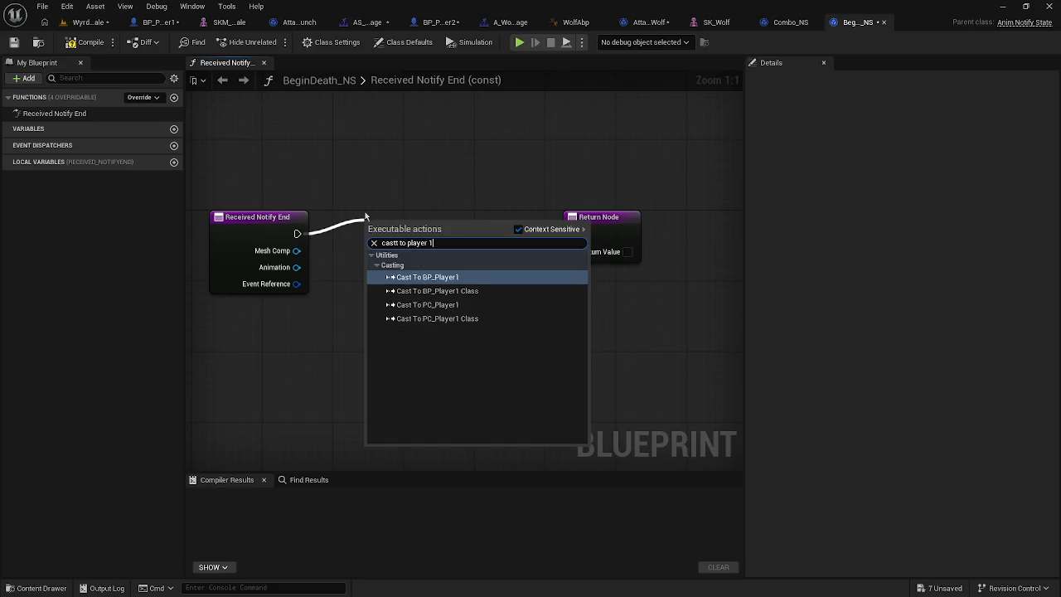
{"action": "key", "text": "BackSpace"}
{"action": "key", "text": "BackSpace"}
{"action": "type", "text": "np"}
{"action": "key", "text": "BackSpace"}
{"action": "key", "text": "BackSpace"}
{"action": "left_click", "coordinate": [440, 277]}
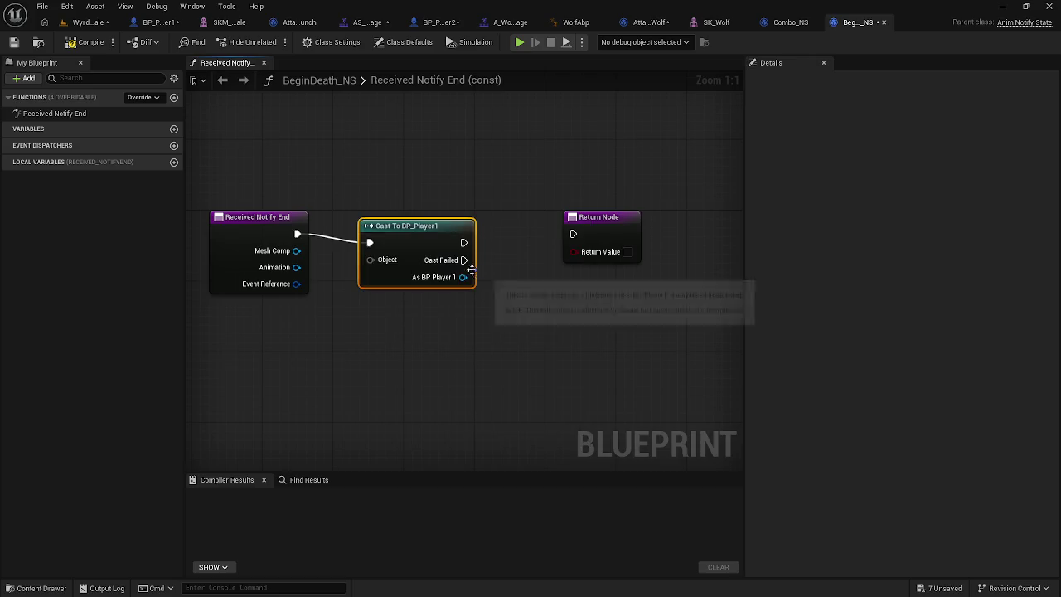
Step: Wire Mesh Comp into the cast and the cast into the Return Node, then compile
{"action": "left_click_drag", "start_coordinate": [388, 250], "coordinate": [296, 250]}
{"action": "left_click_drag", "start_coordinate": [482, 234], "coordinate": [573, 234]}
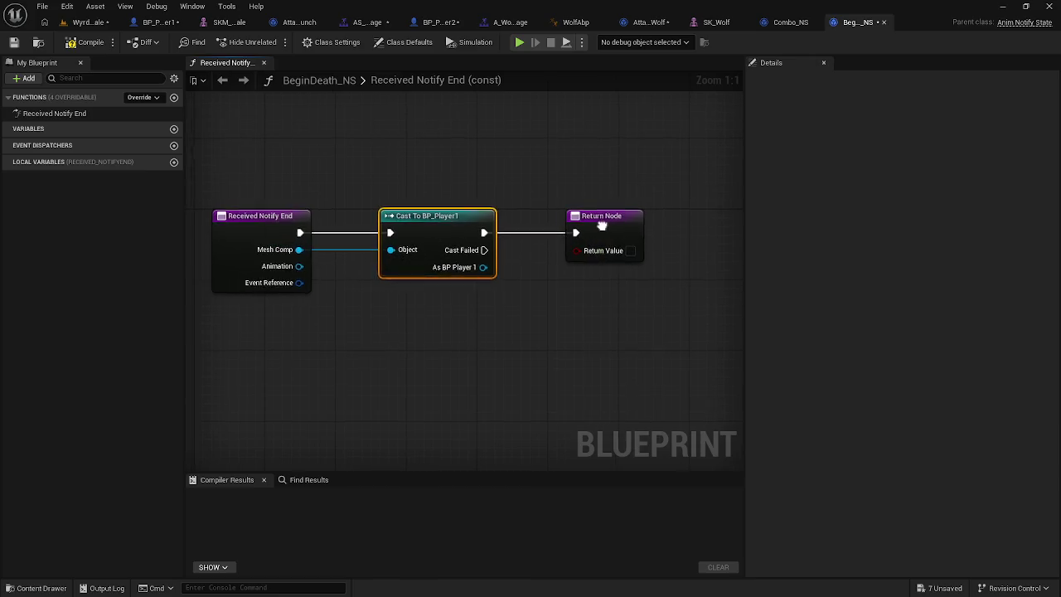
{"action": "left_click", "coordinate": [86, 41]}
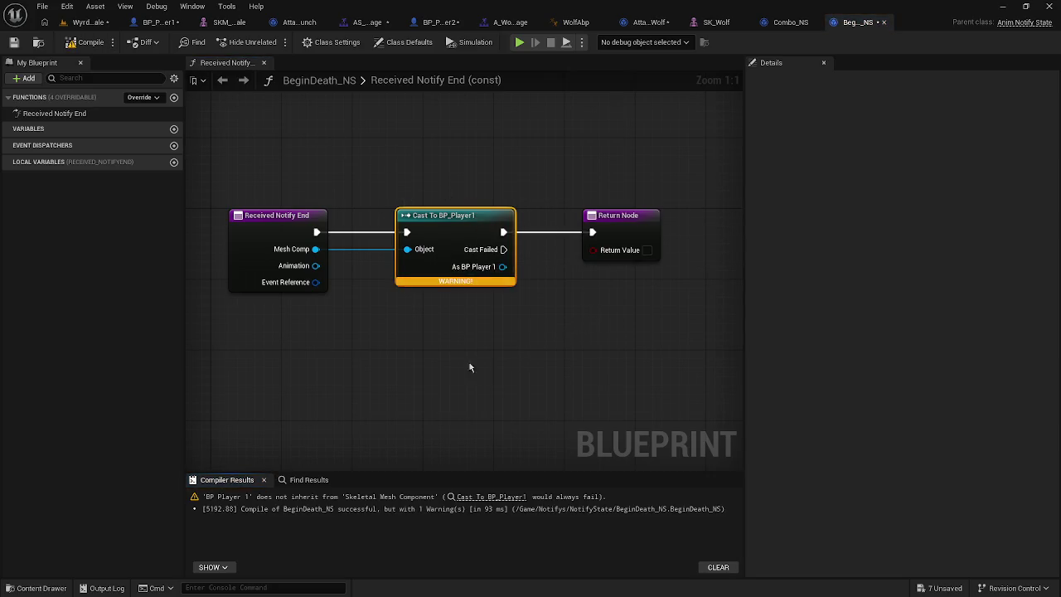
{"action": "left_click_drag", "start_coordinate": [439, 228], "coordinate": [475, 228]}
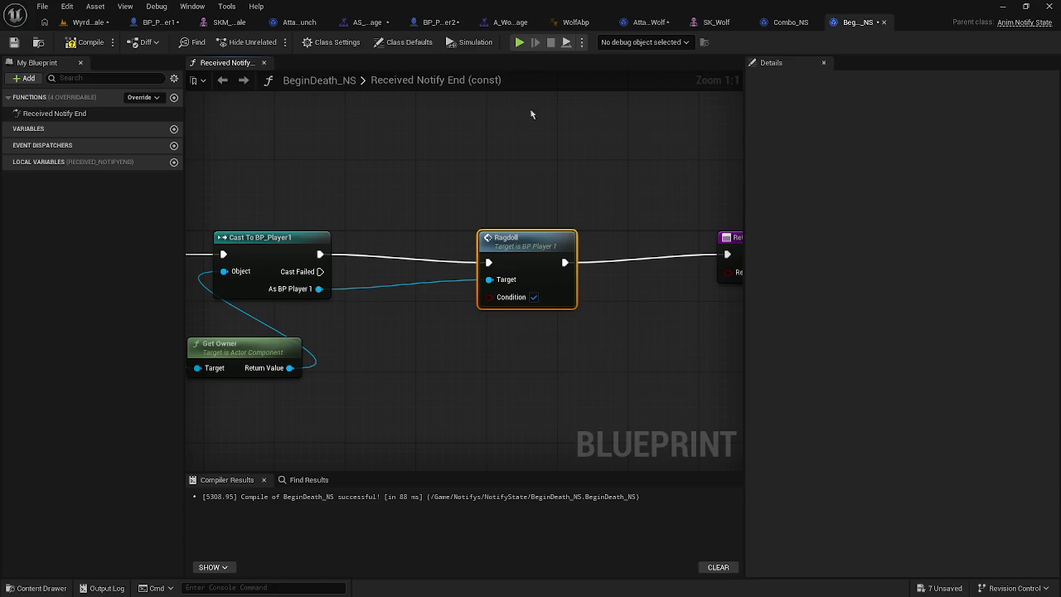
{"action": "left_click", "coordinate": [90, 42]}
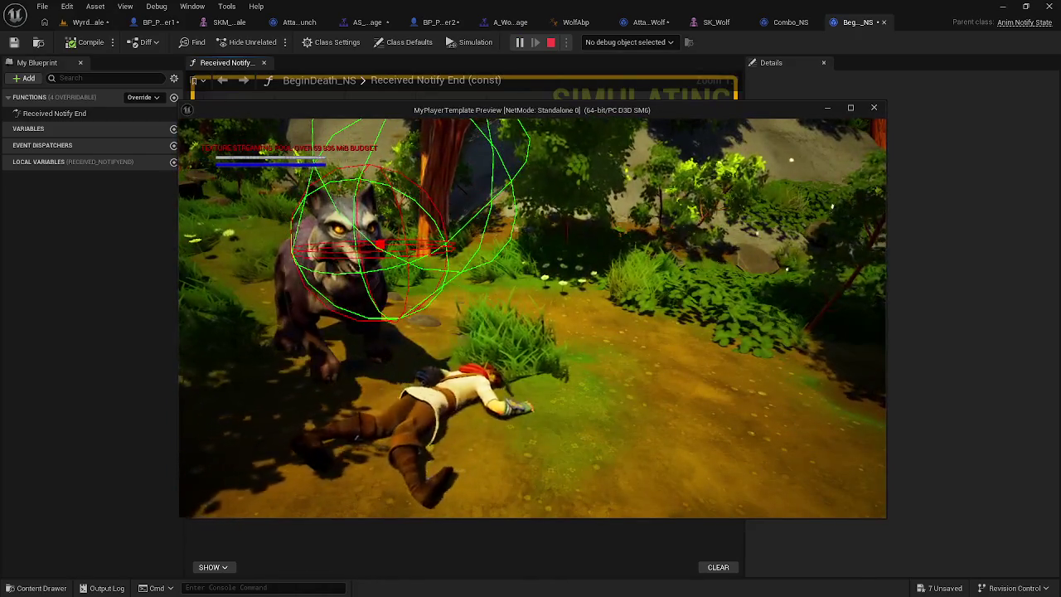
Step: Playtest the Wyrdendale level with Play From Here to check the ragdoll death
{"action": "key", "text": "Escape"}
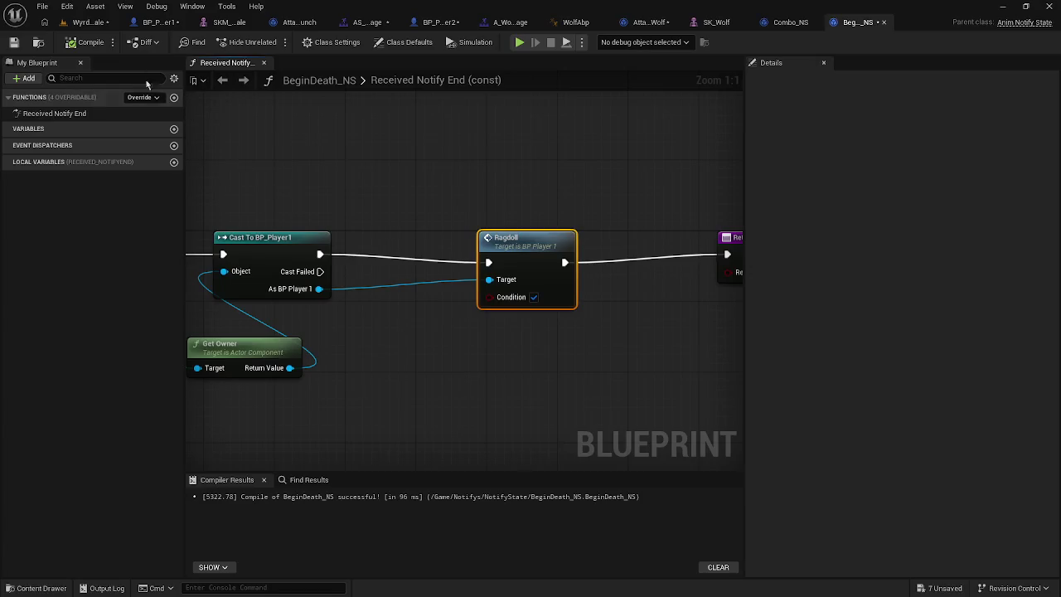
{"action": "left_click", "coordinate": [83, 23]}
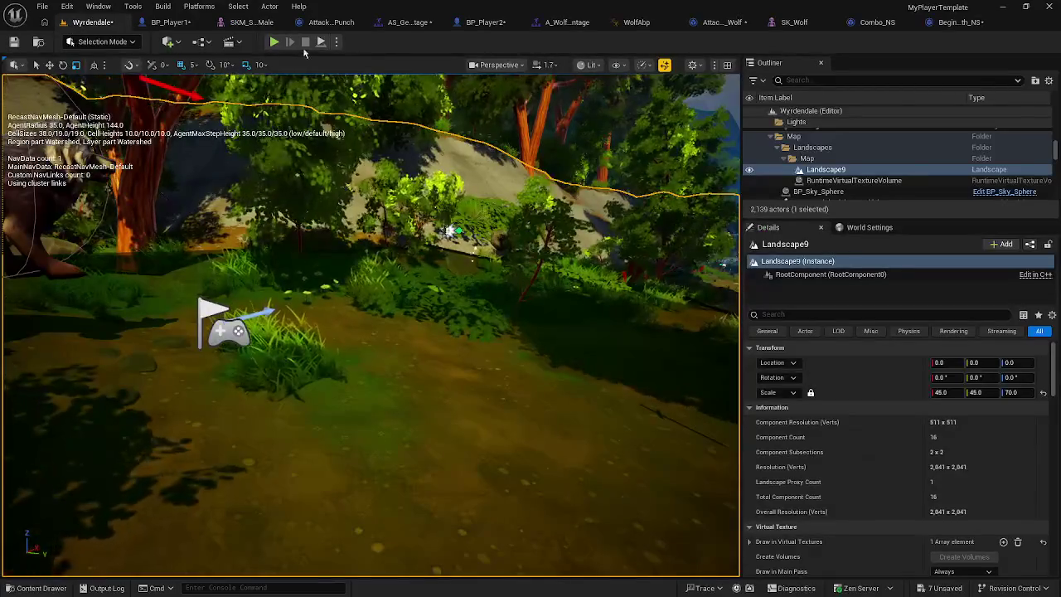
{"action": "key", "text": "alt+p"}
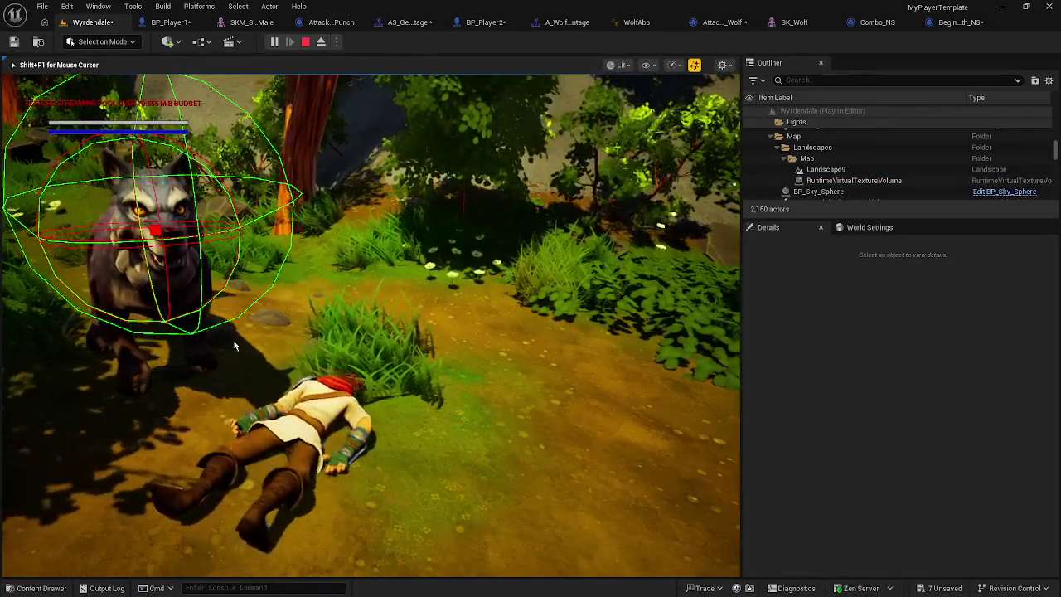
{"action": "key", "text": "Escape"}
{"action": "left_click", "coordinate": [126, 481]}
{"action": "right_click", "coordinate": [192, 540]}
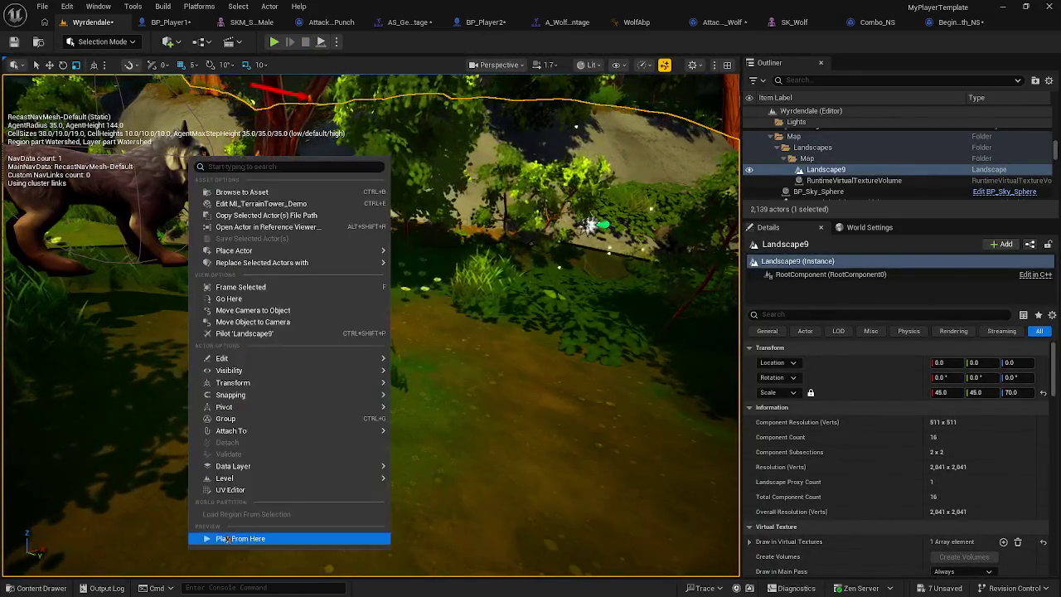
{"action": "left_click", "coordinate": [226, 532]}
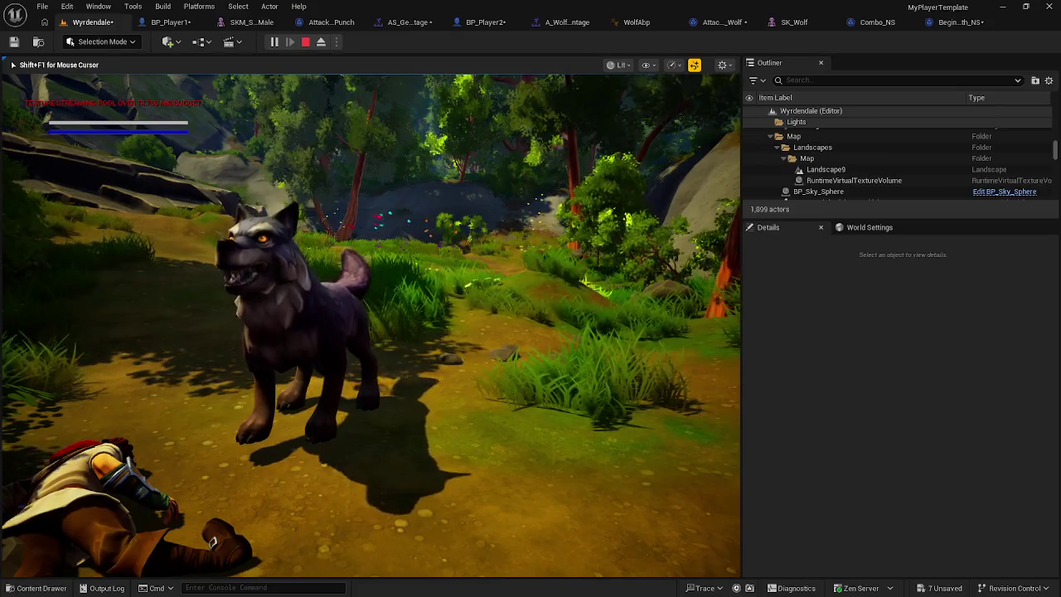
{"action": "key", "text": "Escape"}
{"action": "left_click", "coordinate": [333, 325]}
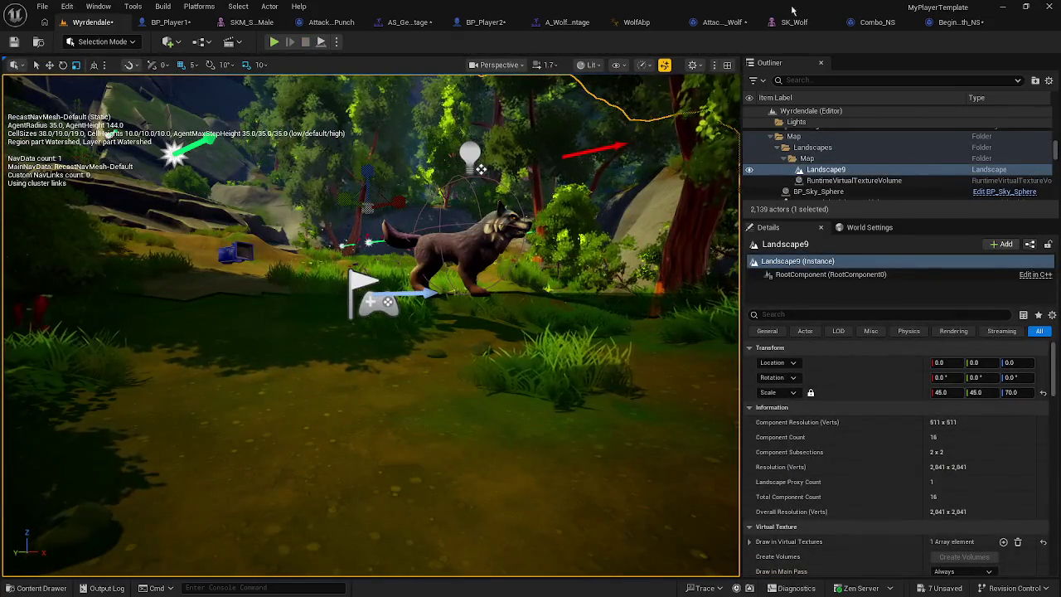
{"action": "left_click", "coordinate": [943, 22]}
Step: Look through the open asset tabs and bring up the AS_GetHit4 montage
{"action": "left_click", "coordinate": [795, 23]}
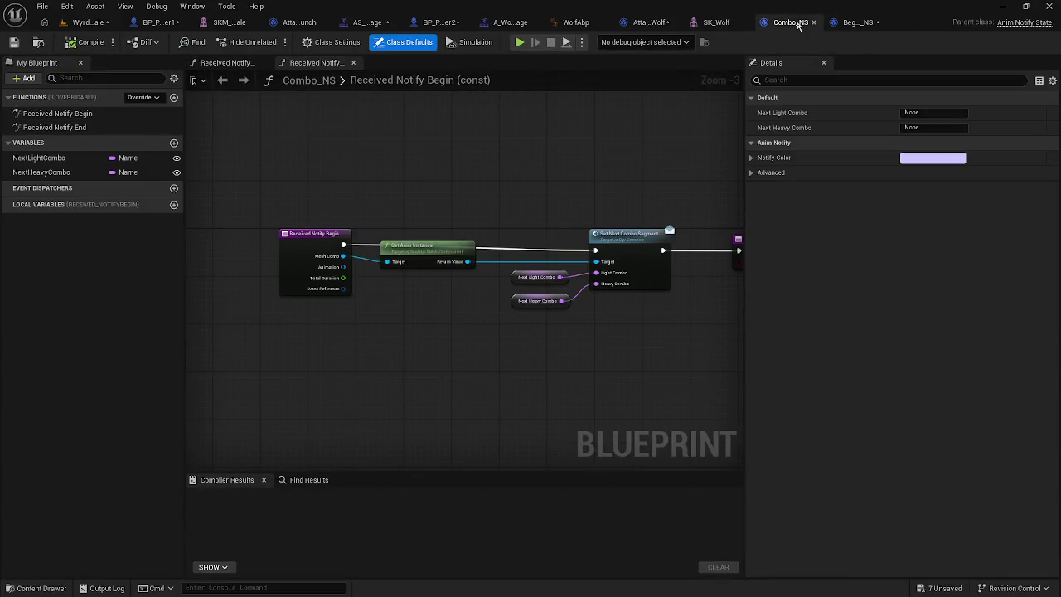
{"action": "left_click", "coordinate": [716, 22]}
{"action": "left_click", "coordinate": [580, 22]}
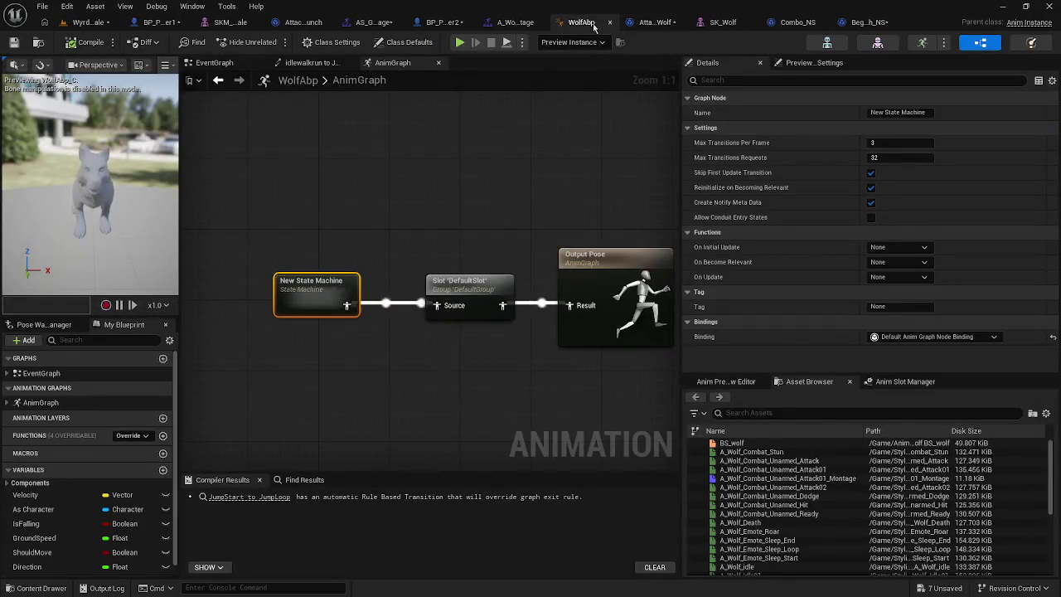
{"action": "left_click", "coordinate": [794, 23]}
{"action": "left_click", "coordinate": [858, 22]}
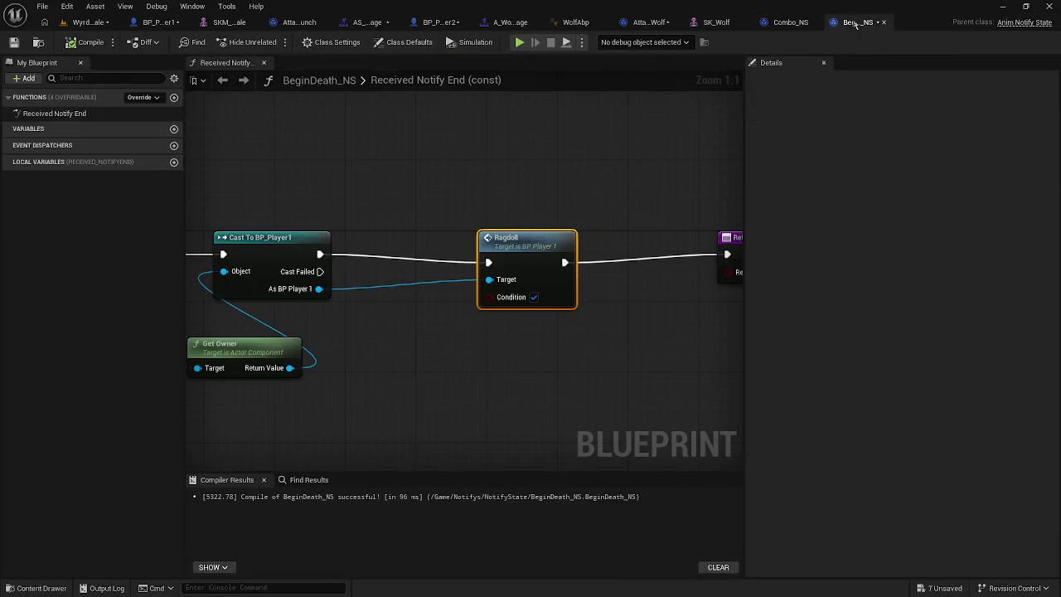
{"action": "left_click", "coordinate": [787, 23]}
{"action": "left_click", "coordinate": [554, 22]}
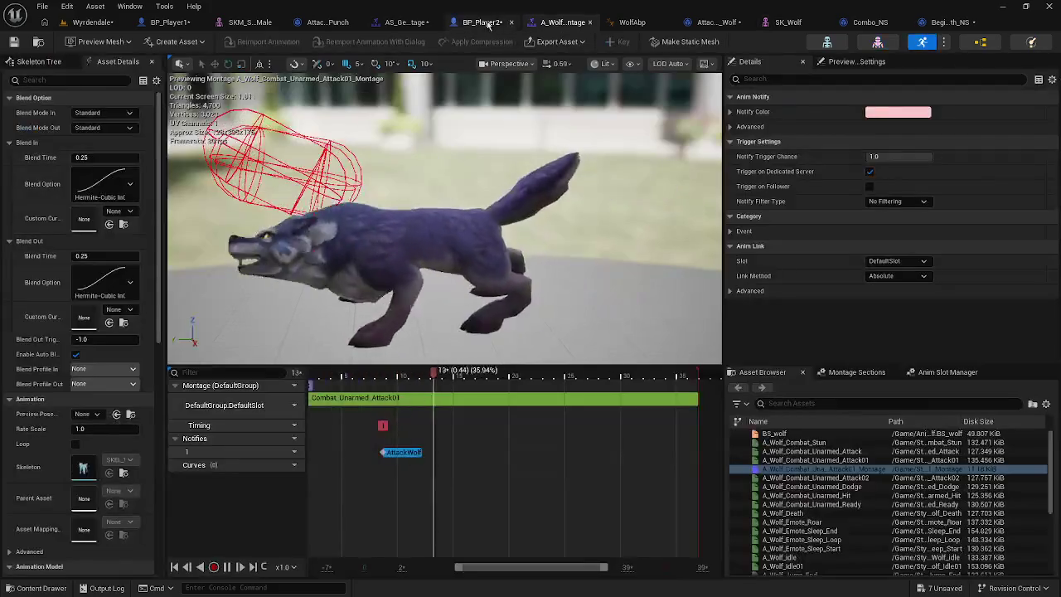
{"action": "left_click", "coordinate": [481, 22]}
{"action": "left_click", "coordinate": [379, 23]}
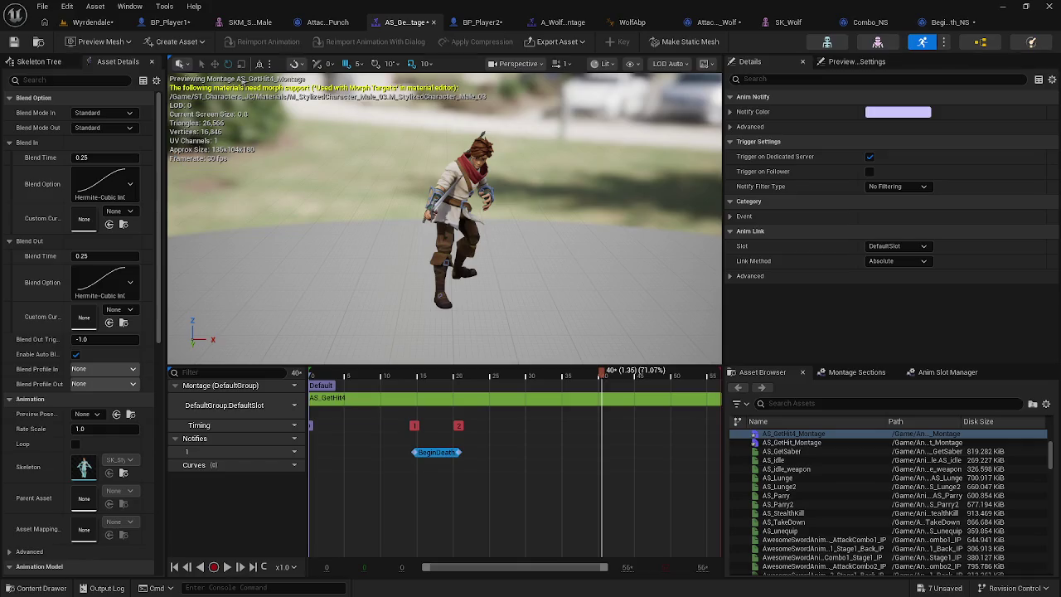
Step: Move the BeginDeath notify later so it starts around frame 30
{"action": "mouse_move", "coordinate": [368, 190]}
{"action": "left_mouse_down"}
{"action": "mouse_move", "coordinate": [368, 224]}
{"action": "mouse_move", "coordinate": [364, 178]}
{"action": "mouse_move", "coordinate": [363, 191]}
{"action": "left_mouse_up"}
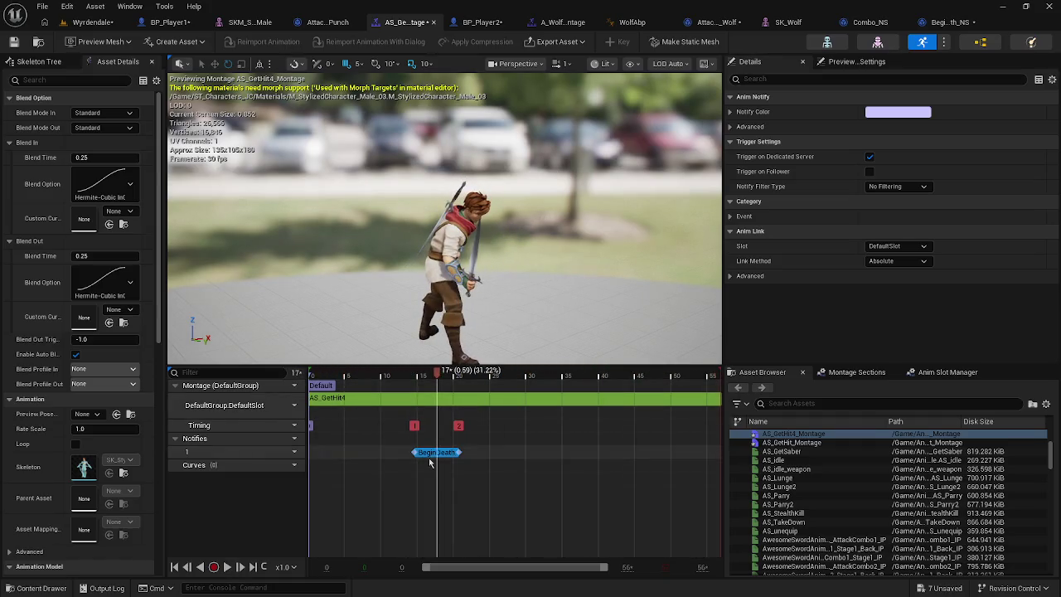
{"action": "left_click_drag", "start_coordinate": [432, 453], "coordinate": [560, 453]}
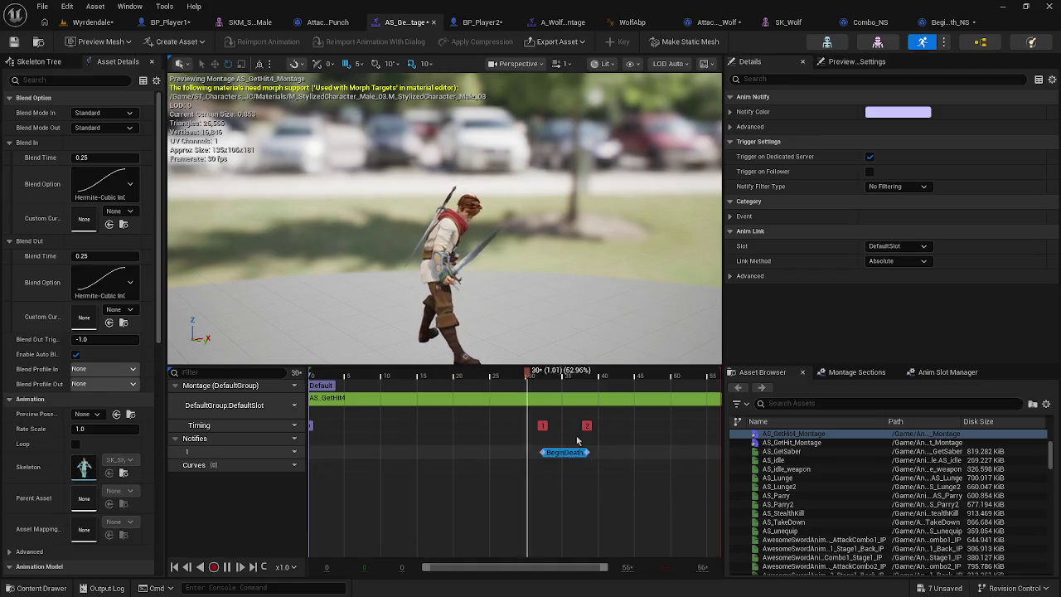
{"action": "left_click", "coordinate": [91, 21]}
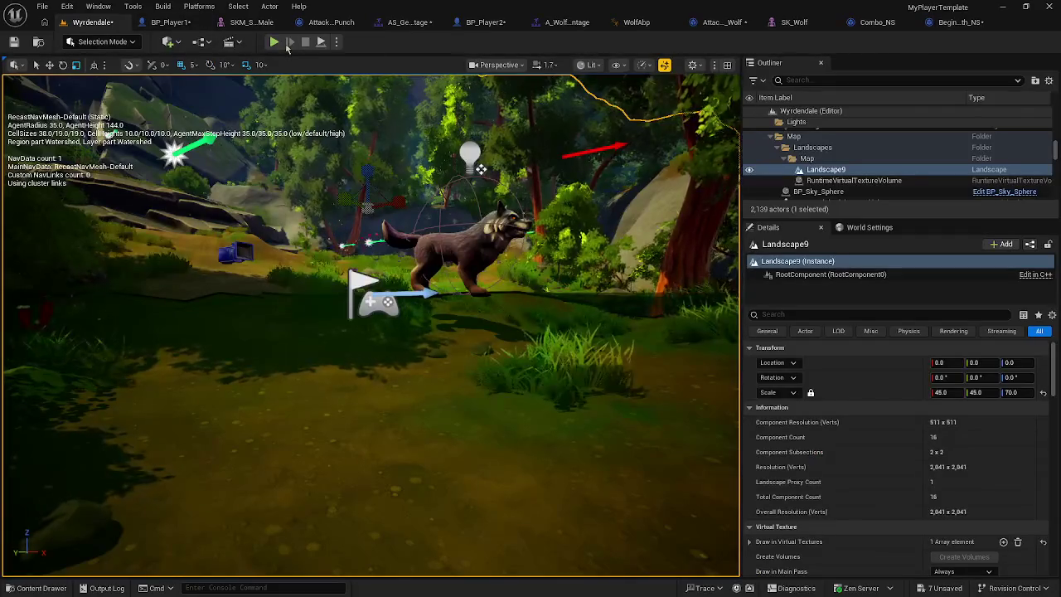
{"action": "key", "text": "alt+p"}
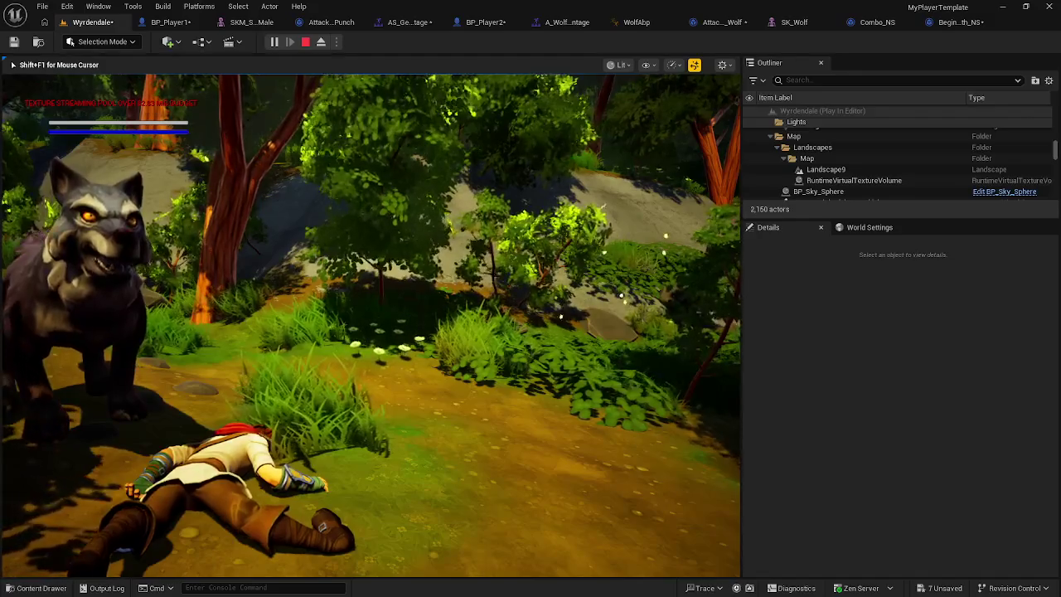
{"action": "key", "text": "Escape"}
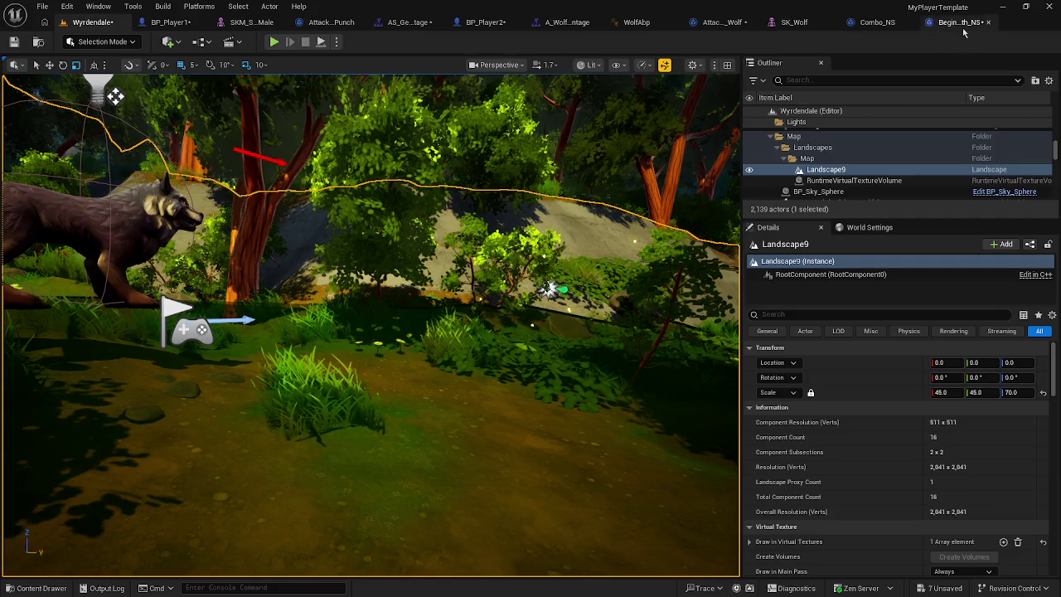
Step: Open BP_Player1's Ragdoll function graph and move the entry and Branch nodes left
{"action": "left_click", "coordinate": [165, 25]}
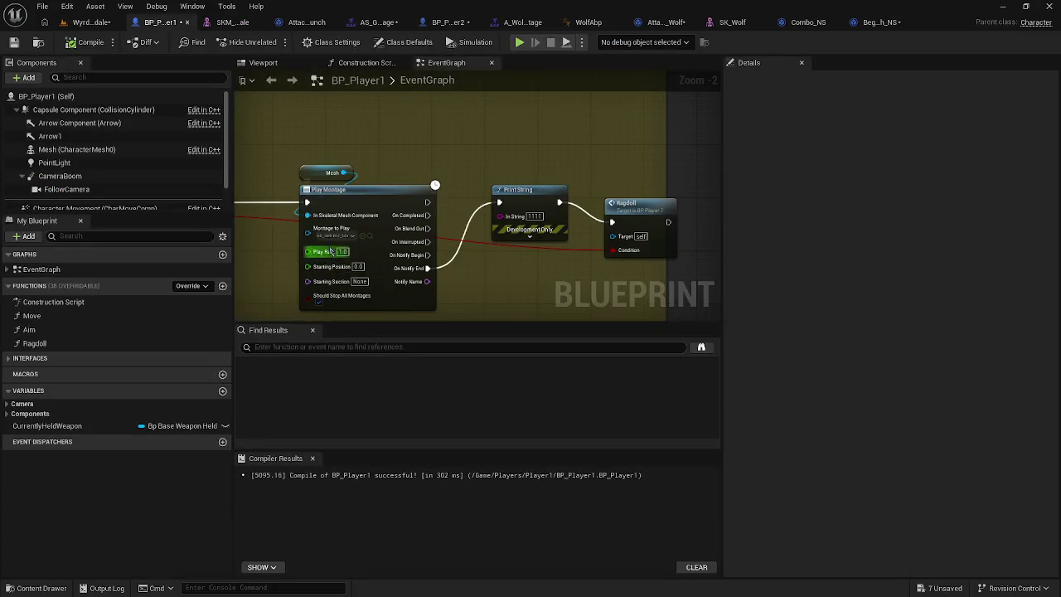
{"action": "double_click", "coordinate": [33, 343]}
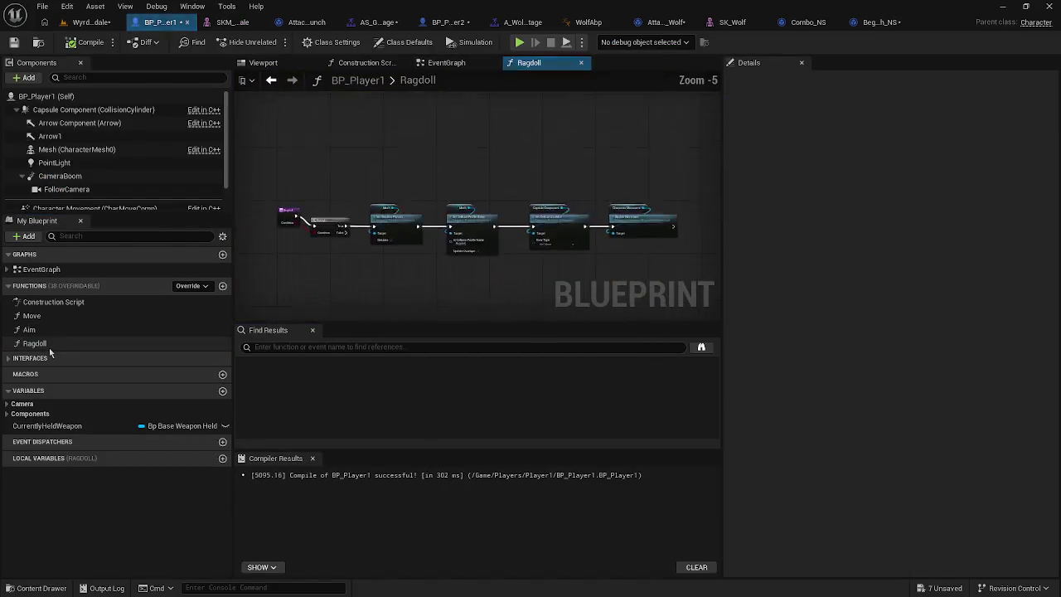
{"action": "mouse_move", "coordinate": [548, 217]}
{"action": "left_mouse_down"}
{"action": "mouse_move", "coordinate": [514, 202]}
{"action": "mouse_move", "coordinate": [468, 201]}
{"action": "left_mouse_up"}
{"action": "left_click", "coordinate": [529, 225]}
Step: Shift Set Simulate Physics and its Mesh getter left, leaving room before Set Collision Profile Name
{"action": "scroll", "coordinate": [530, 231], "scroll_direction": "up", "scroll_amount": 3}
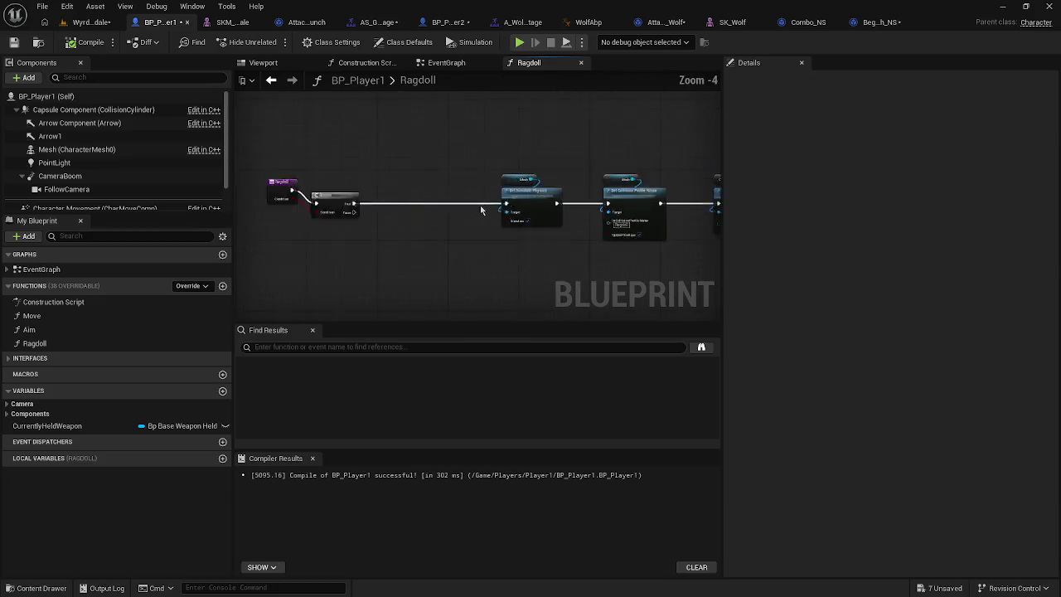
{"action": "left_click_drag", "start_coordinate": [370, 184], "coordinate": [321, 205]}
{"action": "left_click_drag", "start_coordinate": [544, 238], "coordinate": [336, 239]}
{"action": "left_click", "coordinate": [418, 248]}
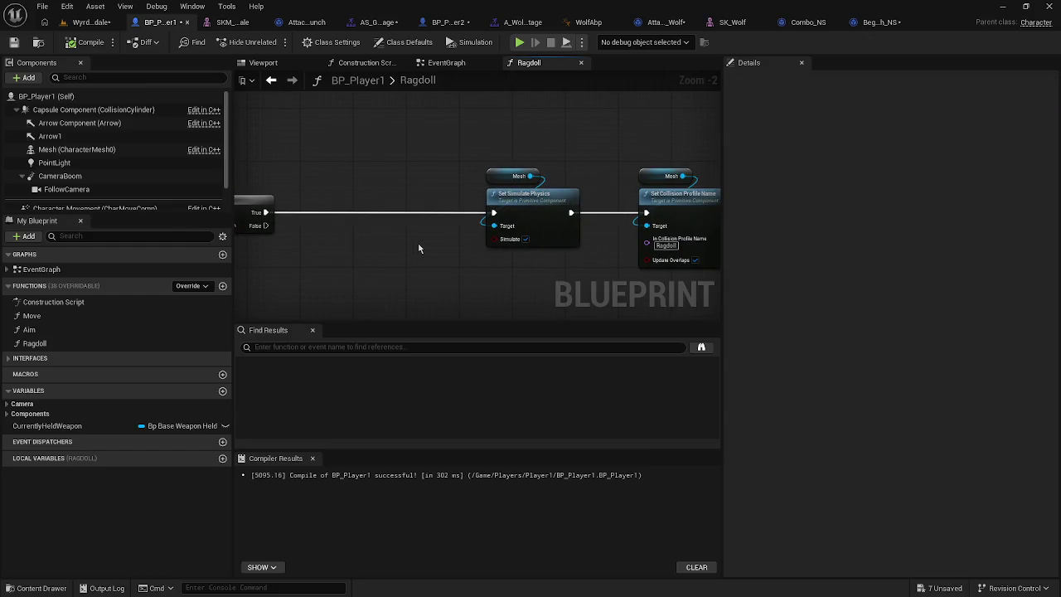
{"action": "scroll", "coordinate": [435, 249], "scroll_direction": "down", "scroll_amount": 1}
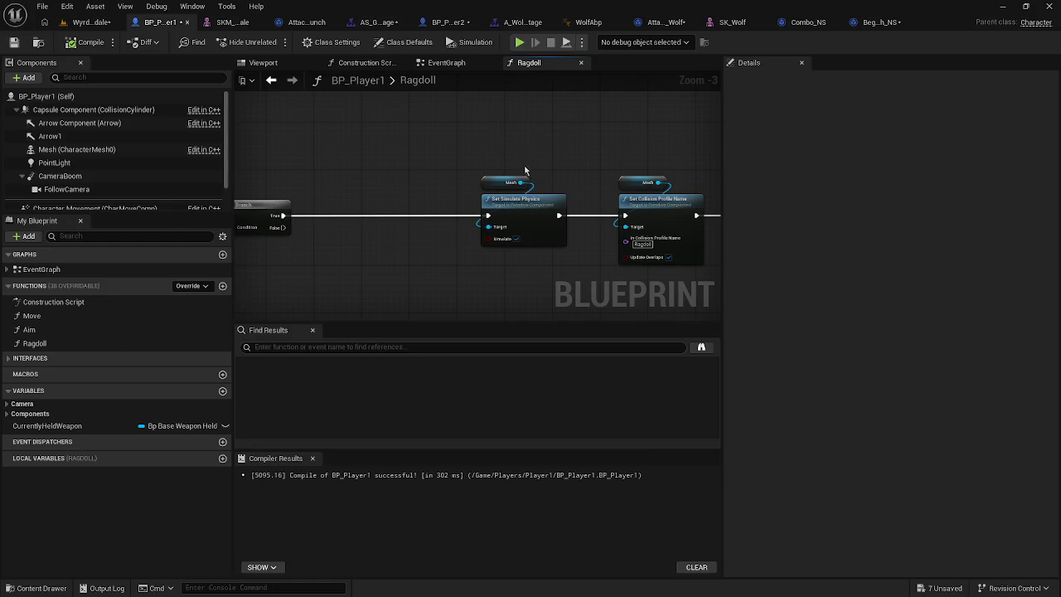
{"action": "left_click_drag", "start_coordinate": [553, 205], "coordinate": [405, 206]}
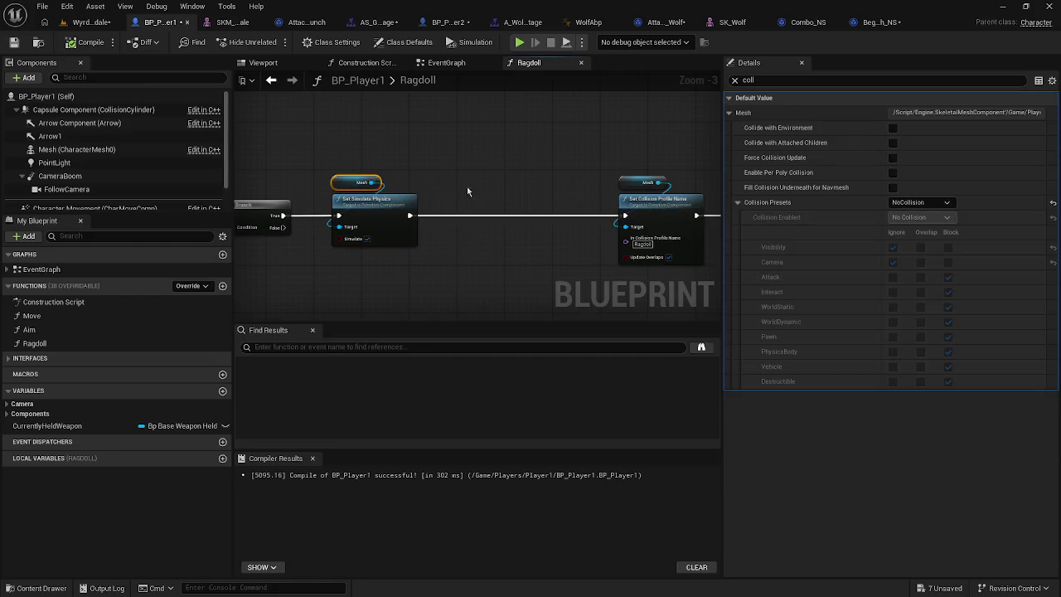
Step: From a second Mesh getter, add Add Impulse and chain it between Set Simulate Physics and Set Collision Profile Name
{"action": "mouse_move", "coordinate": [470, 186]}
{"action": "left_mouse_down"}
{"action": "mouse_move", "coordinate": [438, 158]}
{"action": "mouse_move", "coordinate": [438, 183]}
{"action": "mouse_move", "coordinate": [615, 190]}
{"action": "mouse_move", "coordinate": [473, 188]}
{"action": "mouse_move", "coordinate": [497, 202]}
{"action": "mouse_move", "coordinate": [483, 203]}
{"action": "left_mouse_up"}
{"action": "type", "text": "add impulse"}
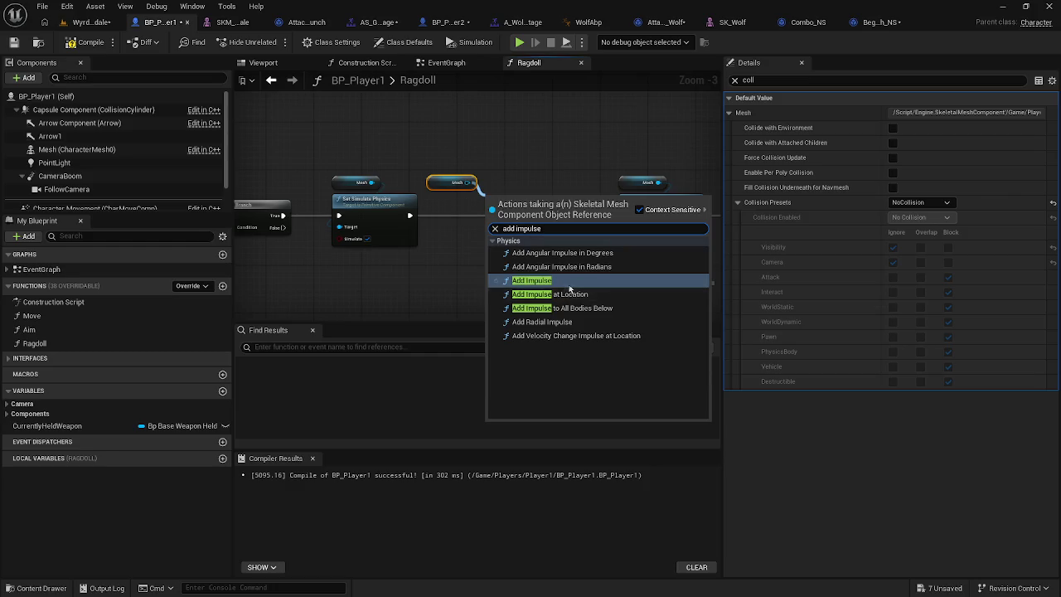
{"action": "left_click", "coordinate": [563, 286]}
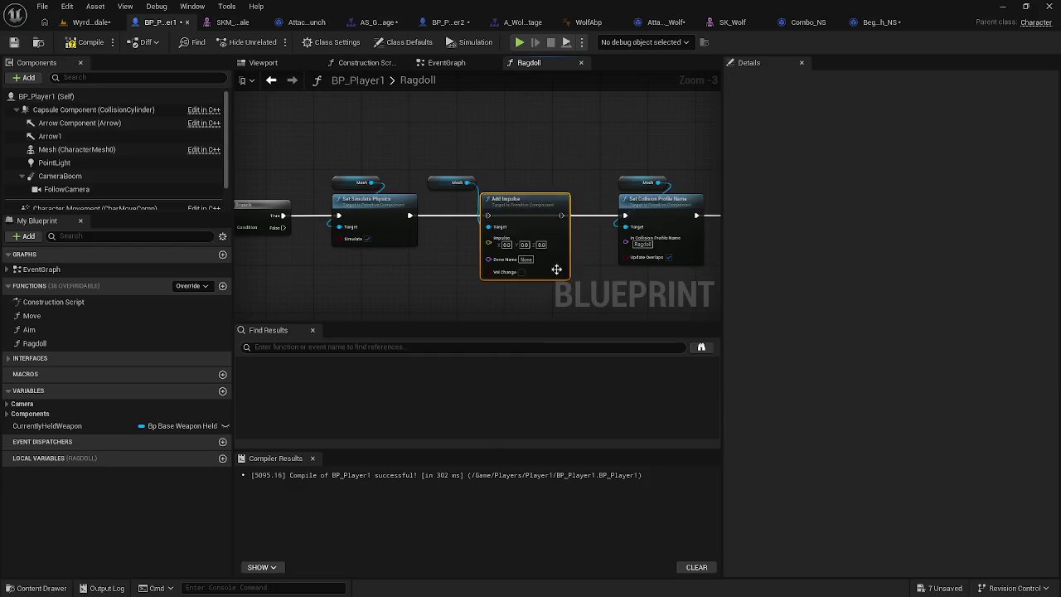
{"action": "left_click_drag", "start_coordinate": [488, 215], "coordinate": [409, 218]}
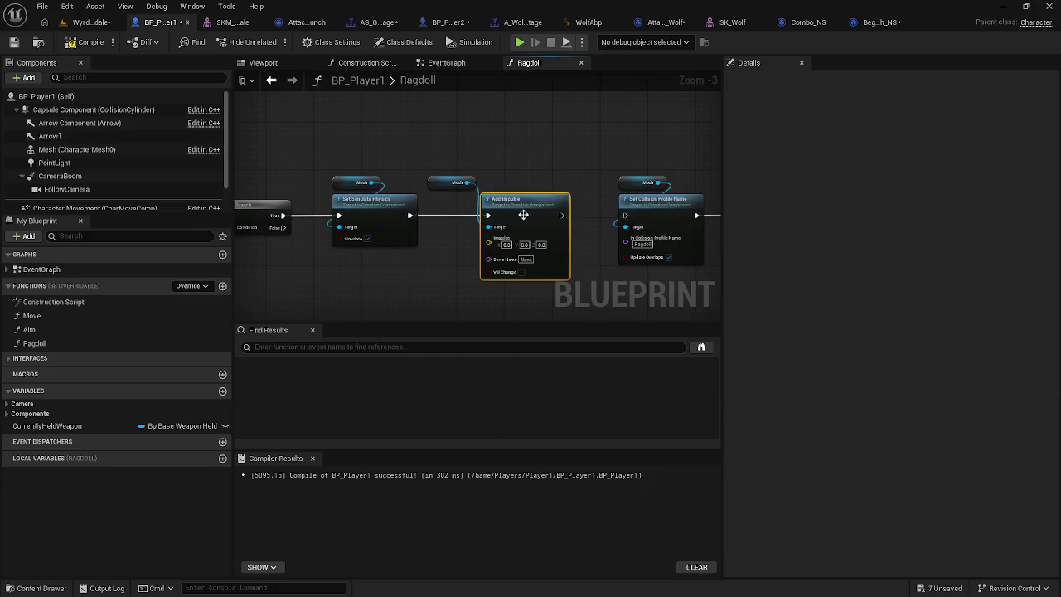
{"action": "left_click_drag", "start_coordinate": [561, 216], "coordinate": [623, 218]}
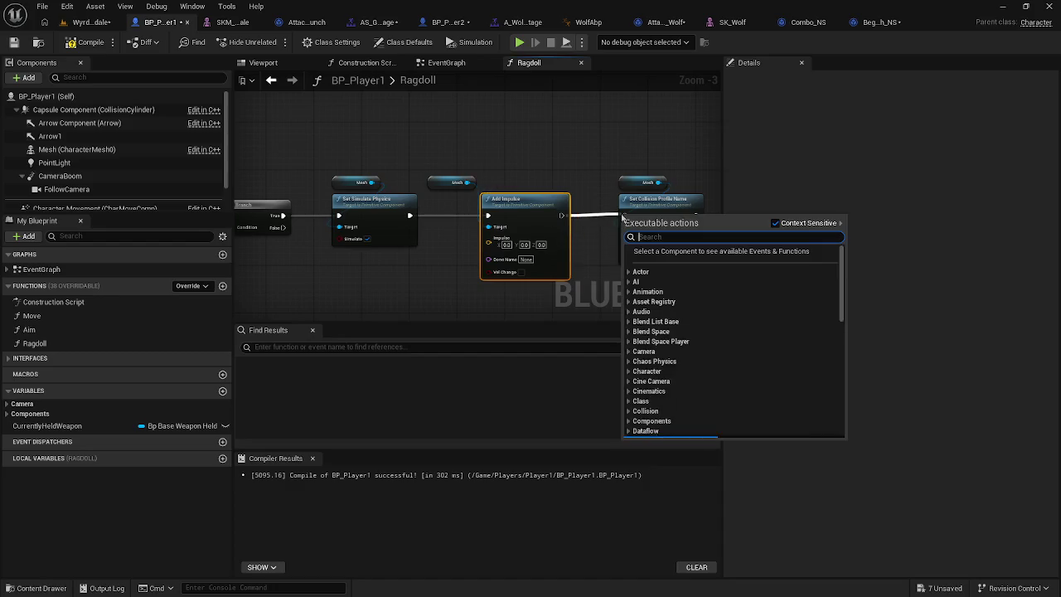
{"action": "left_click", "coordinate": [459, 270]}
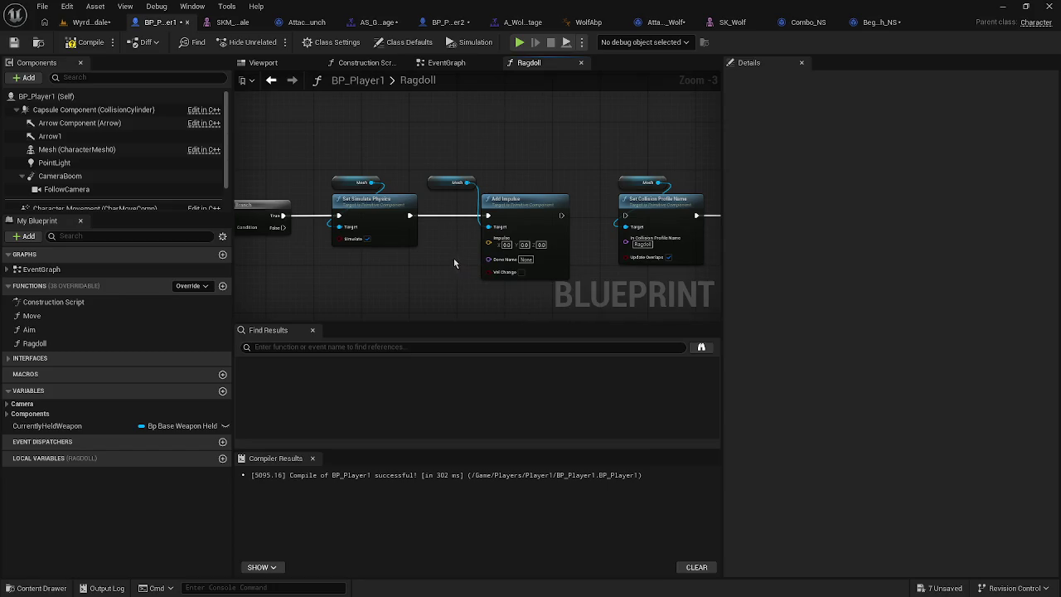
{"action": "left_click_drag", "start_coordinate": [561, 217], "coordinate": [625, 215]}
{"action": "right_click", "coordinate": [415, 269]}
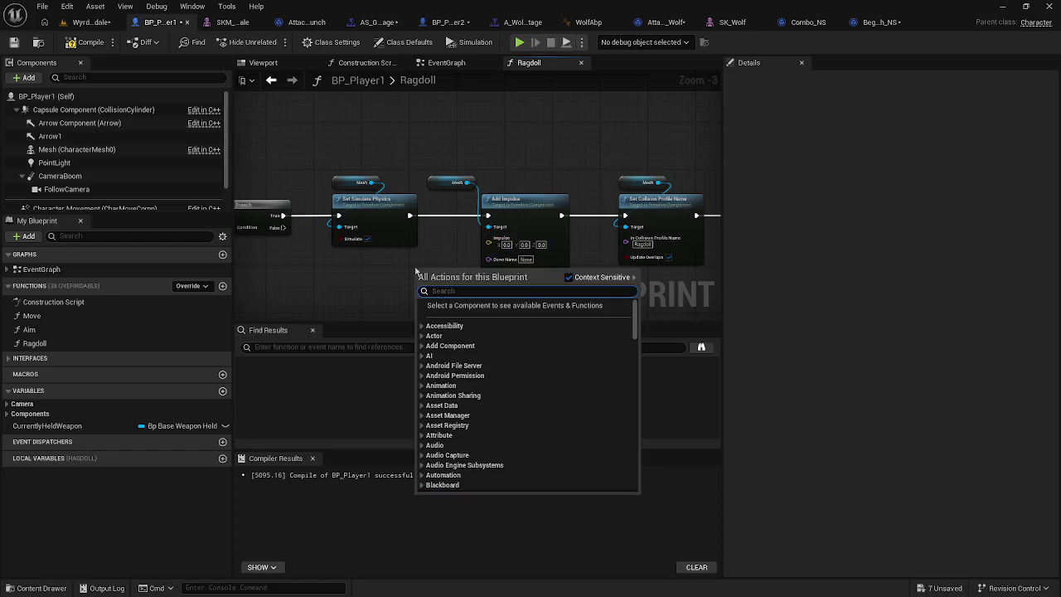
Step: Add a Get Forward Vector node to the Ragdoll graph and place it left of Add Impulse
{"action": "type", "text": "get for"}
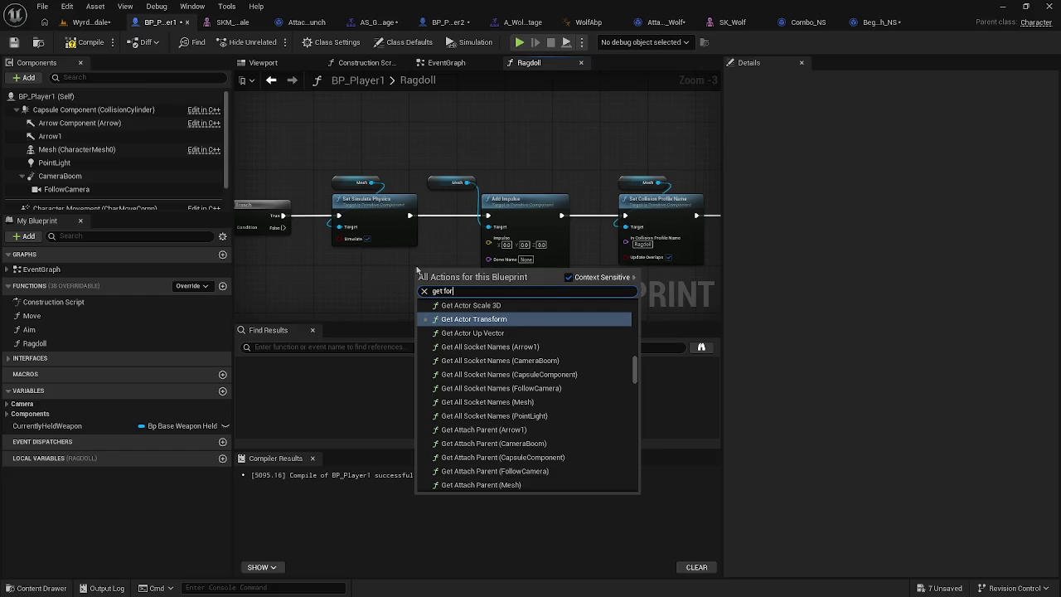
{"action": "type", "text": "e"}
{"action": "key", "text": "BackSpace"}
{"action": "type", "text": "wa"}
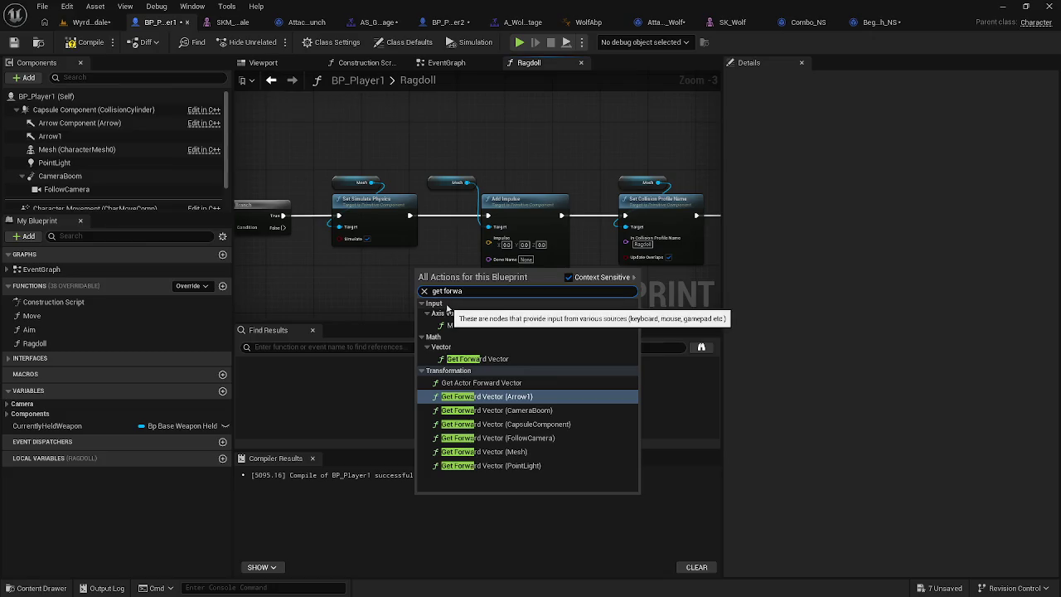
{"action": "key", "text": "Escape"}
{"action": "mouse_move", "coordinate": [416, 285]}
{"action": "left_mouse_down"}
{"action": "mouse_move", "coordinate": [390, 306]}
{"action": "mouse_move", "coordinate": [347, 304]}
{"action": "left_mouse_up"}
{"action": "key", "text": "Escape"}
{"action": "left_click_drag", "start_coordinate": [433, 271], "coordinate": [305, 293]}
Step: Multiply the forward vector by a float, setting the multiplier value to 30000.0
{"action": "left_click_drag", "start_coordinate": [391, 304], "coordinate": [454, 306]}
{"action": "type", "text": "mul"}
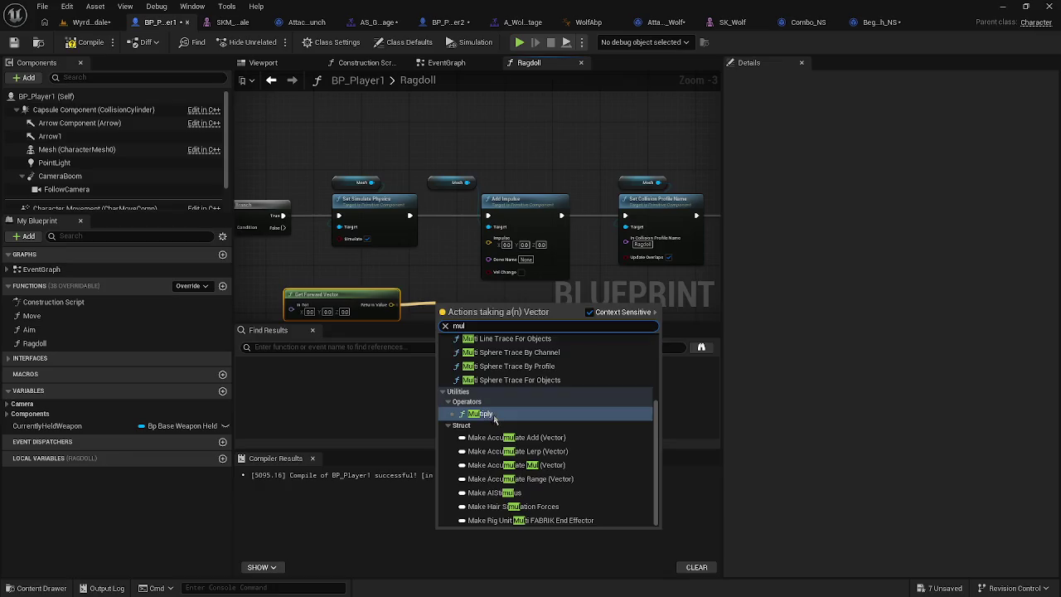
{"action": "left_click", "coordinate": [487, 415]}
{"action": "left_click_drag", "start_coordinate": [432, 253], "coordinate": [434, 213]}
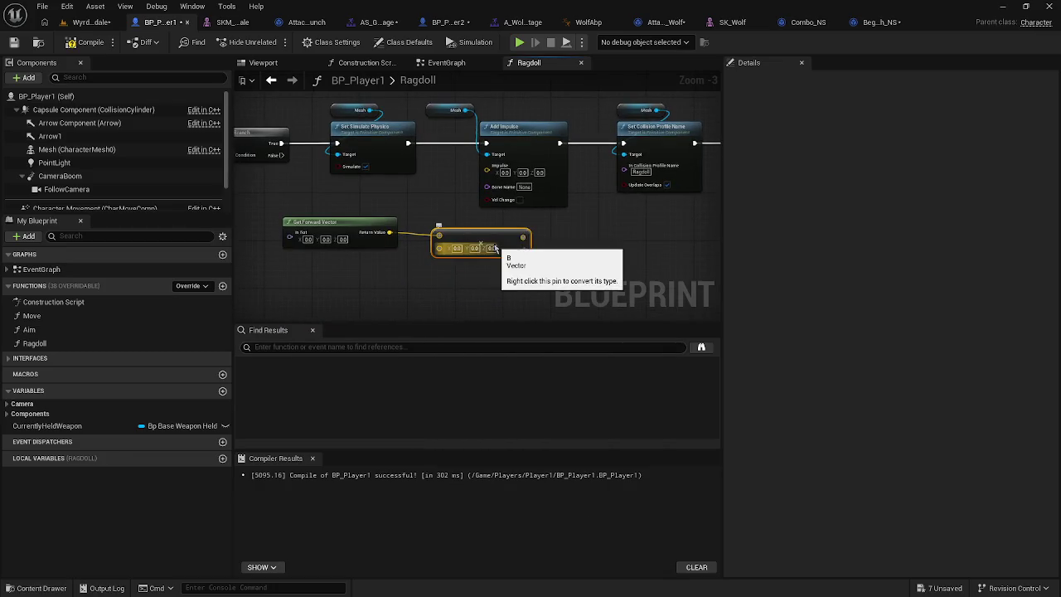
{"action": "right_click", "coordinate": [443, 251]}
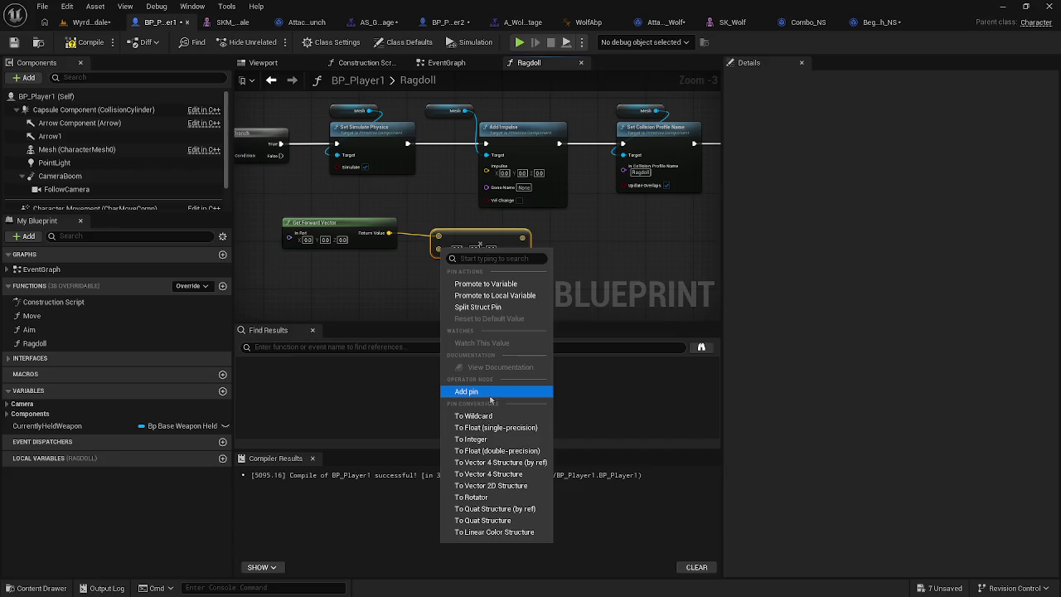
{"action": "left_click", "coordinate": [492, 450]}
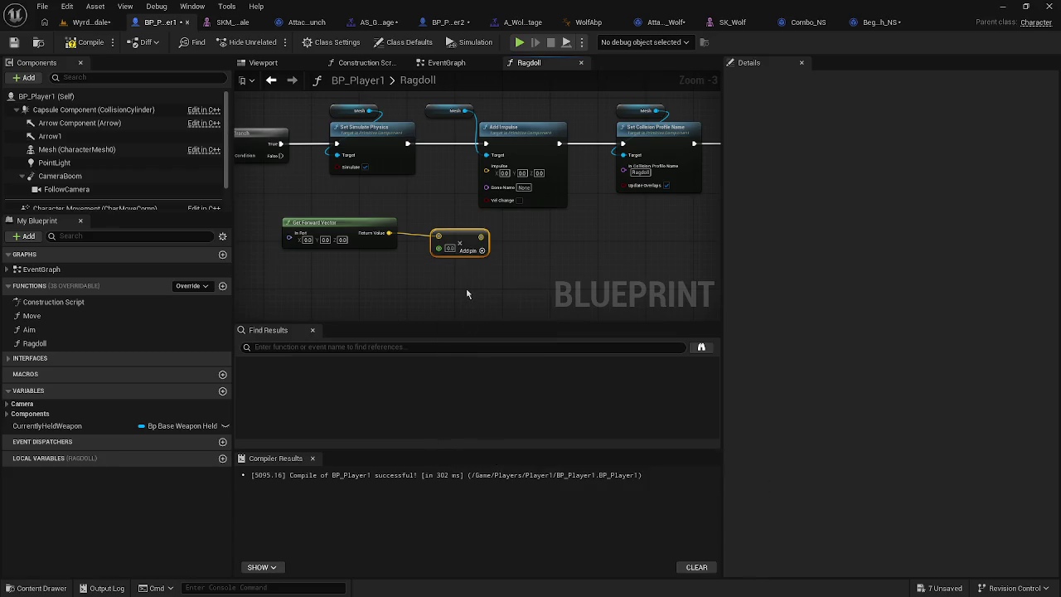
{"action": "left_click", "coordinate": [448, 248]}
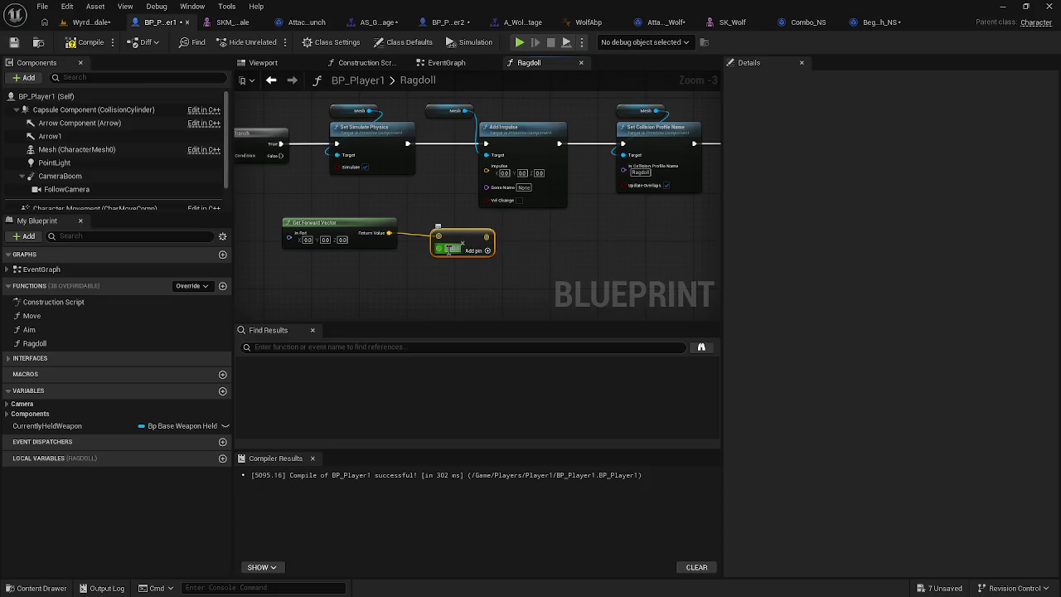
{"action": "left_click", "coordinate": [464, 248]}
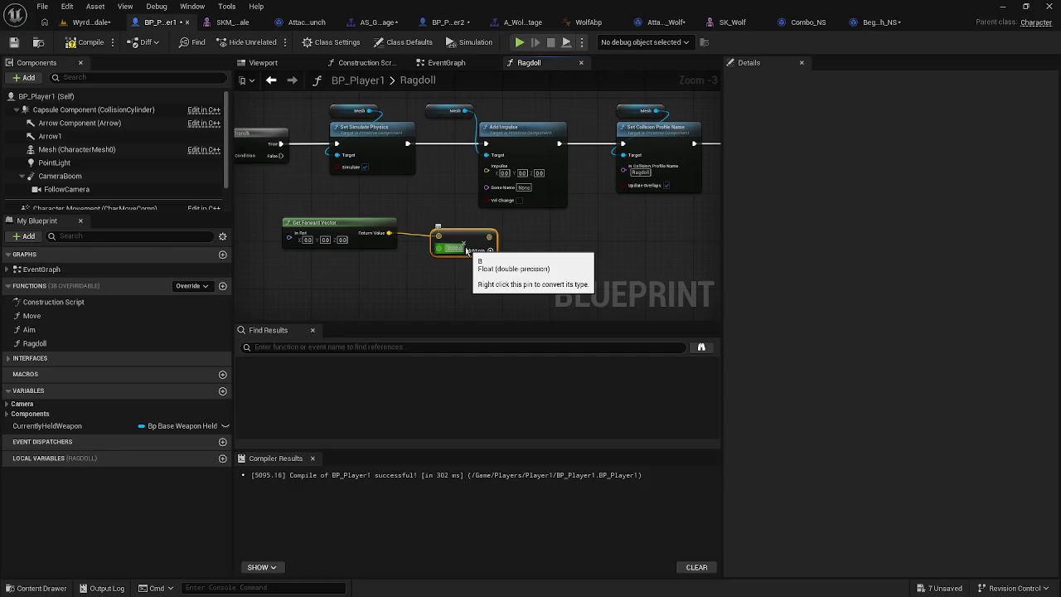
Step: Feed the forward vector × 30000 into Add Impulse's Impulse, compile BP_Player1, and run a quick playtest
{"action": "mouse_move", "coordinate": [492, 236]}
{"action": "left_mouse_down"}
{"action": "mouse_move", "coordinate": [419, 300]}
{"action": "mouse_move", "coordinate": [493, 171]}
{"action": "left_mouse_up"}
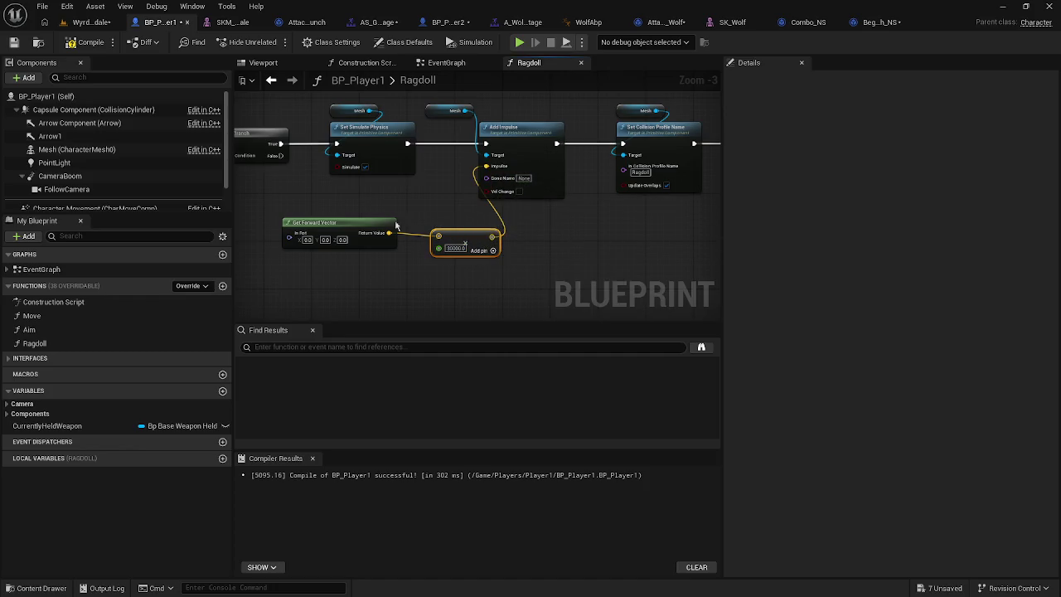
{"action": "left_click", "coordinate": [86, 41]}
{"action": "key", "text": "alt+p"}
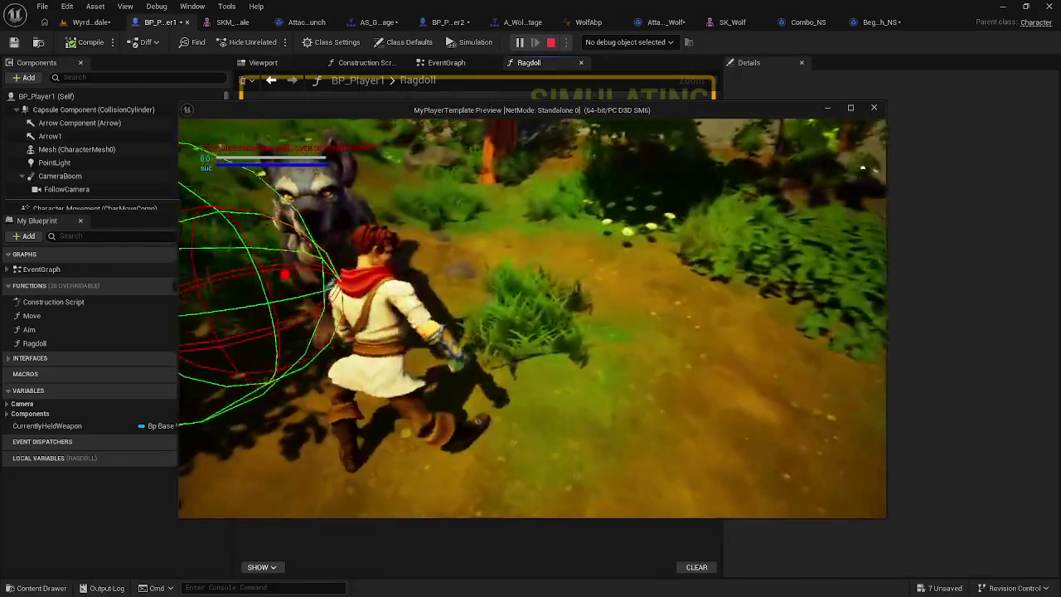
{"action": "key", "text": "Escape"}
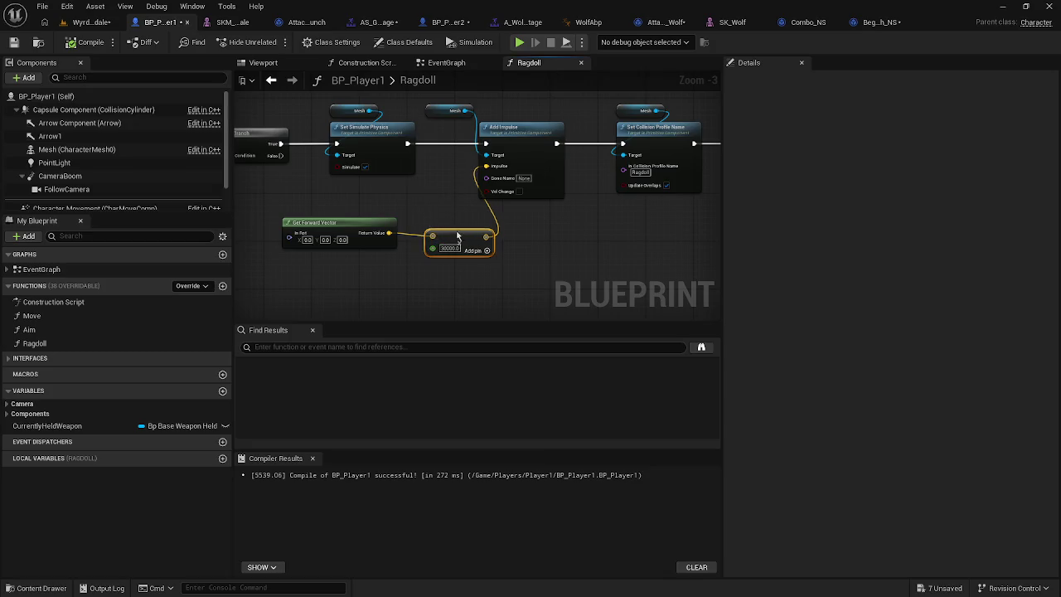
{"action": "mouse_move", "coordinate": [449, 209]}
{"action": "left_mouse_down"}
{"action": "mouse_move", "coordinate": [398, 214]}
{"action": "mouse_move", "coordinate": [439, 223]}
{"action": "left_mouse_up"}
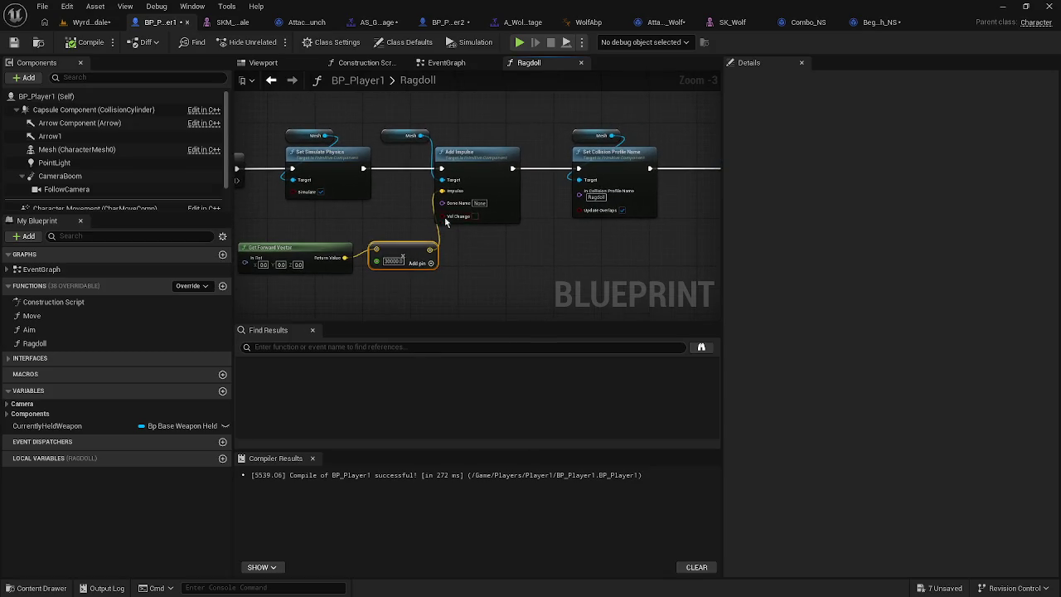
Step: Change Add Impulse's Bone Name from None to head, then view the character's skeletal mesh
{"action": "scroll", "coordinate": [476, 202], "scroll_direction": "up", "scroll_amount": 3}
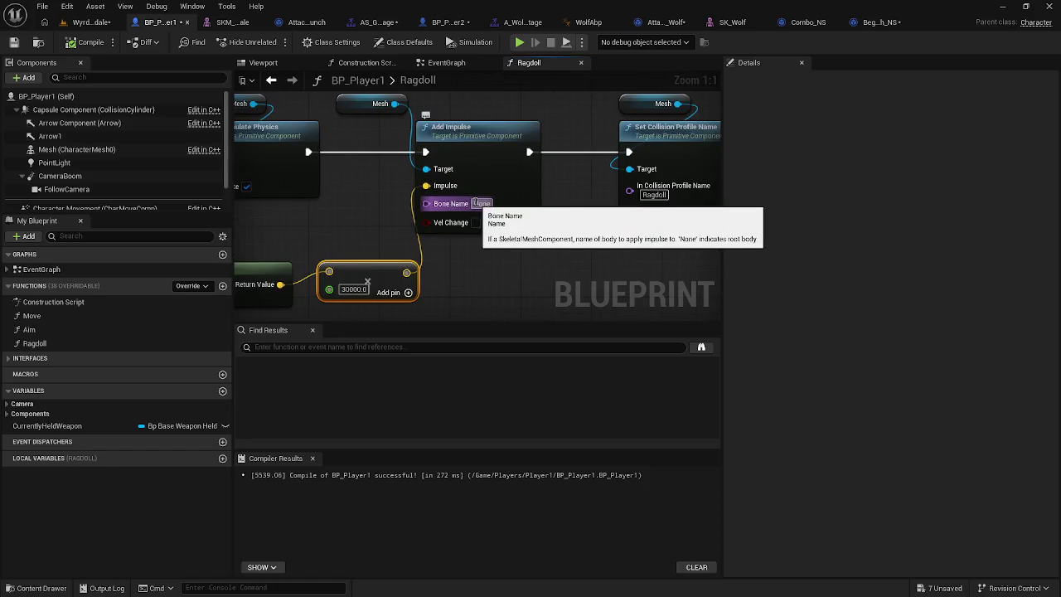
{"action": "left_click", "coordinate": [477, 203]}
{"action": "key", "text": "BackSpace"}
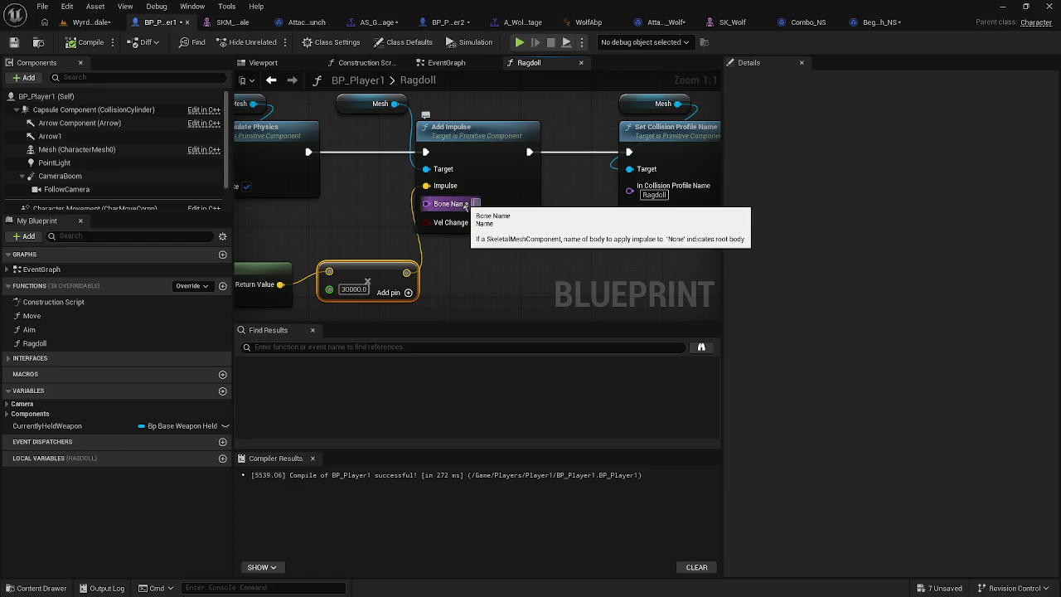
{"action": "type", "text": "head"}
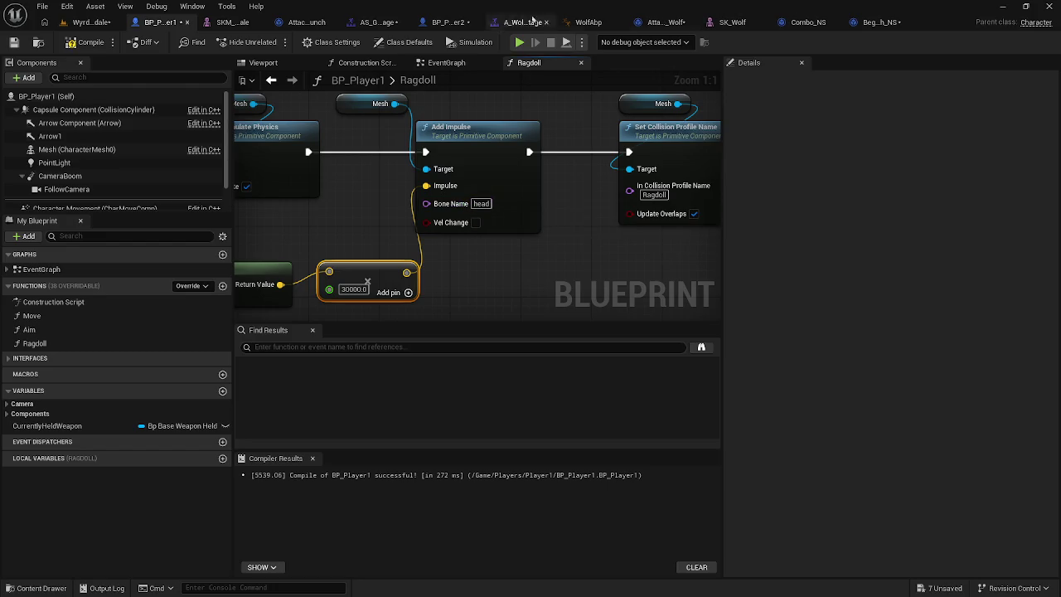
{"action": "left_click", "coordinate": [229, 23]}
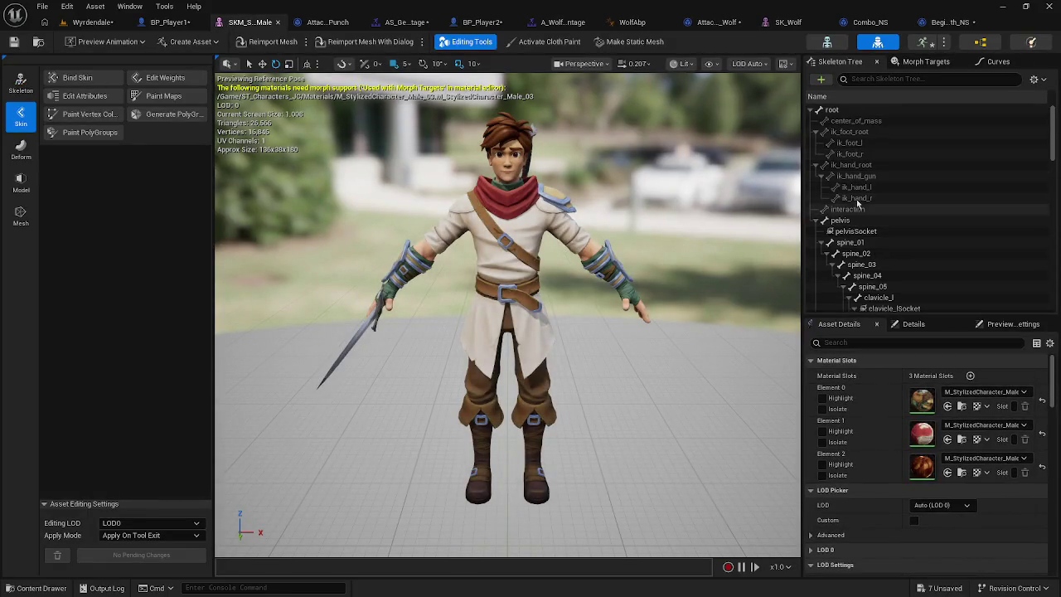
Step: Find and select the head bone in the Skeleton Tree, then go back to the Wyrdendale level
{"action": "scroll", "coordinate": [867, 253], "scroll_direction": "down", "scroll_amount": 2}
{"action": "scroll", "coordinate": [870, 253], "scroll_direction": "down", "scroll_amount": 10}
{"action": "scroll", "coordinate": [885, 251], "scroll_direction": "down", "scroll_amount": 12}
{"action": "scroll", "coordinate": [900, 232], "scroll_direction": "down", "scroll_amount": 10}
{"action": "scroll", "coordinate": [902, 232], "scroll_direction": "up", "scroll_amount": 1}
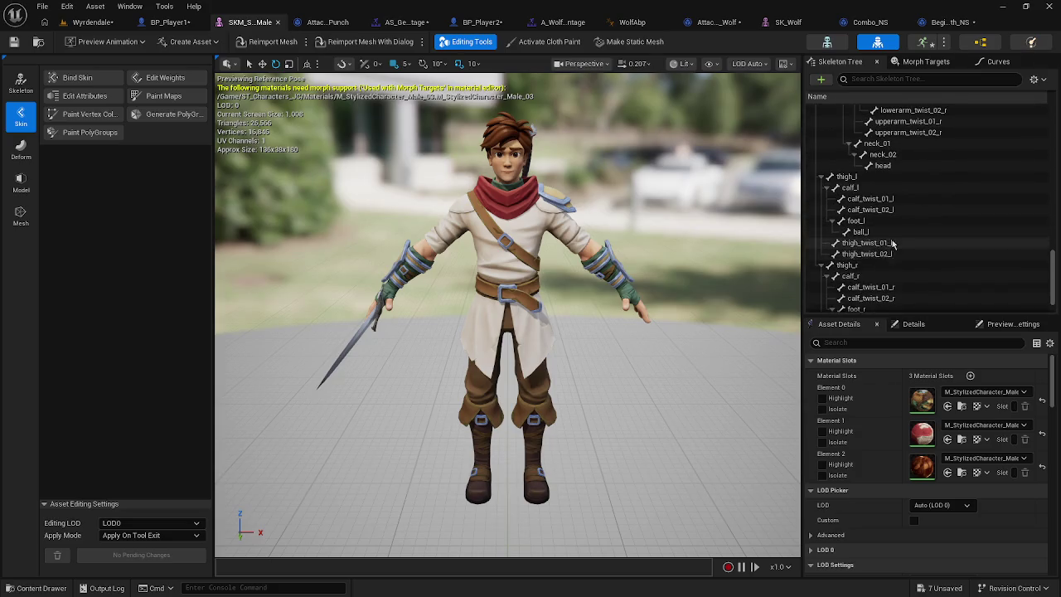
{"action": "left_click", "coordinate": [883, 165]}
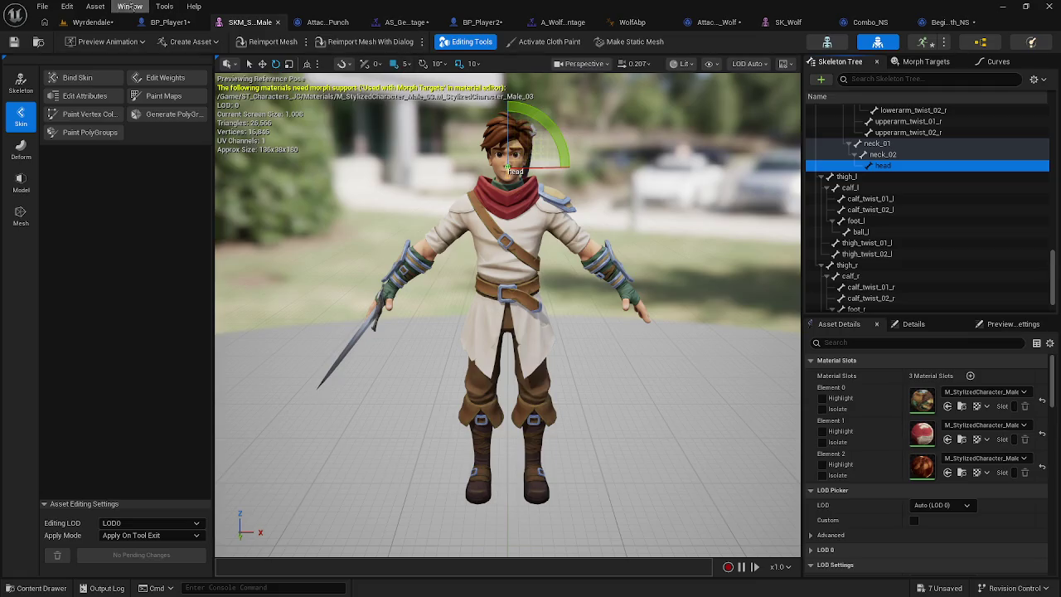
{"action": "left_click", "coordinate": [92, 22]}
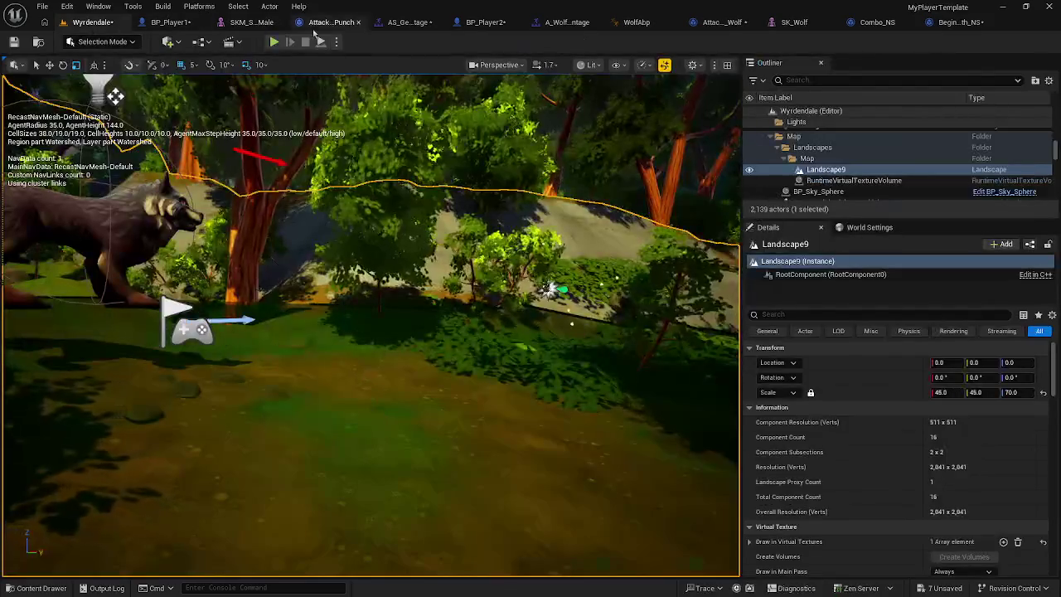
Step: Playtest the level to watch the character die, then view BeginDeath_NS's Received Notify End graph
{"action": "key", "text": "alt+p"}
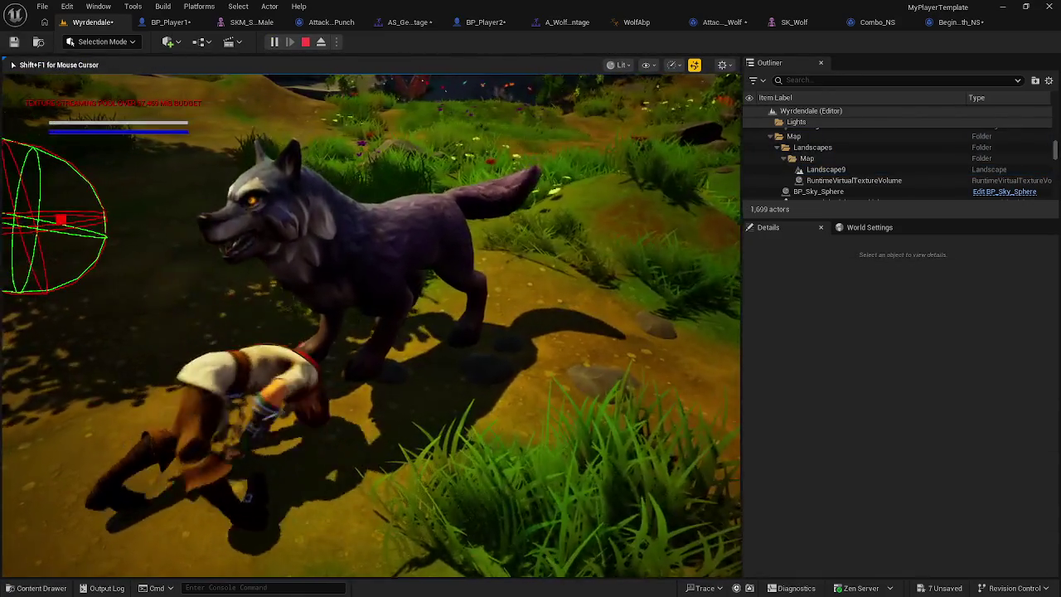
{"action": "key", "text": "Escape"}
{"action": "left_click", "coordinate": [3, 240]}
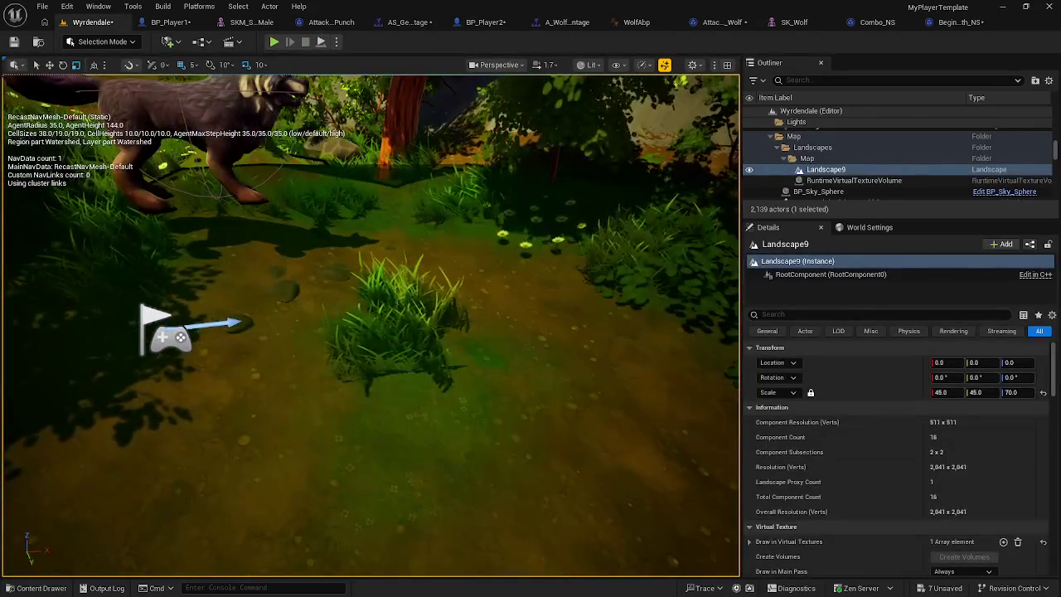
{"action": "left_click", "coordinate": [946, 23]}
{"action": "left_click_drag", "start_coordinate": [642, 235], "coordinate": [568, 213]}
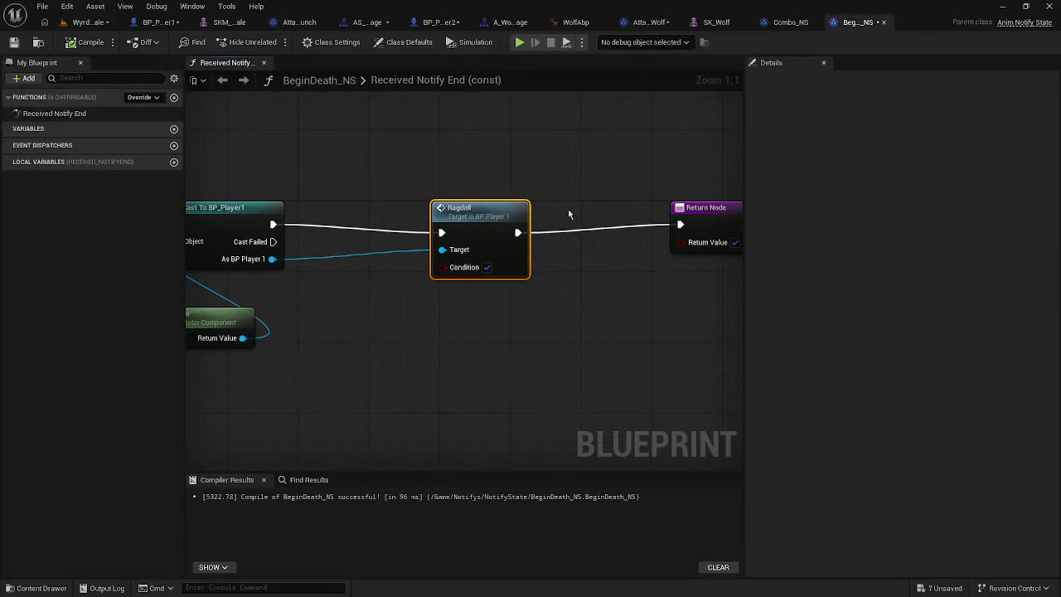
Step: Tidy the Ragdoll and Return Node positions in BeginDeath_NS's graph
{"action": "left_click", "coordinate": [720, 217]}
{"action": "left_click_drag", "start_coordinate": [508, 214], "coordinate": [508, 209]}
{"action": "left_click_drag", "start_coordinate": [701, 222], "coordinate": [695, 218]}
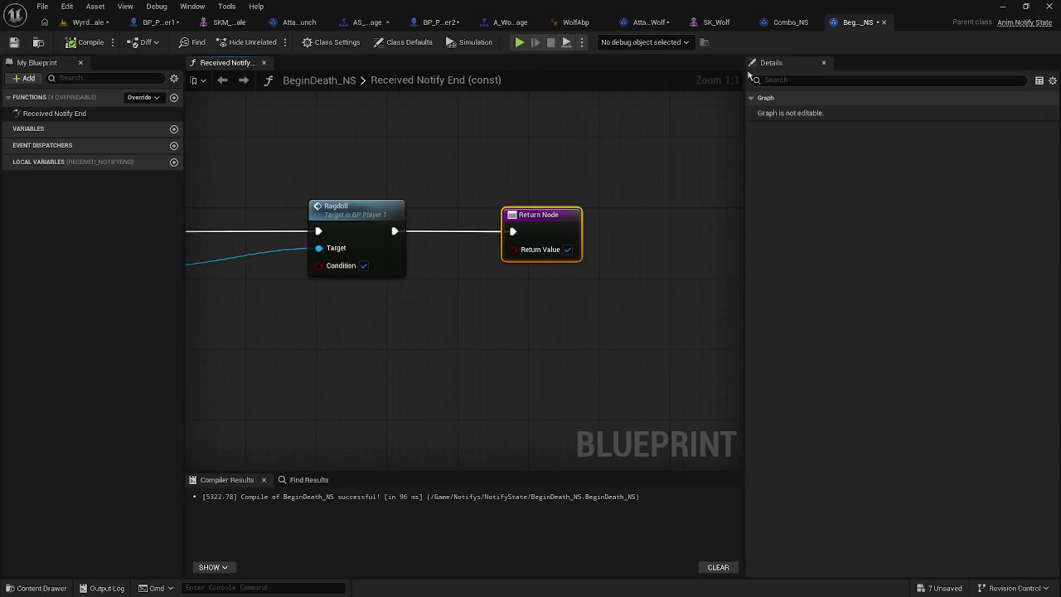
Step: Check Combo_NS and the wolf assets, compile WolfAbp, playtest, and return to BP_Player1's Ragdoll function
{"action": "left_click", "coordinate": [792, 25]}
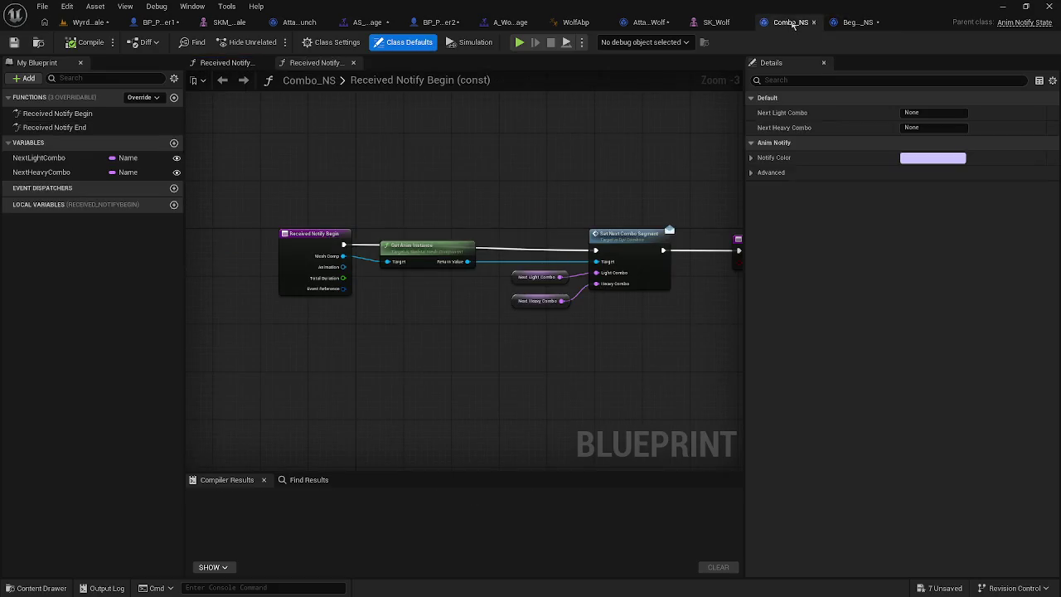
{"action": "left_click", "coordinate": [702, 23]}
{"action": "left_click", "coordinate": [638, 23]}
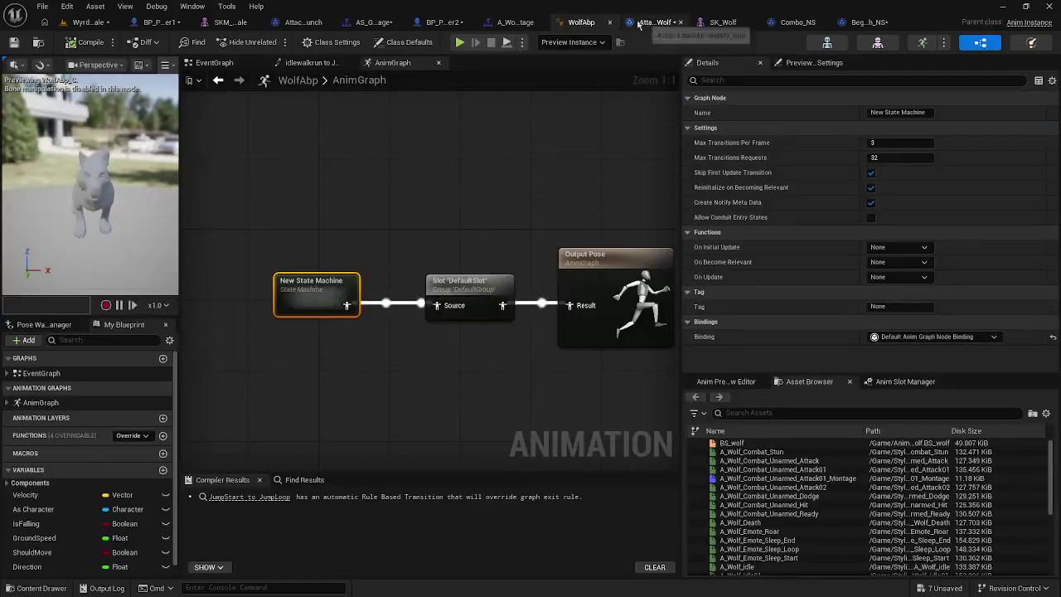
{"action": "left_click", "coordinate": [87, 42]}
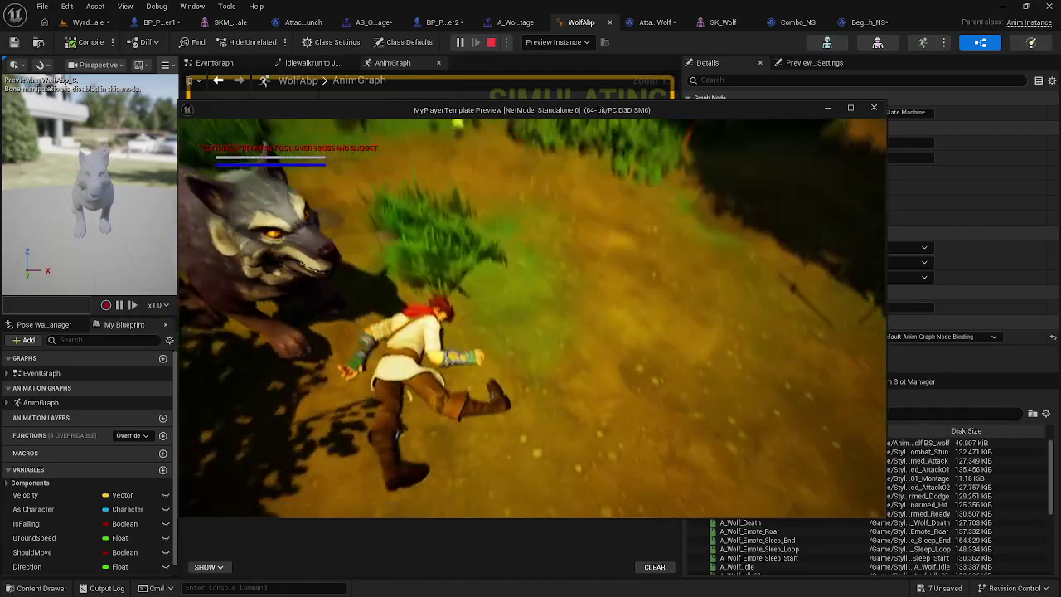
{"action": "key", "text": "Escape"}
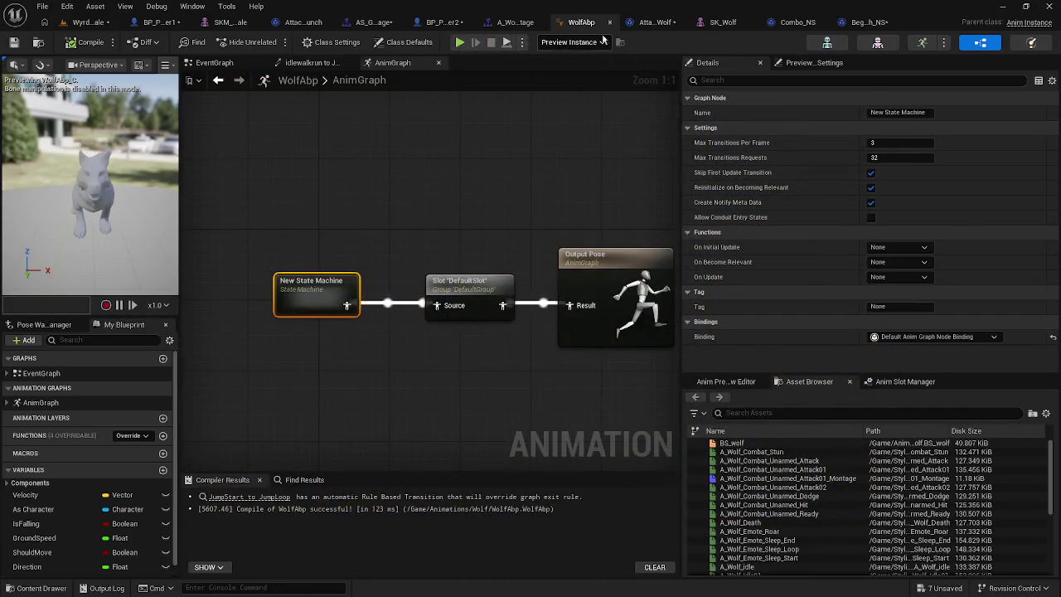
{"action": "left_click", "coordinate": [158, 22]}
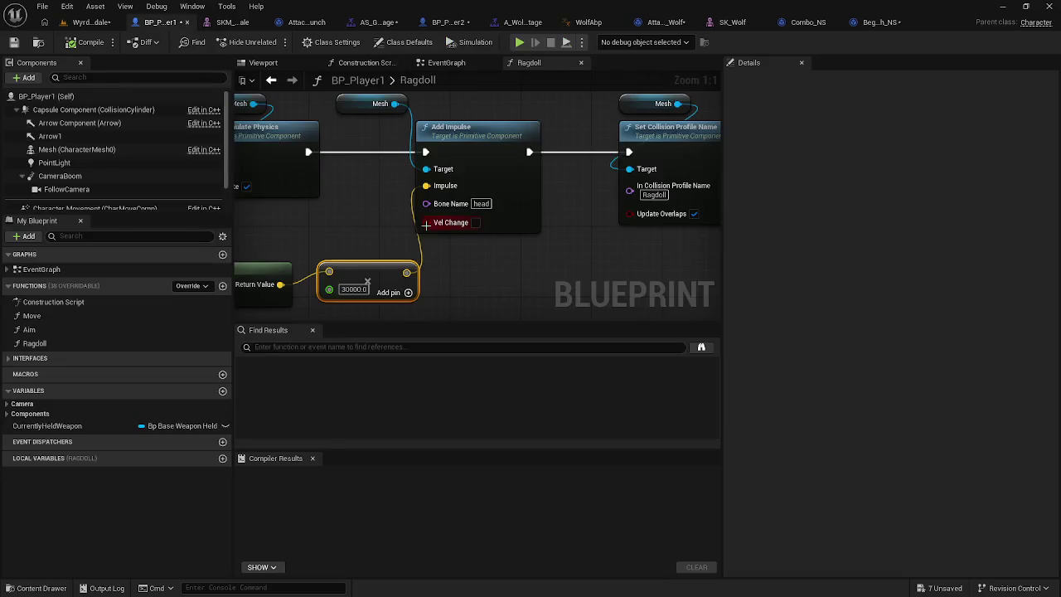
Step: In BP_Player1's EventGraph, detach the incoming execution wire from Play Montage
{"action": "scroll", "coordinate": [431, 228], "scroll_direction": "down", "scroll_amount": 1}
{"action": "scroll", "coordinate": [497, 220], "scroll_direction": "down", "scroll_amount": 1}
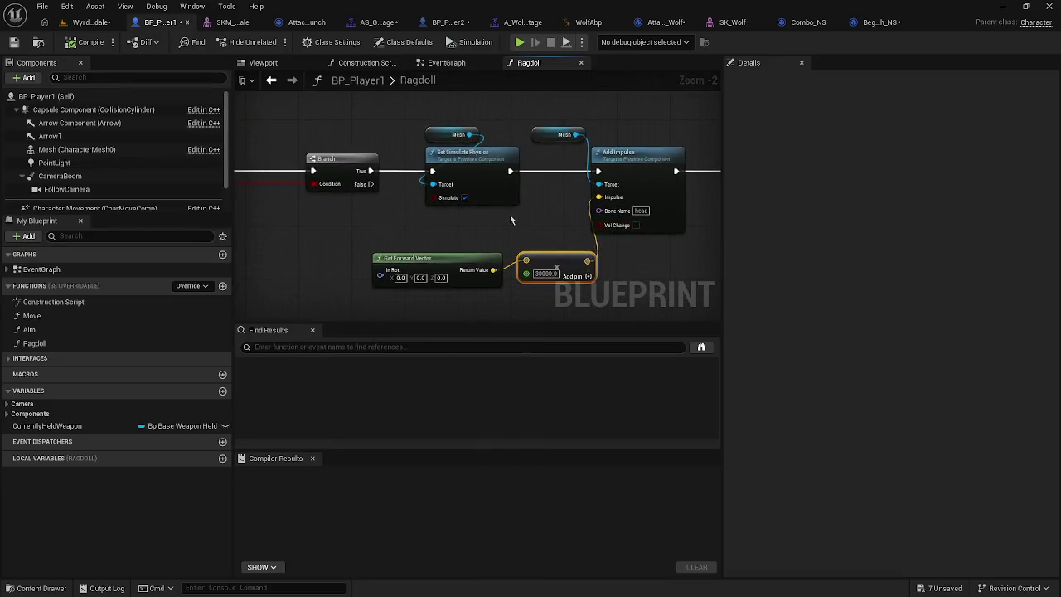
{"action": "key", "text": "alt+Left"}
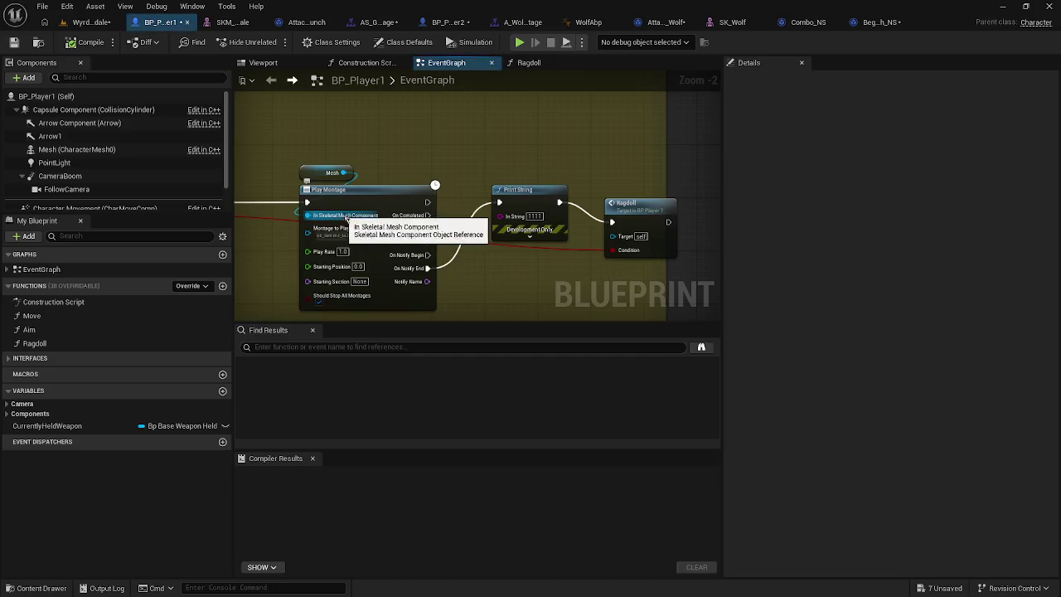
{"action": "key", "text": "alt+Left"}
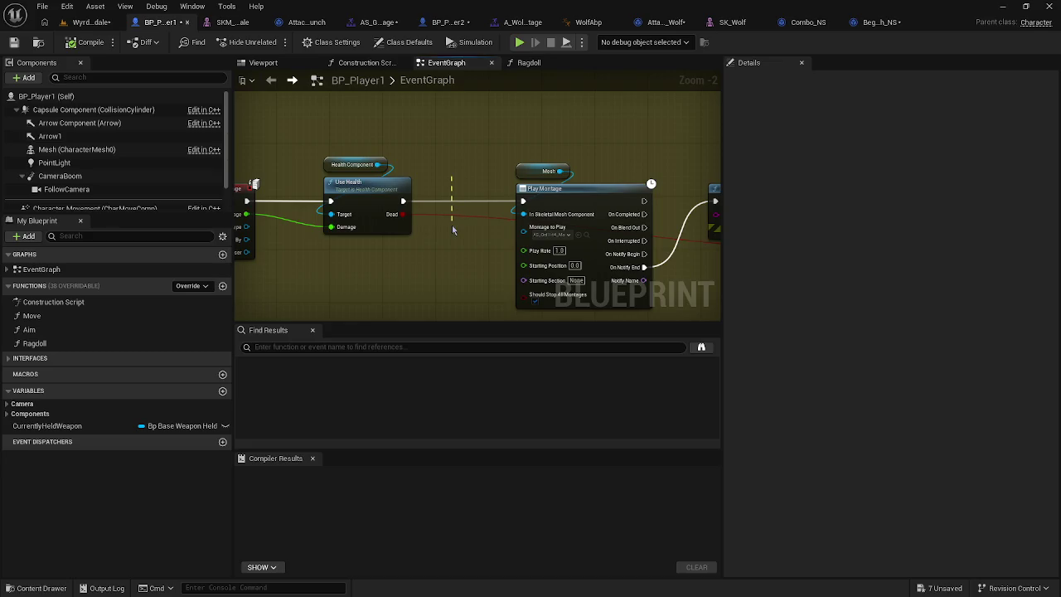
{"action": "mouse_move", "coordinate": [451, 200]}
{"action": "left_mouse_down"}
{"action": "mouse_move", "coordinate": [395, 197]}
{"action": "mouse_move", "coordinate": [782, 193]}
{"action": "mouse_move", "coordinate": [588, 206]}
{"action": "mouse_move", "coordinate": [572, 217]}
{"action": "mouse_move", "coordinate": [443, 199]}
{"action": "left_mouse_up"}
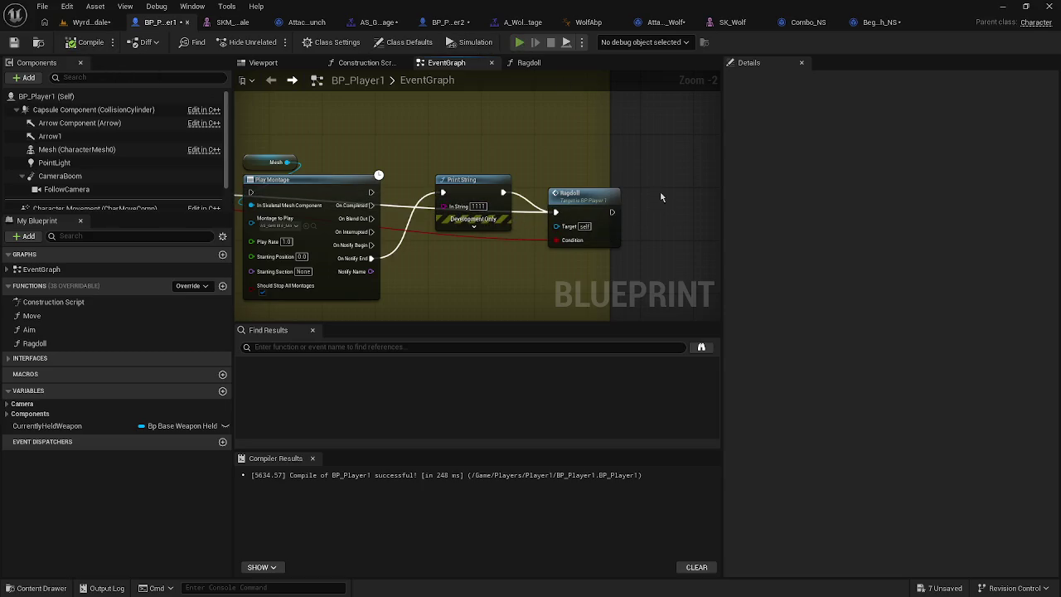
Step: Playtest, undo the On Completed link to Print String, and browse to AS_GetHit4_Montage
{"action": "key", "text": "alt+p"}
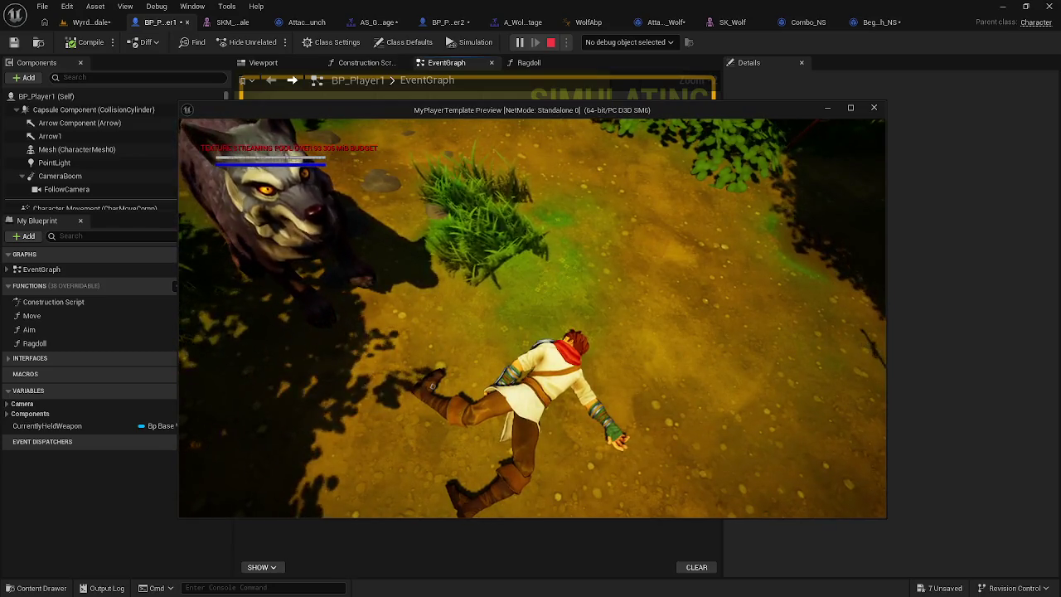
{"action": "key", "text": "Escape"}
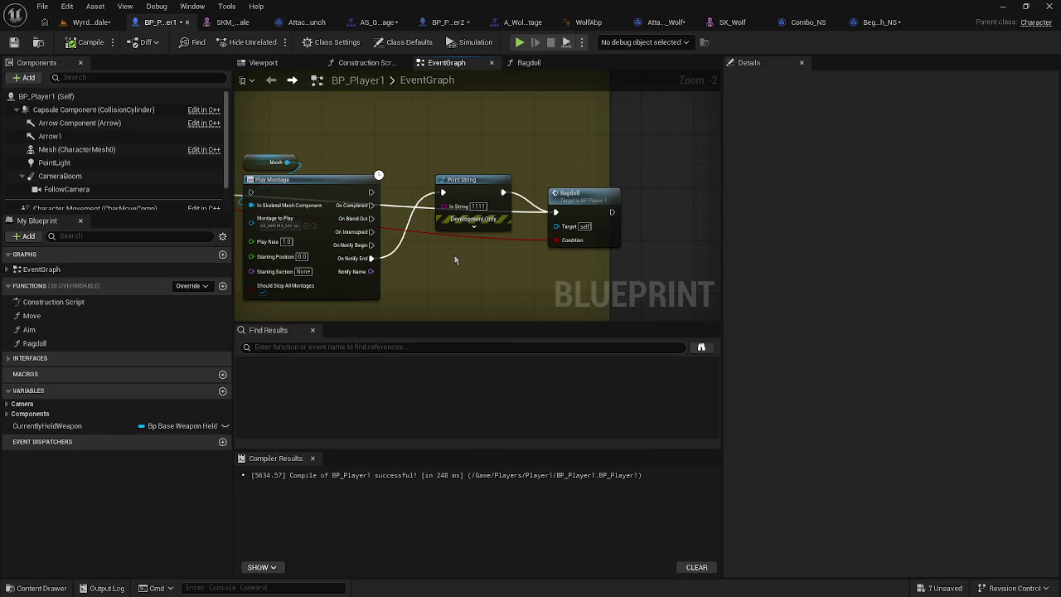
{"action": "key", "text": "ctrl+z"}
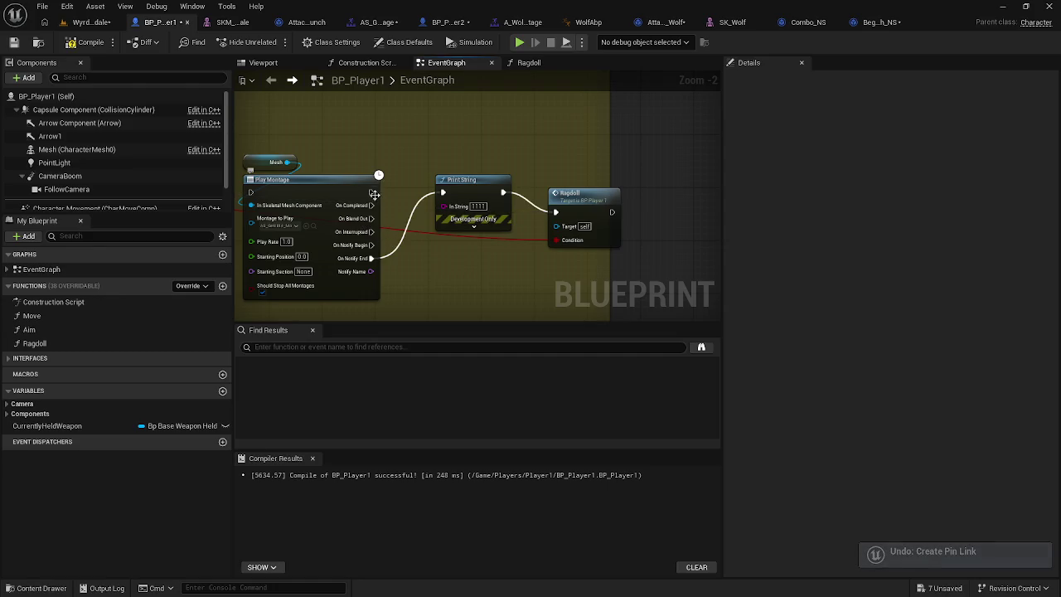
{"action": "left_click", "coordinate": [313, 225]}
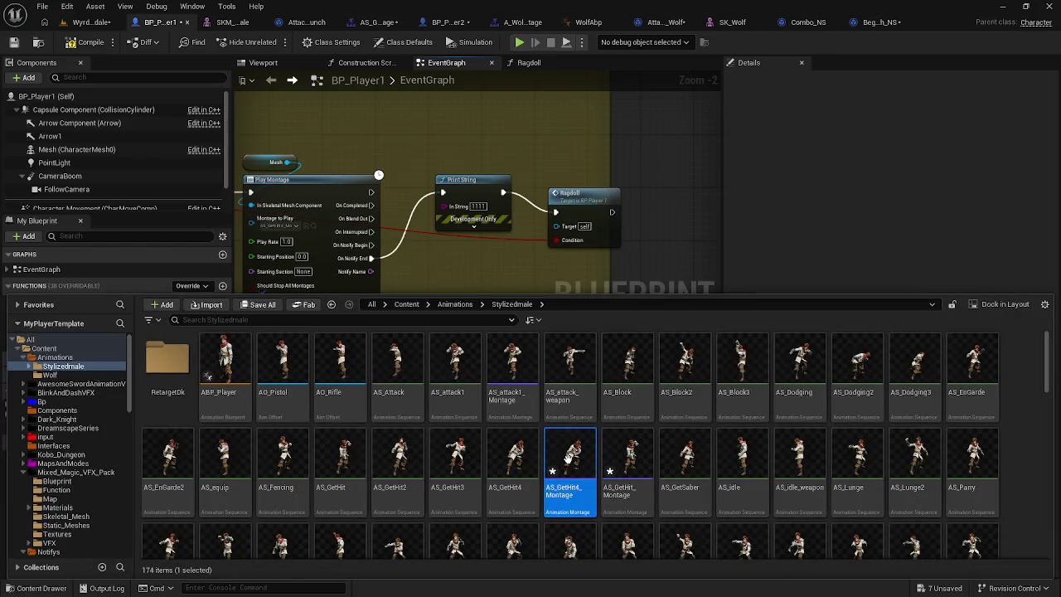
Step: In AS_GetHit4_Montage, move the BeginDeath notify to start near frame 37
{"action": "double_click", "coordinate": [569, 457]}
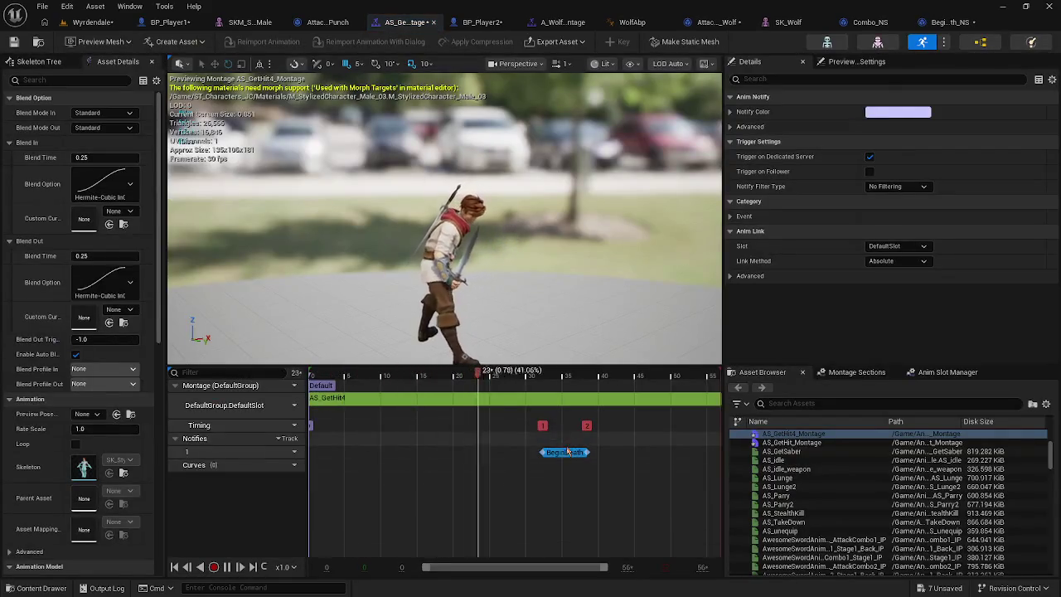
{"action": "left_click_drag", "start_coordinate": [567, 452], "coordinate": [653, 452]}
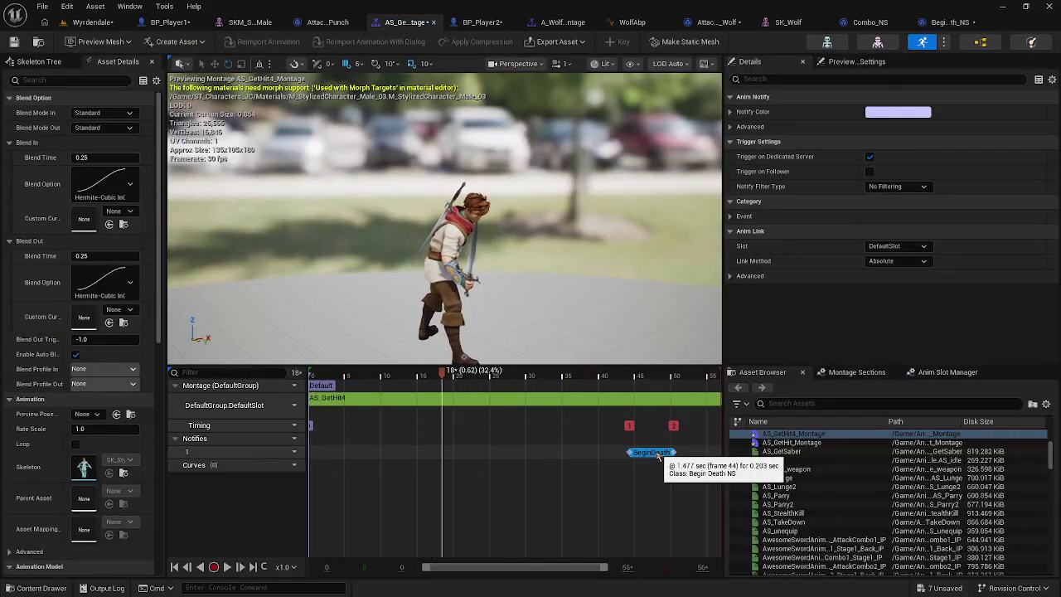
{"action": "left_click_drag", "start_coordinate": [654, 457], "coordinate": [624, 458]}
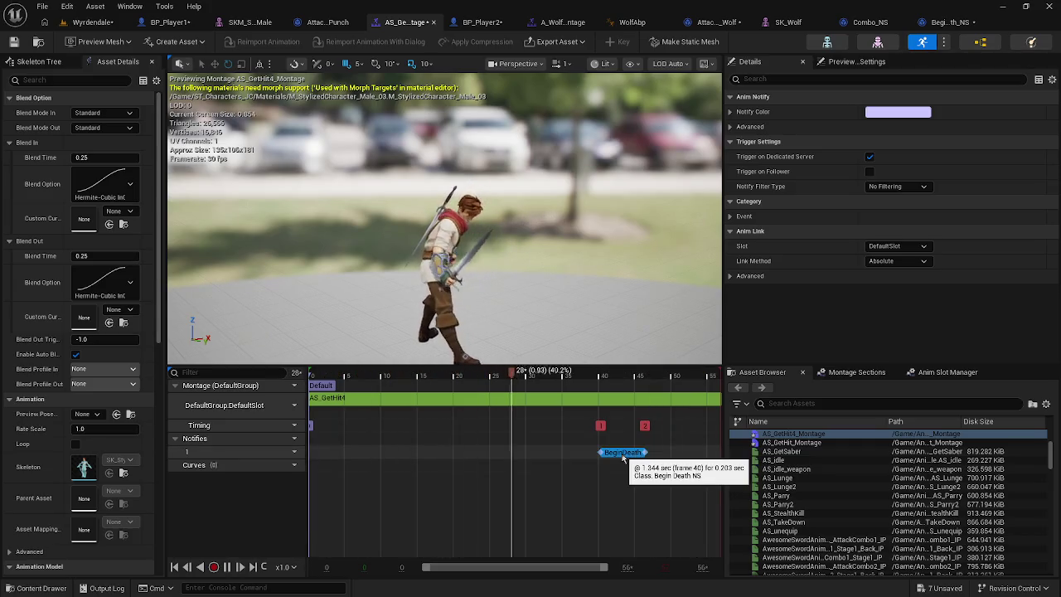
{"action": "left_click_drag", "start_coordinate": [623, 458], "coordinate": [596, 458]}
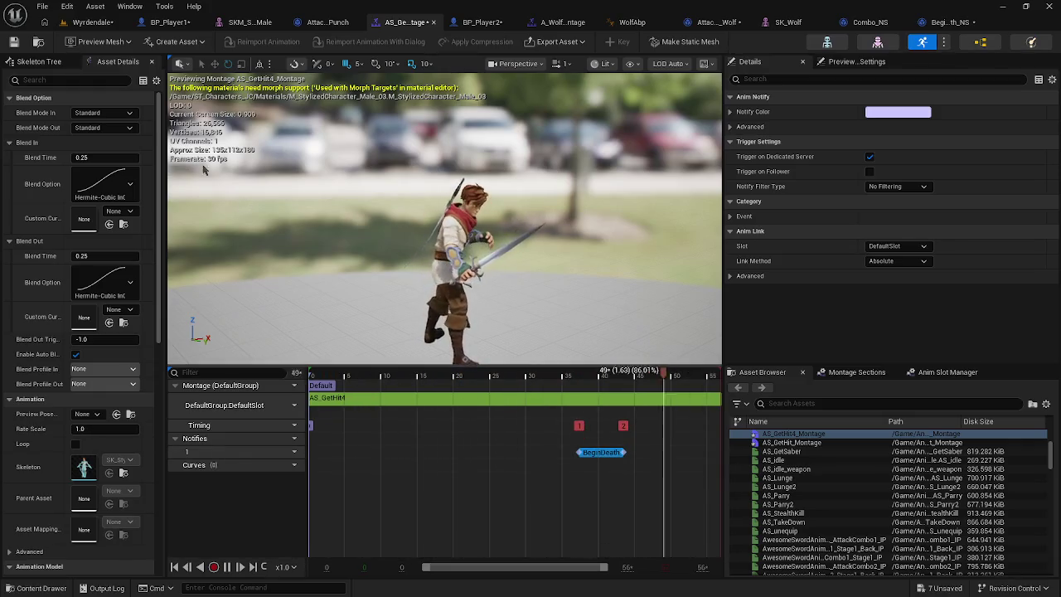
Step: Playtest the Wyrdendale level, then view the BeginDeath_NS notify graph
{"action": "left_click", "coordinate": [85, 23]}
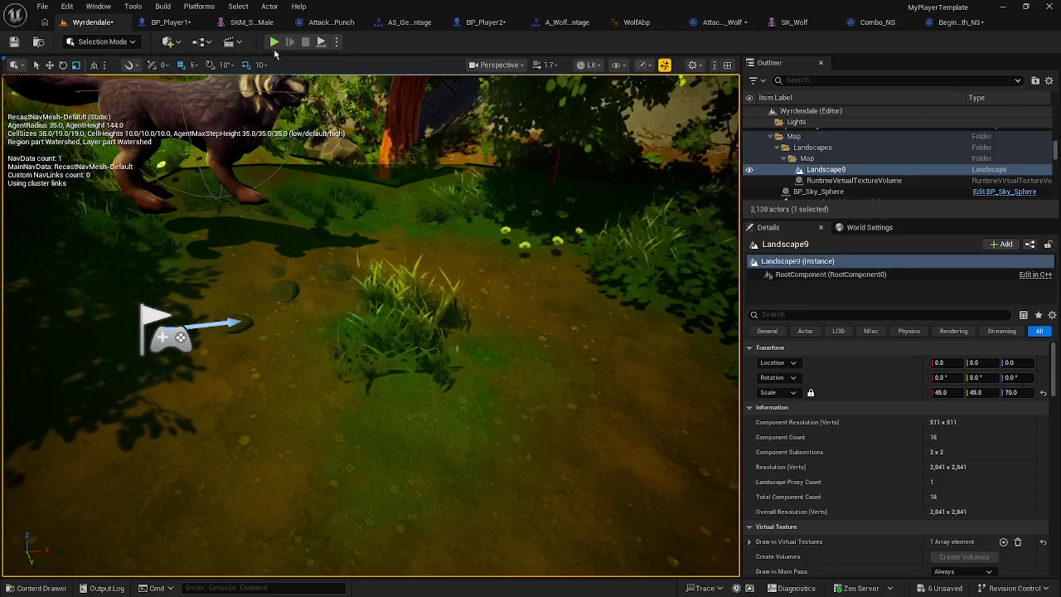
{"action": "left_click", "coordinate": [390, 200]}
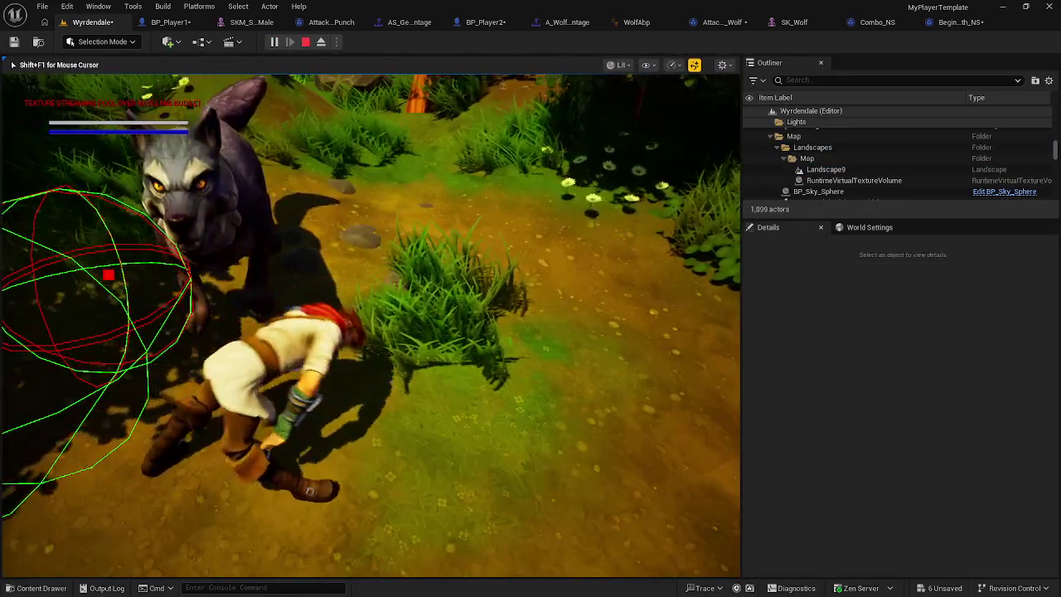
{"action": "key", "text": "Escape"}
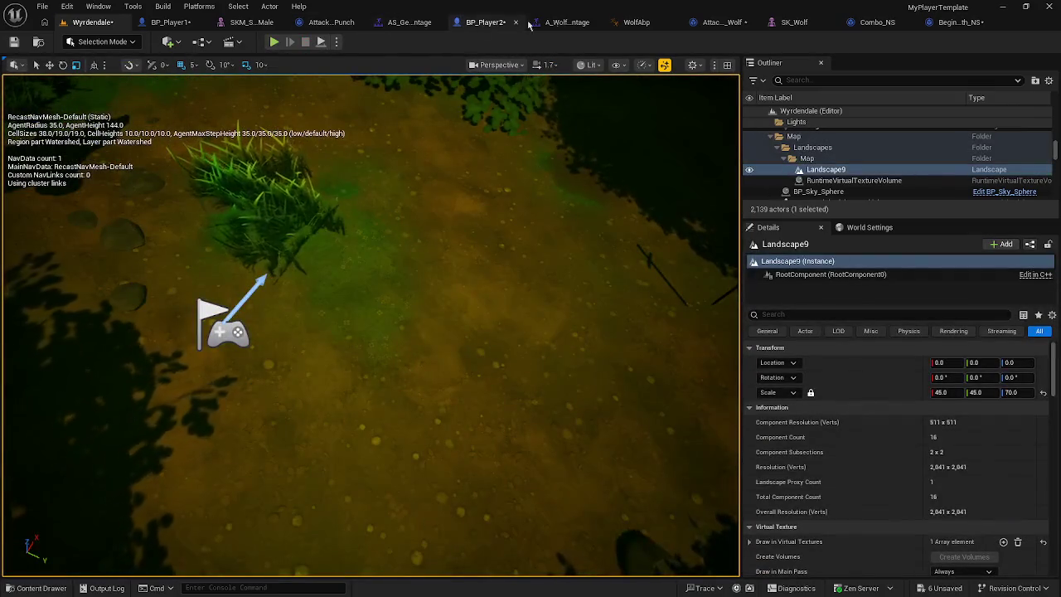
{"action": "left_click", "coordinate": [958, 23]}
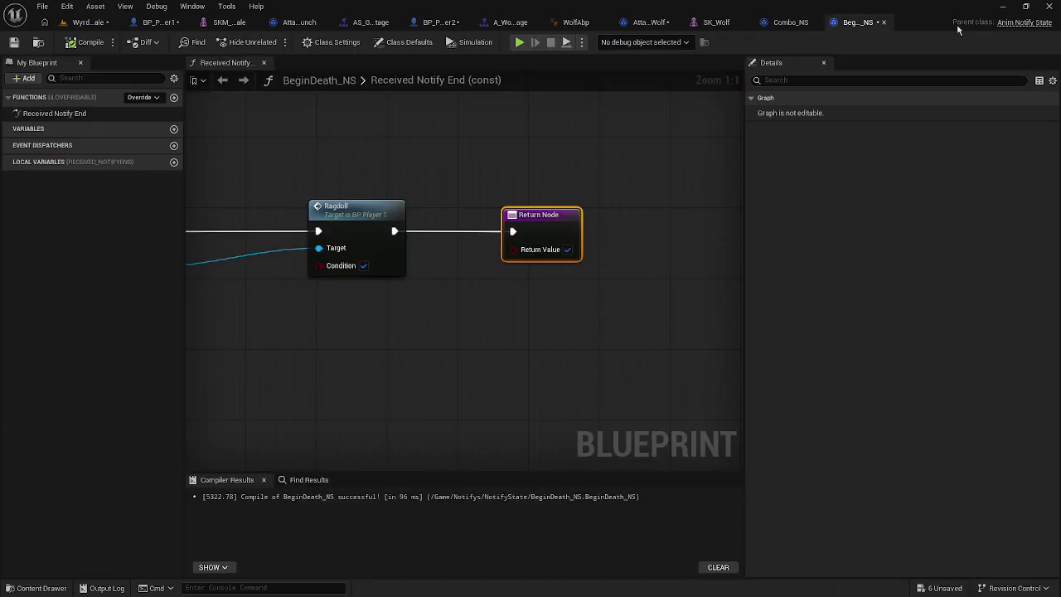
Step: Move AS_GetHit4_Montage's BeginDeath notify later, to around frame 48 near the montage end
{"action": "left_click", "coordinate": [784, 23]}
{"action": "left_click", "coordinate": [299, 22]}
{"action": "left_click", "coordinate": [379, 24]}
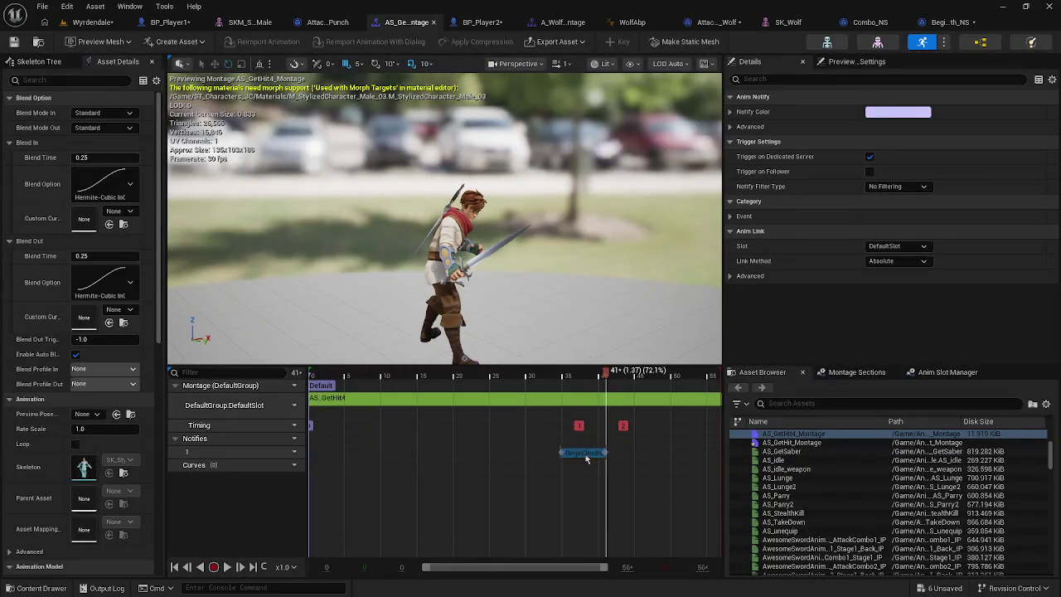
{"action": "left_click_drag", "start_coordinate": [585, 458], "coordinate": [584, 456]}
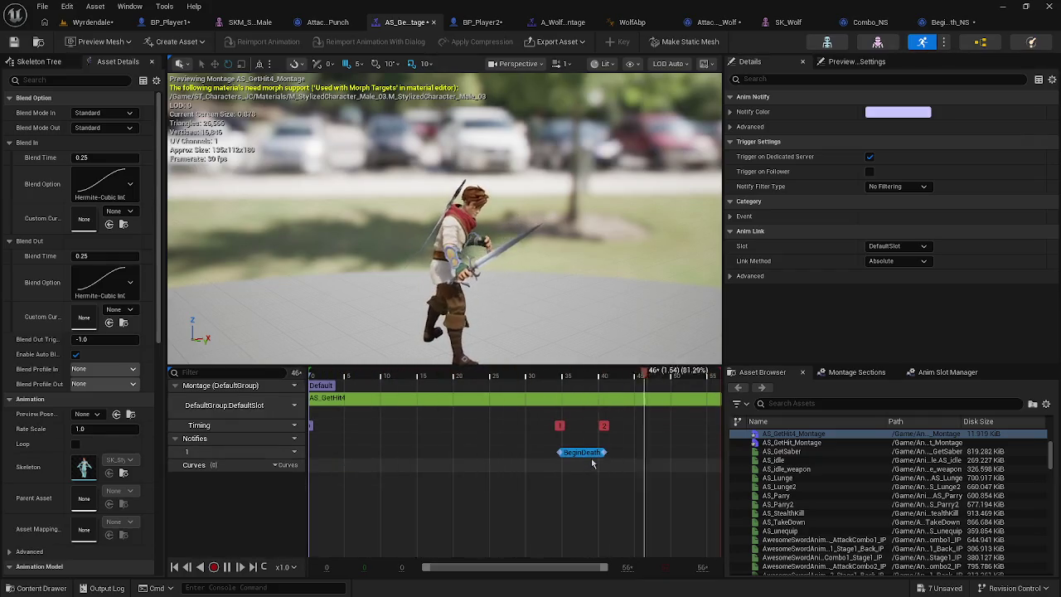
{"action": "left_click_drag", "start_coordinate": [594, 454], "coordinate": [708, 454]}
Step: Playtest the Wyrdendale level to see the character collapse, then view BeginDeath_NS's graph
{"action": "left_click", "coordinate": [93, 21]}
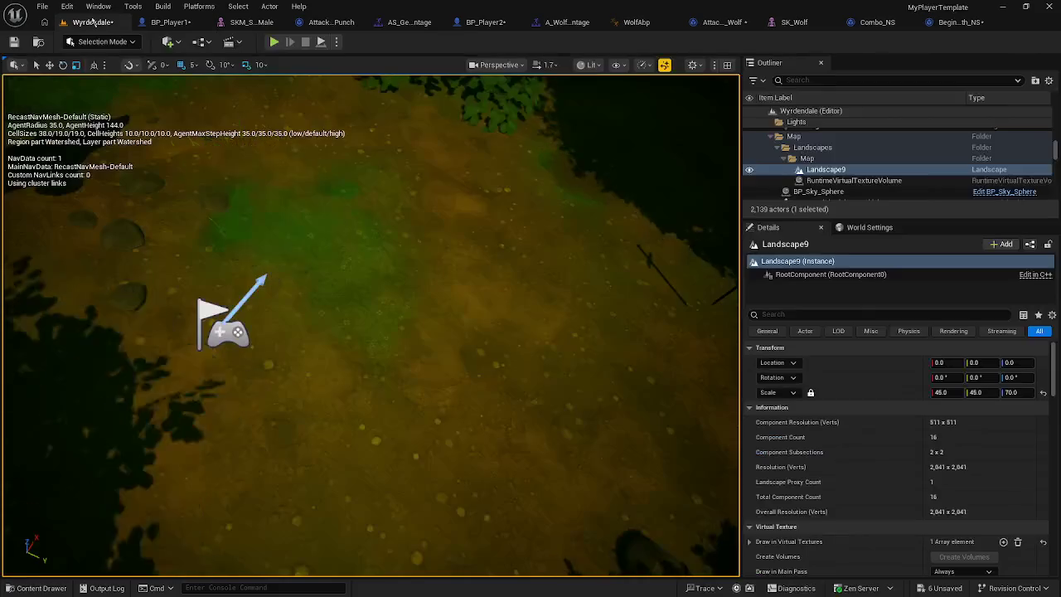
{"action": "key", "text": "alt+p"}
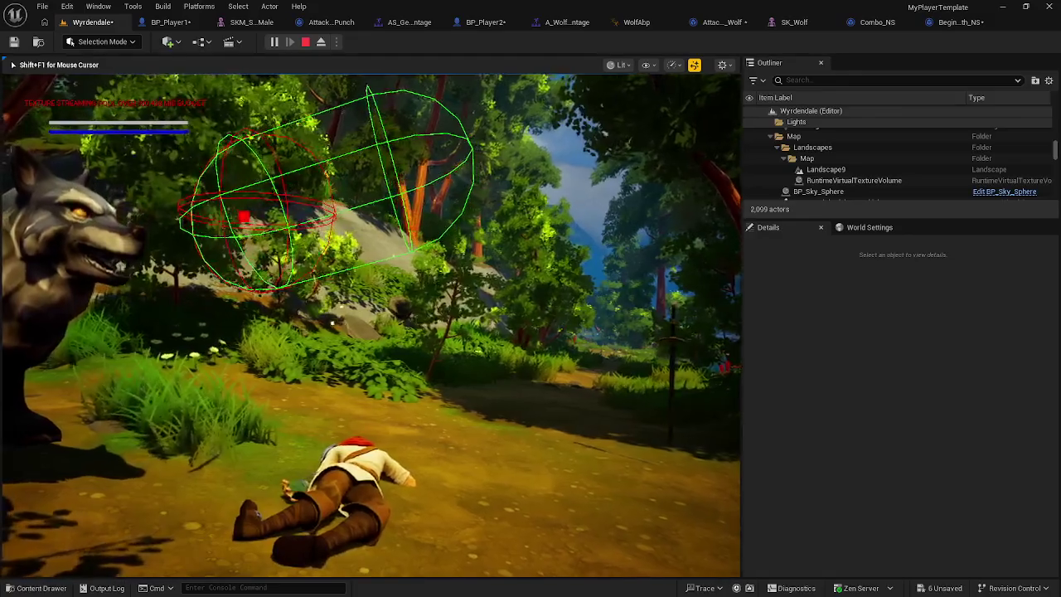
{"action": "key", "text": "Escape"}
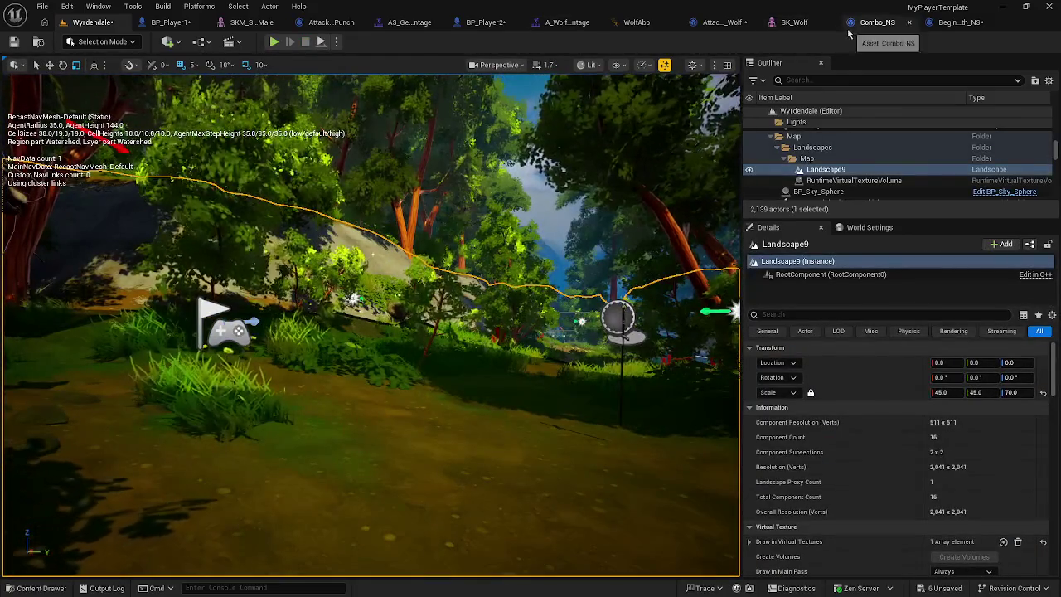
{"action": "left_click", "coordinate": [959, 24]}
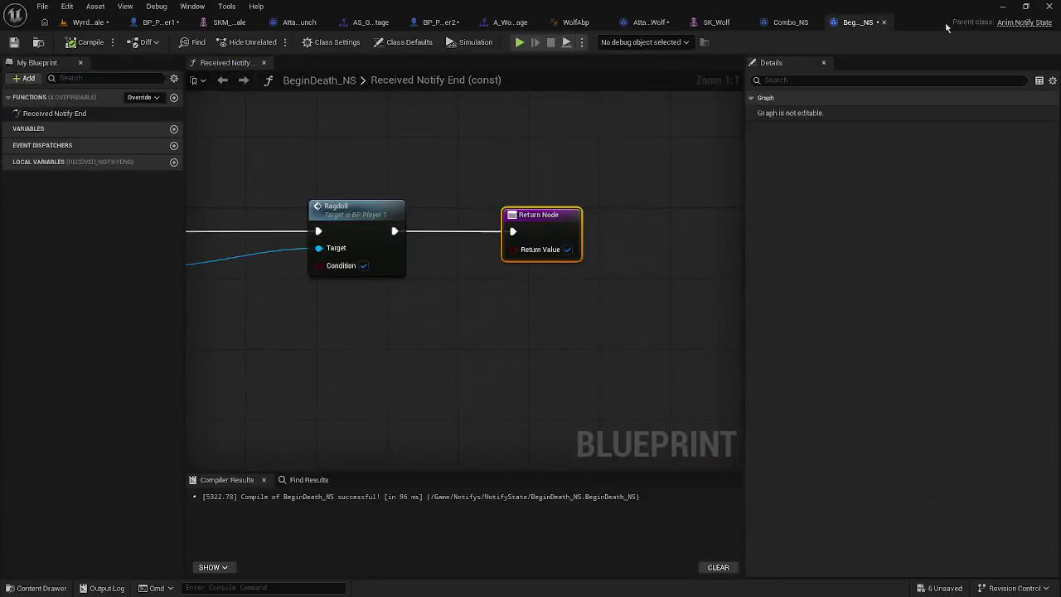
Step: Move the BeginDeath notify earlier to about frame 35, save the montage, and play-test the level
{"action": "left_click", "coordinate": [300, 22]}
{"action": "left_click", "coordinate": [376, 22]}
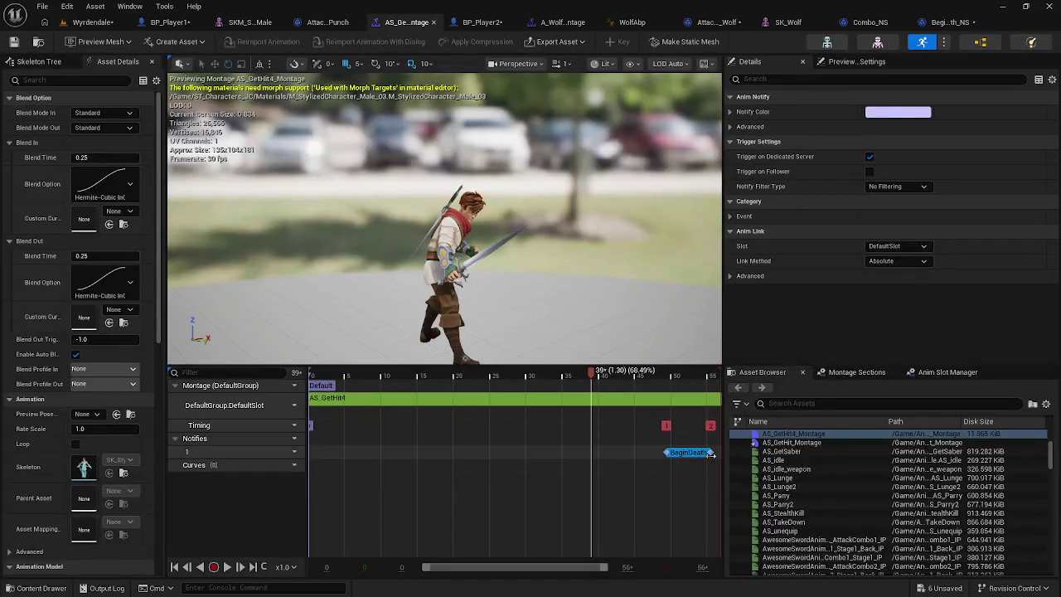
{"action": "left_click_drag", "start_coordinate": [688, 452], "coordinate": [593, 460]}
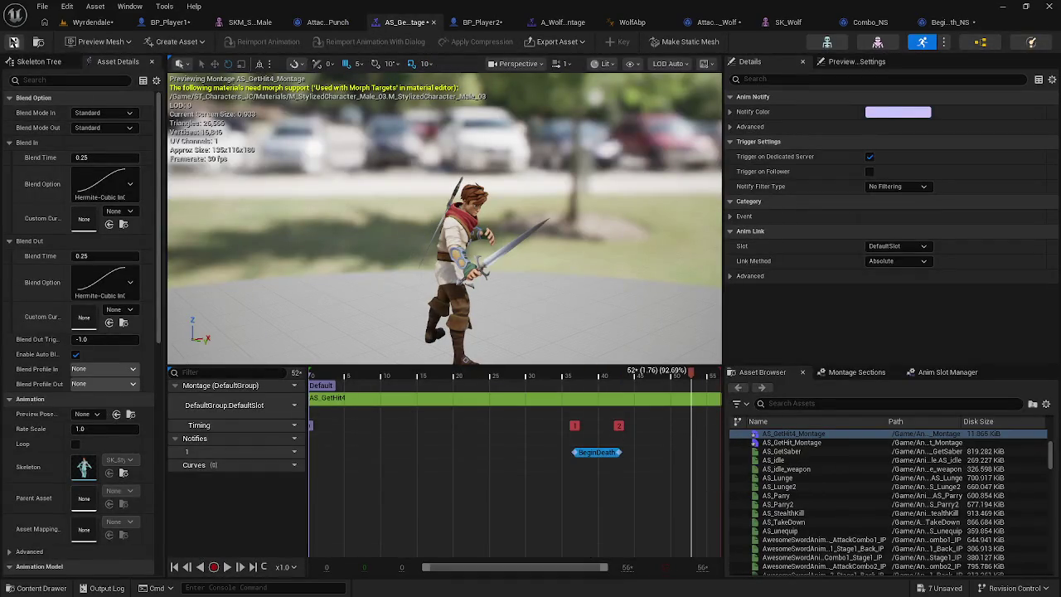
{"action": "left_click", "coordinate": [14, 42]}
{"action": "left_click", "coordinate": [93, 22]}
{"action": "key", "text": "alt+p"}
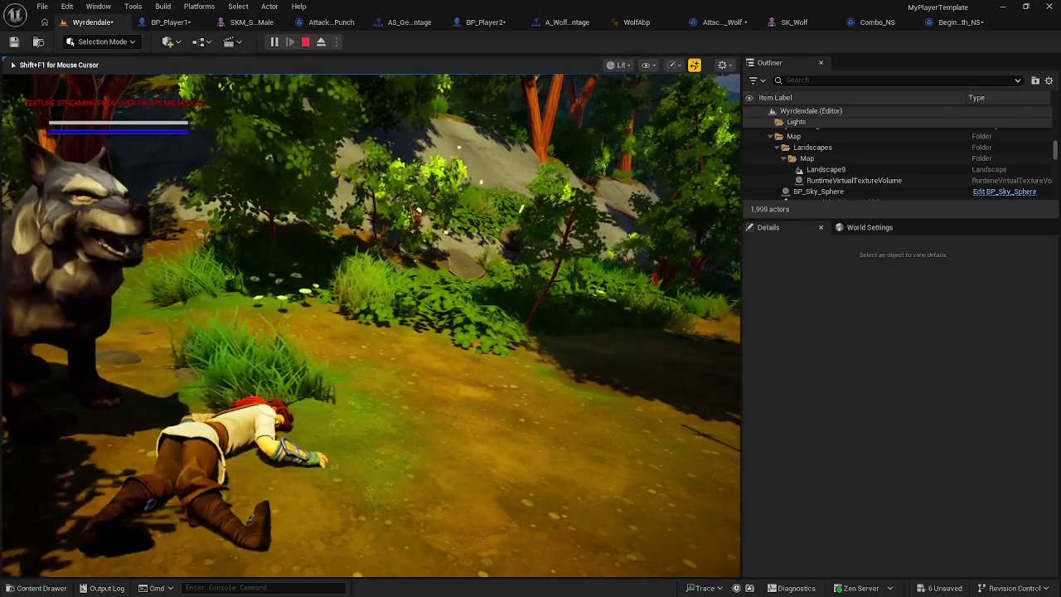
Step: Stop the playtest and save all unsaved assets and the map
{"action": "key", "text": "Escape"}
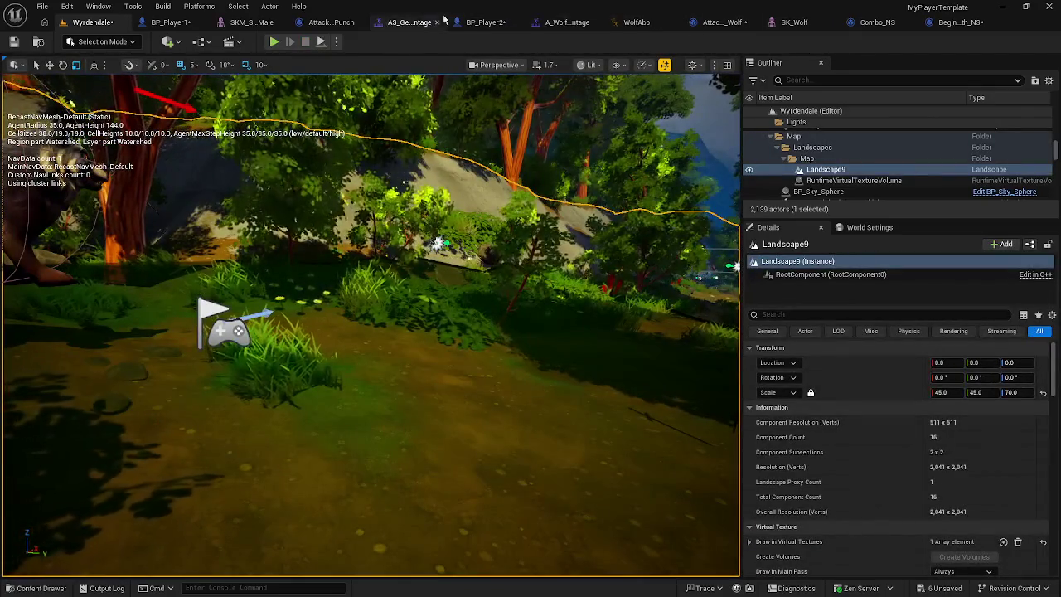
{"action": "left_click", "coordinate": [721, 22]}
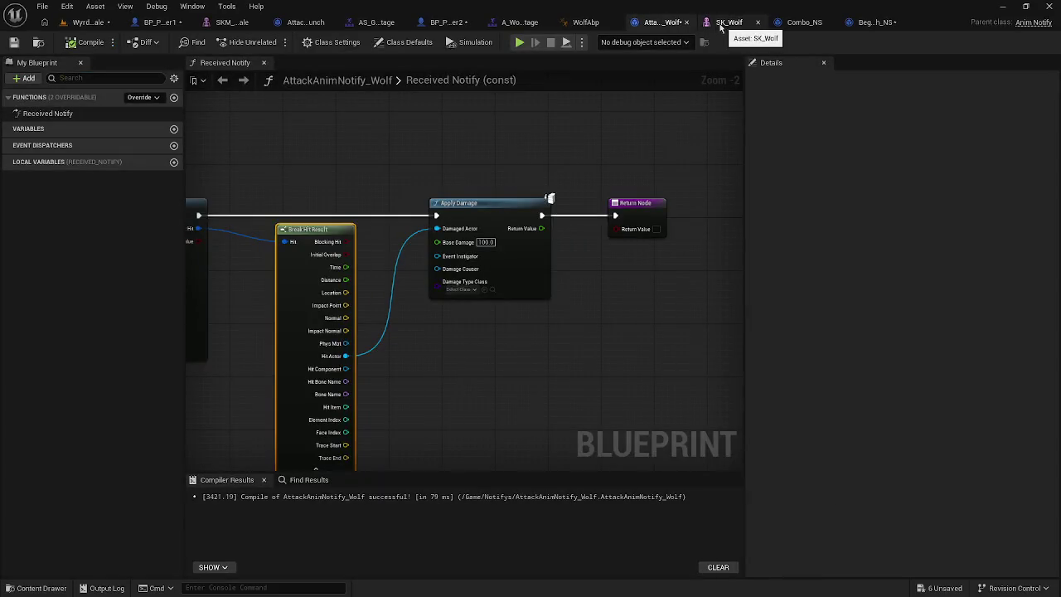
{"action": "left_click", "coordinate": [802, 23]}
{"action": "left_click", "coordinate": [162, 25]}
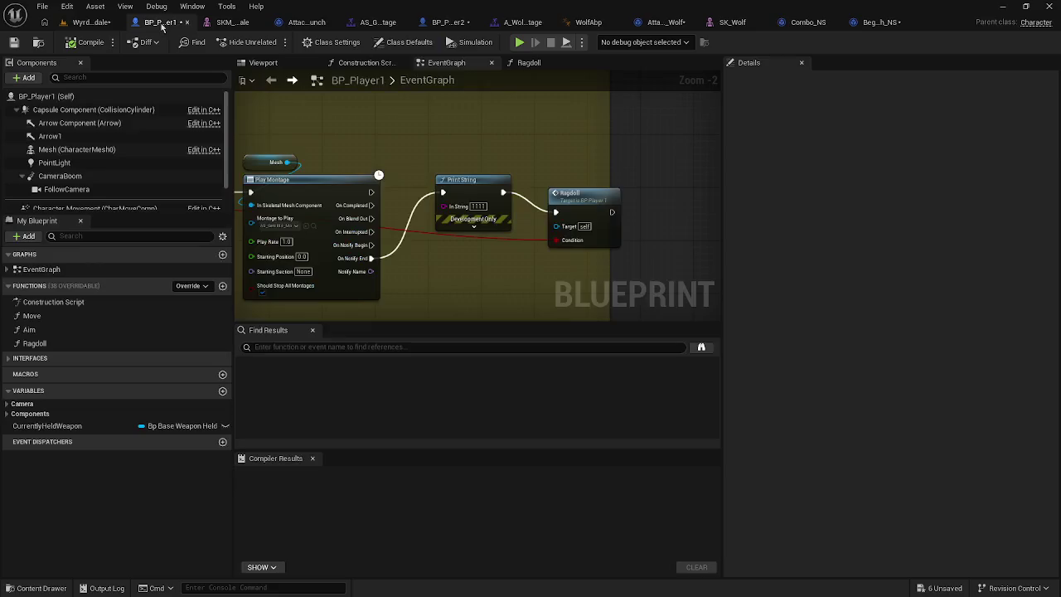
{"action": "left_click", "coordinate": [223, 25]}
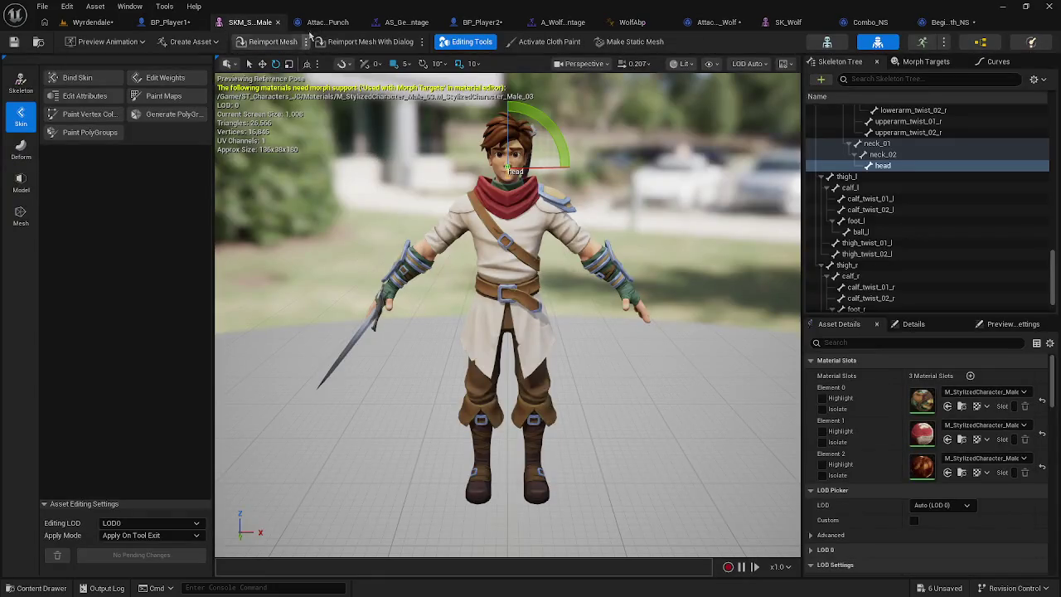
{"action": "left_click", "coordinate": [327, 22]}
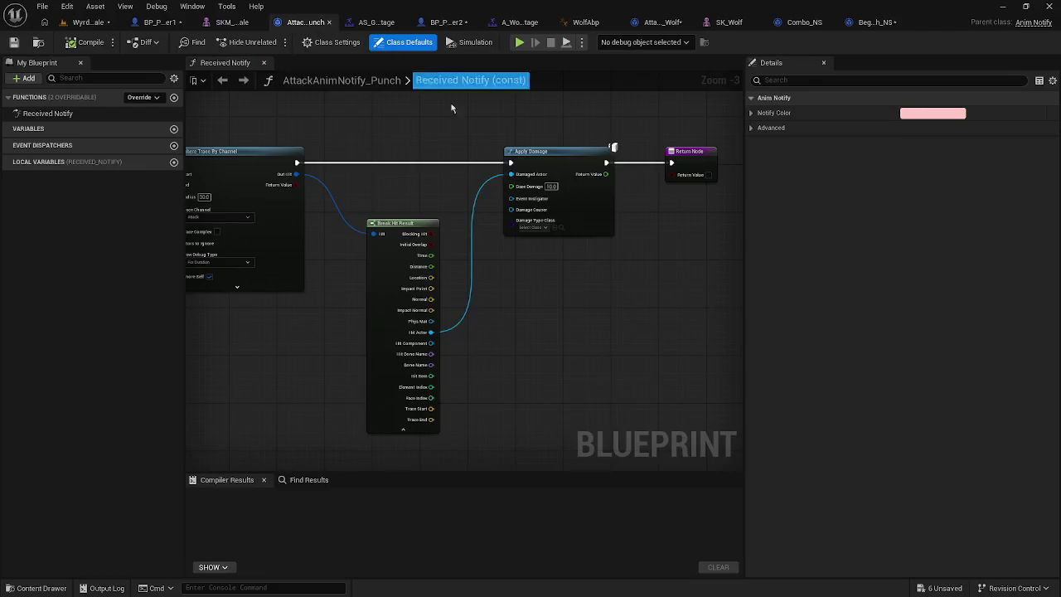
{"action": "left_click", "coordinate": [43, 6]}
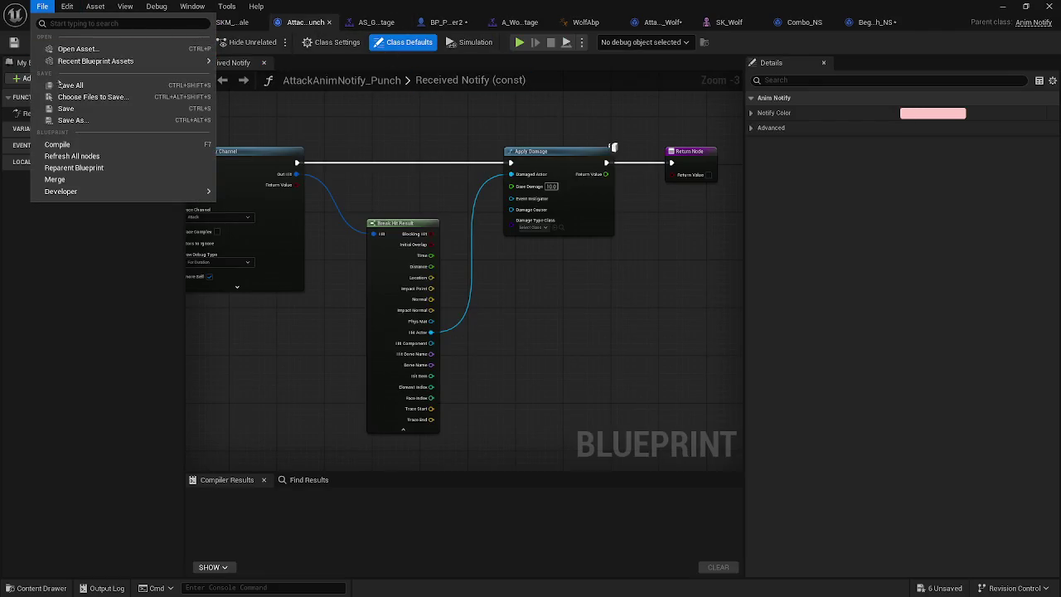
{"action": "left_click", "coordinate": [66, 85]}
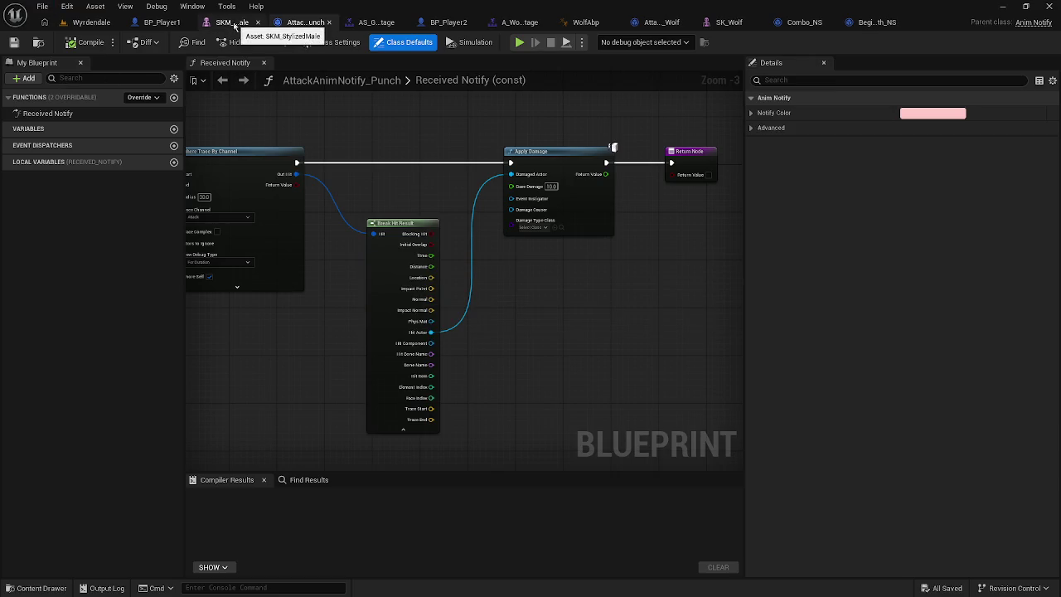
Step: Close the BP_Player2, wolf montage, WolfAbp, AttackAnimNotify_Wolf, SK_Wolf and Combo_NS editor tabs
{"action": "left_click", "coordinate": [375, 23]}
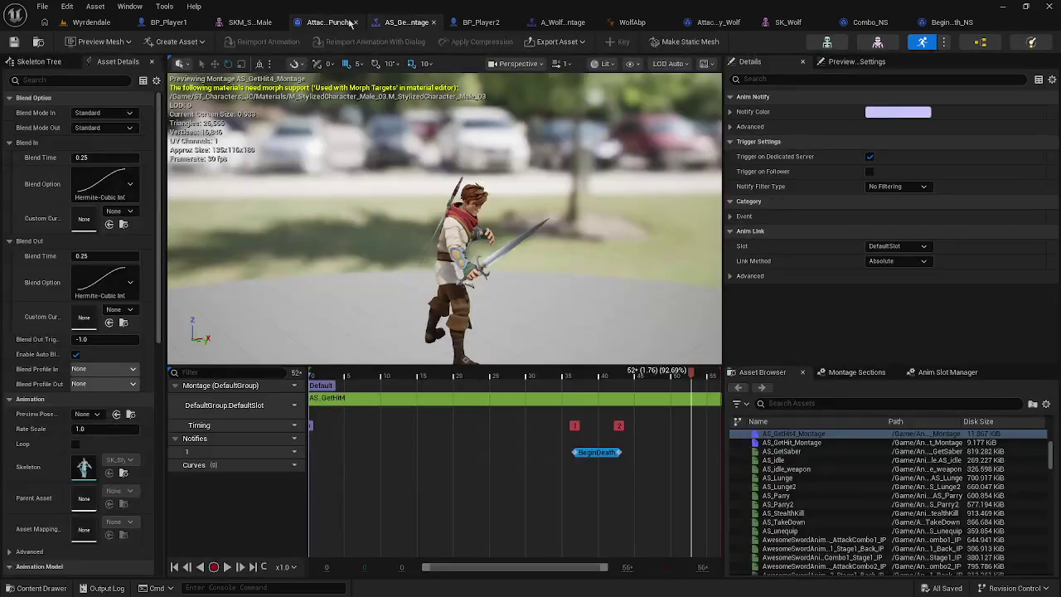
{"action": "left_click", "coordinate": [468, 25]}
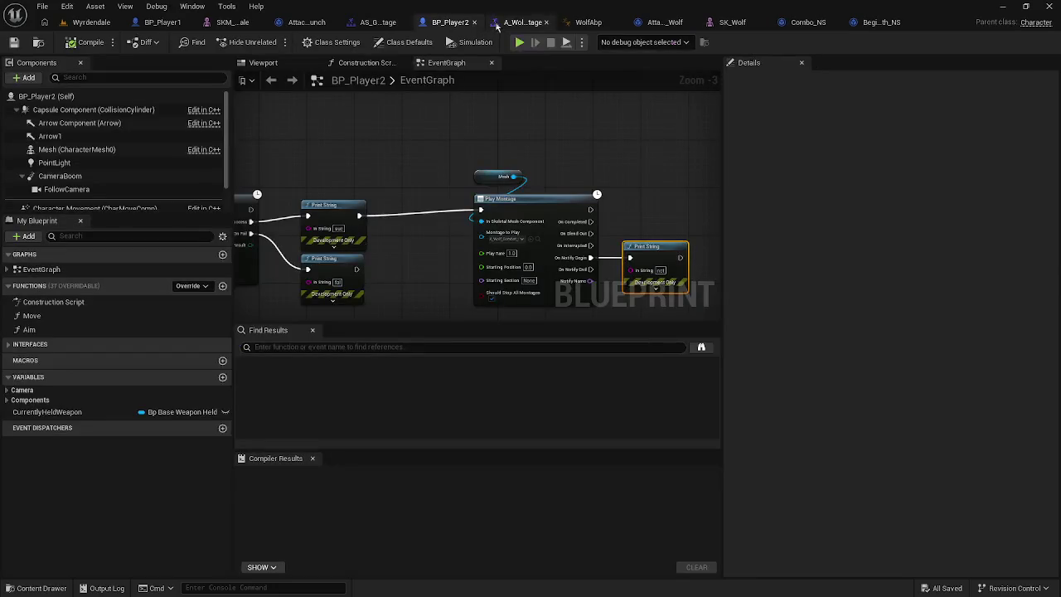
{"action": "left_click", "coordinate": [471, 23]}
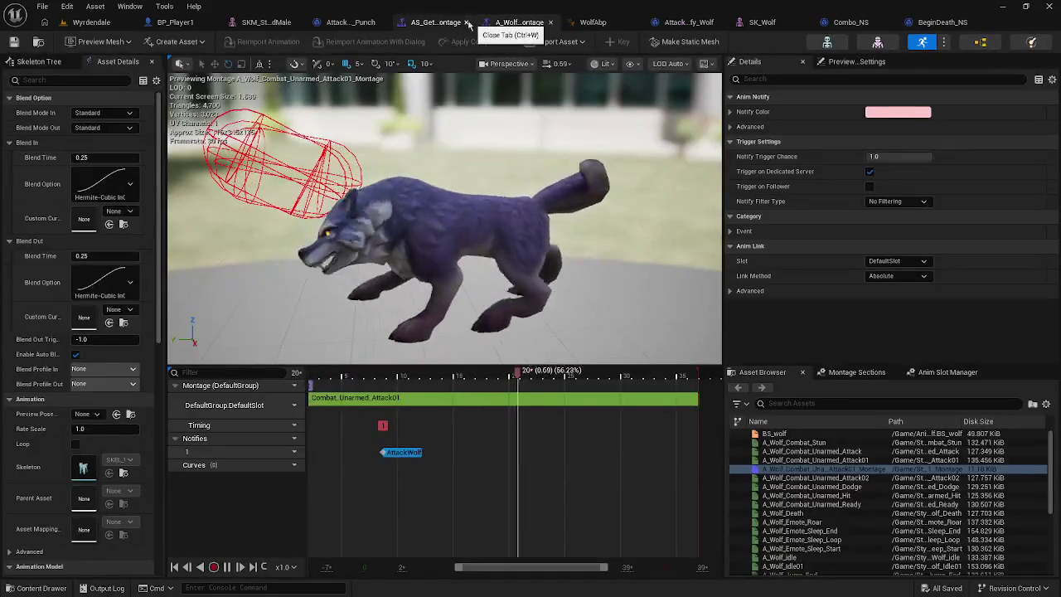
{"action": "left_click", "coordinate": [454, 23]}
{"action": "left_click", "coordinate": [509, 23]}
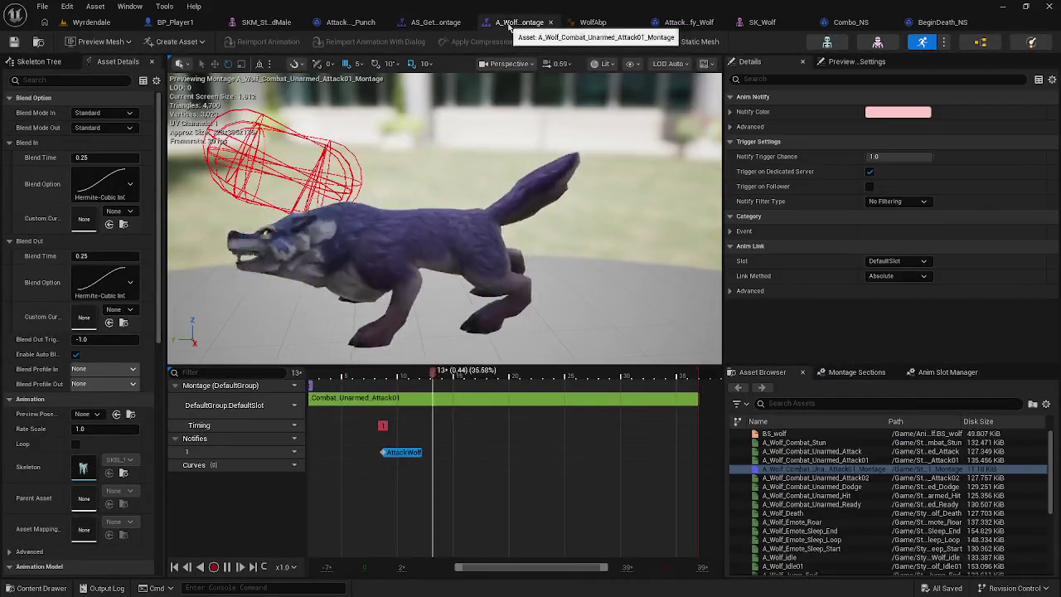
{"action": "left_click", "coordinate": [550, 23]}
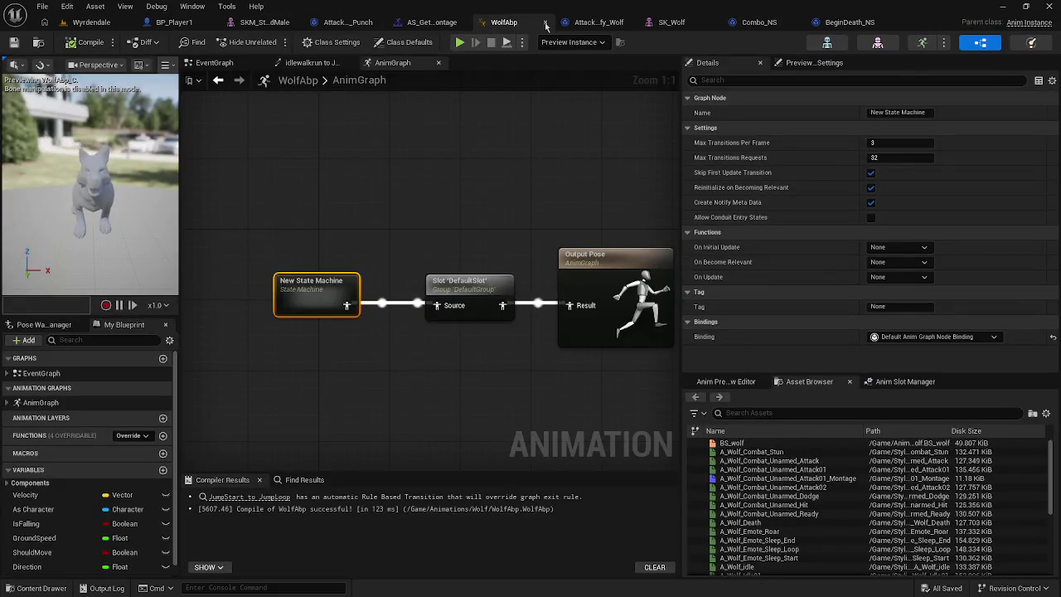
{"action": "left_click", "coordinate": [544, 22]}
{"action": "left_click", "coordinate": [600, 23]}
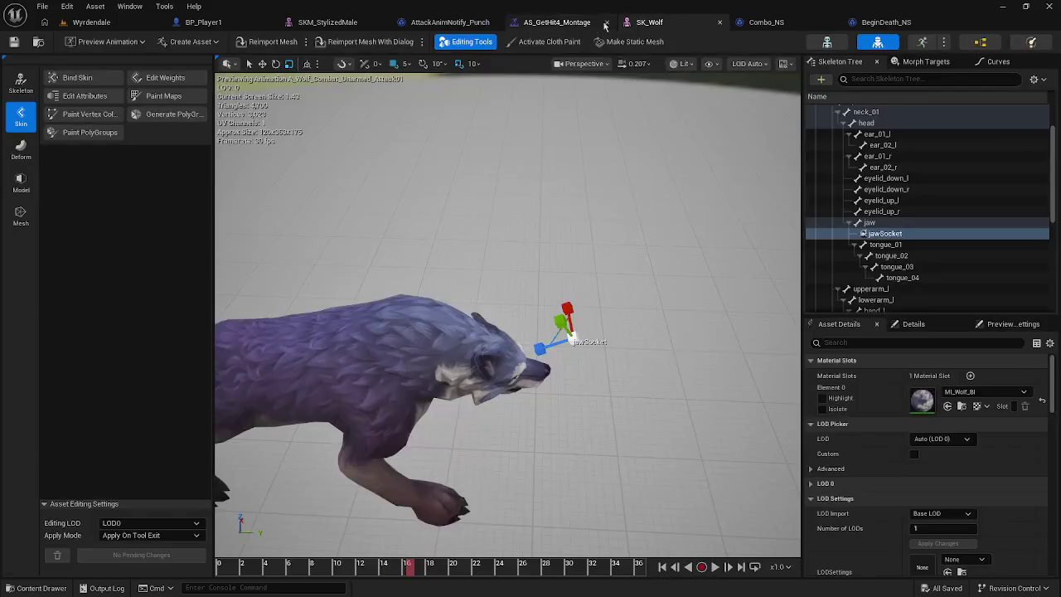
{"action": "left_click", "coordinate": [720, 23]}
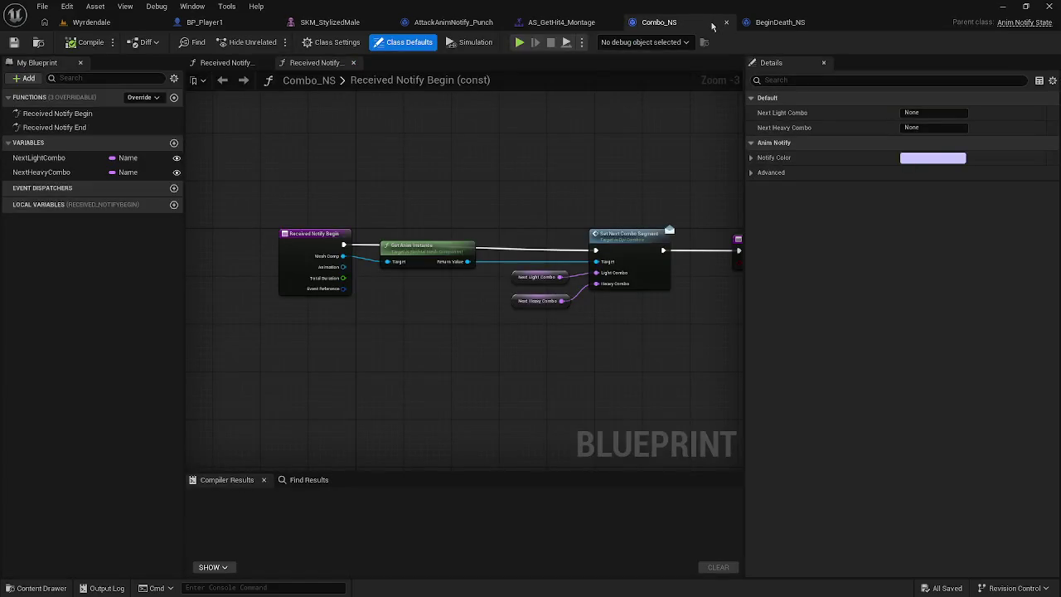
{"action": "left_click", "coordinate": [726, 23]}
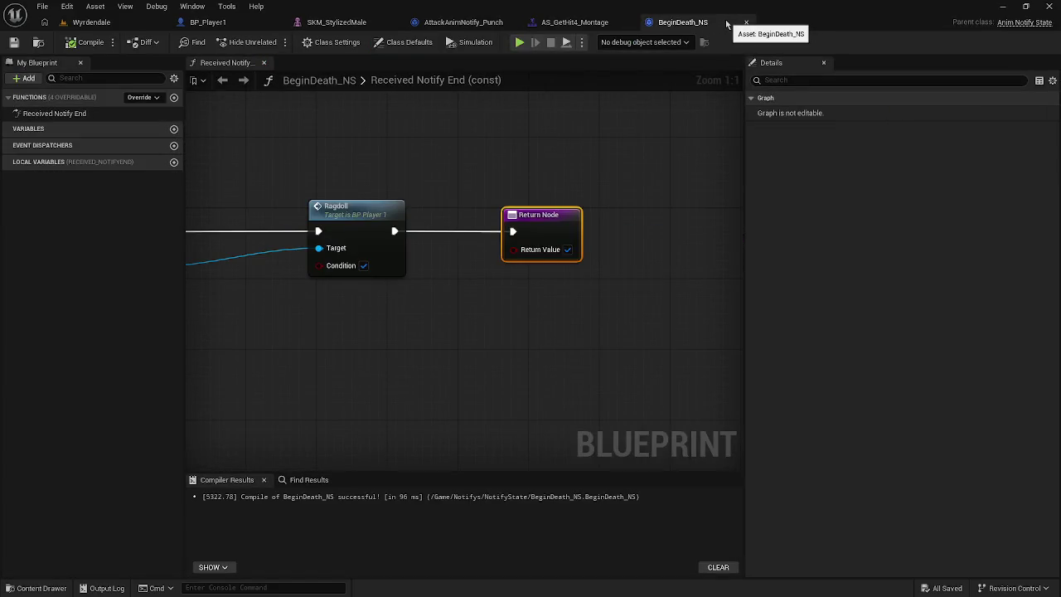
{"action": "left_click", "coordinate": [569, 22]}
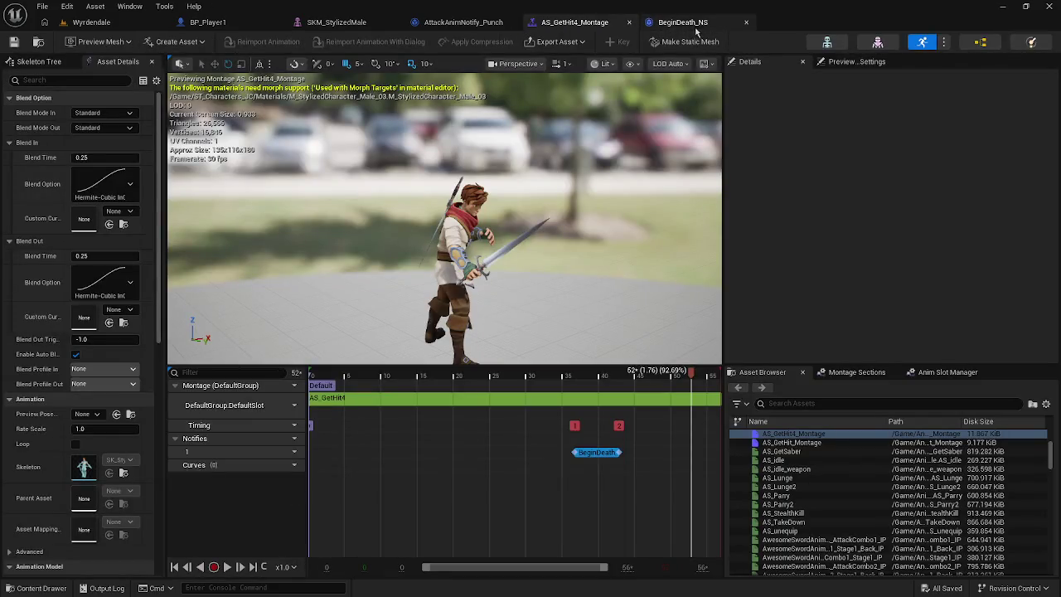
{"action": "left_click", "coordinate": [209, 22]}
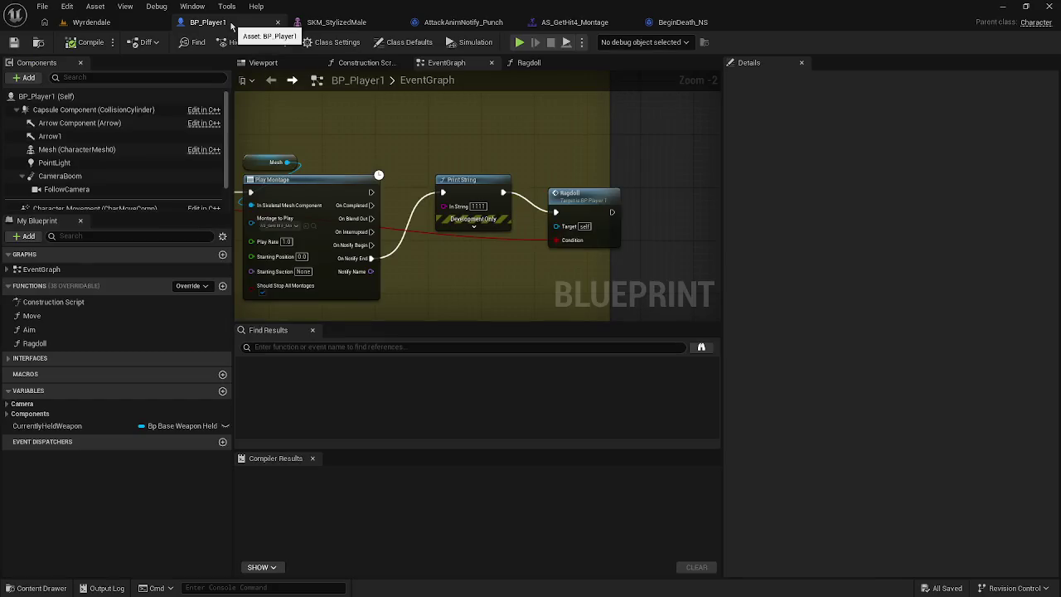
Step: Delete the Print String and Ragdoll nodes following Play Montage in BP_Player1
{"action": "scroll", "coordinate": [428, 265], "scroll_direction": "down", "scroll_amount": 1}
{"action": "mouse_move", "coordinate": [426, 268]}
{"action": "left_mouse_down"}
{"action": "mouse_move", "coordinate": [436, 265]}
{"action": "mouse_move", "coordinate": [405, 249]}
{"action": "left_mouse_up"}
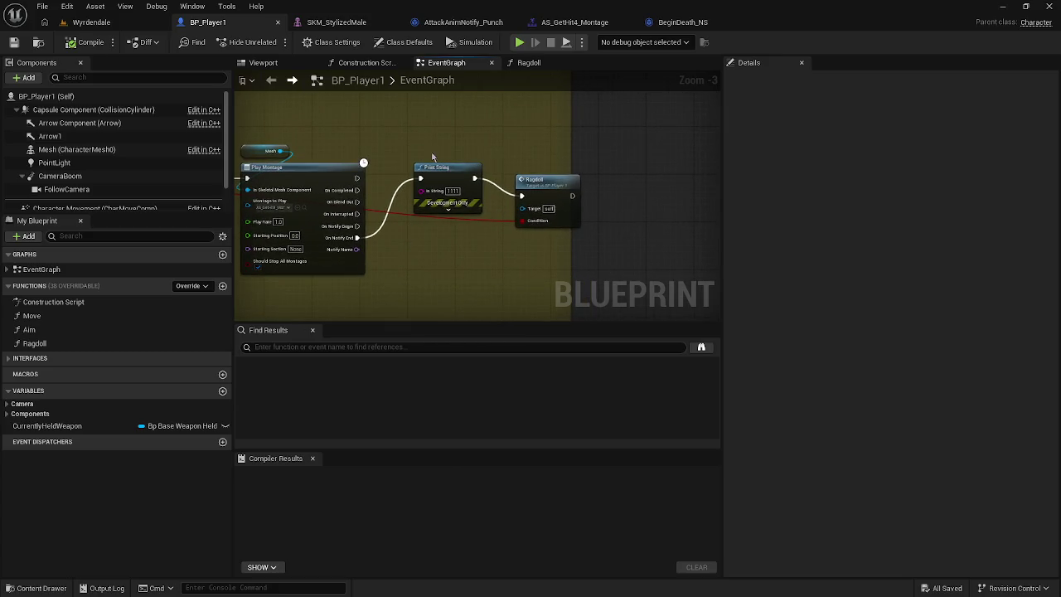
{"action": "left_click_drag", "start_coordinate": [475, 176], "coordinate": [541, 204]}
{"action": "key", "text": "Delete"}
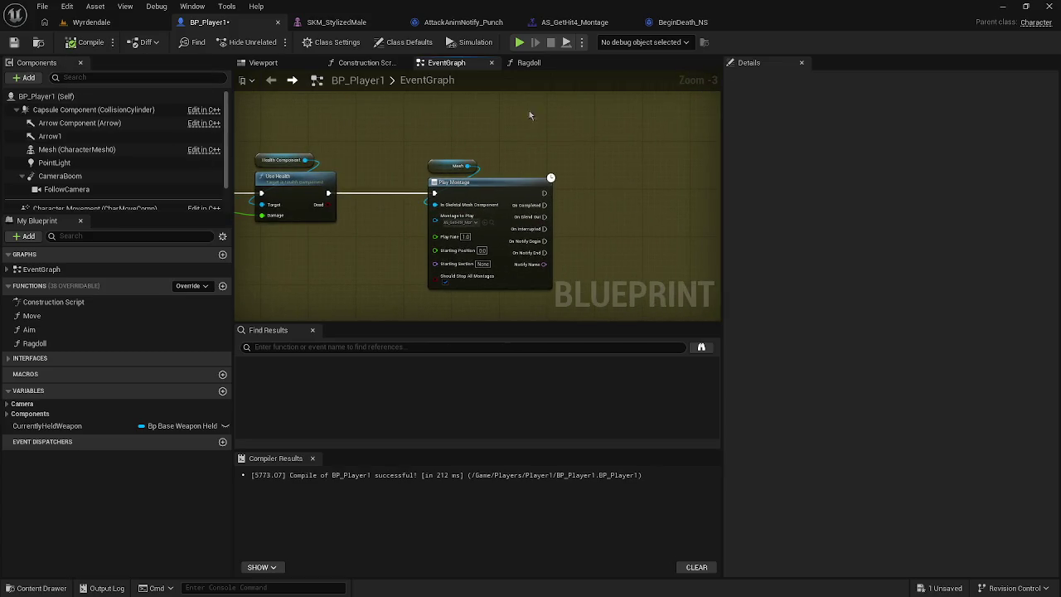
Step: Play-test the death twice, then compile and save BP_Player1
{"action": "key", "text": "alt+p"}
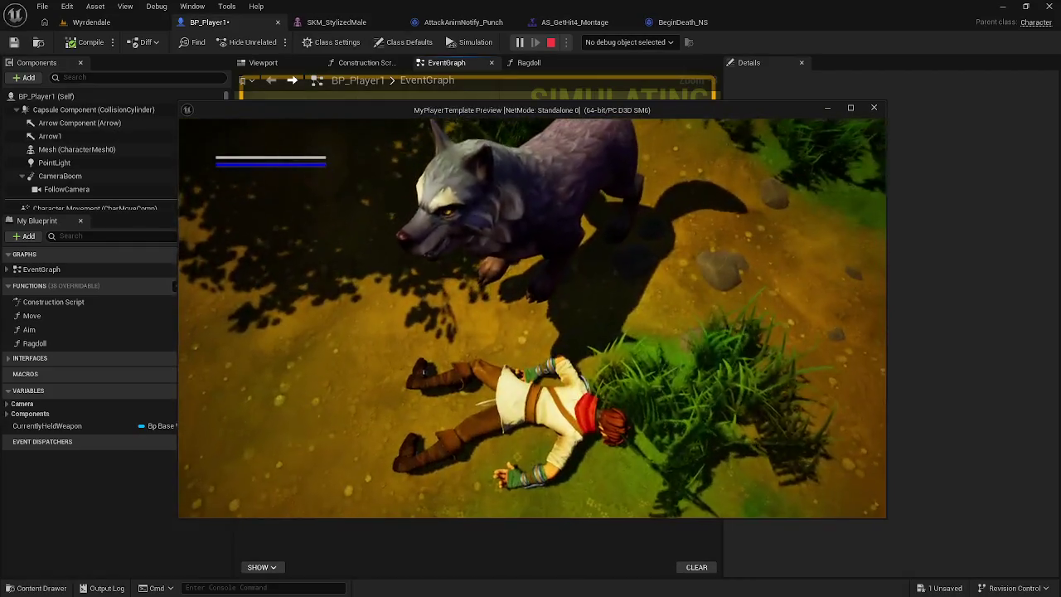
{"action": "key", "text": "Escape"}
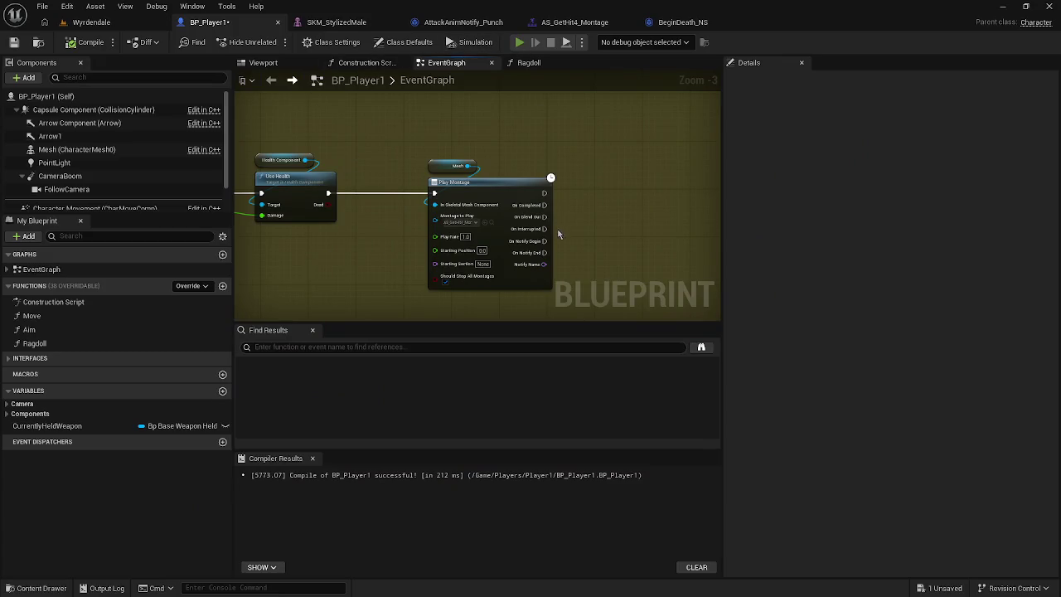
{"action": "key", "text": "alt+p"}
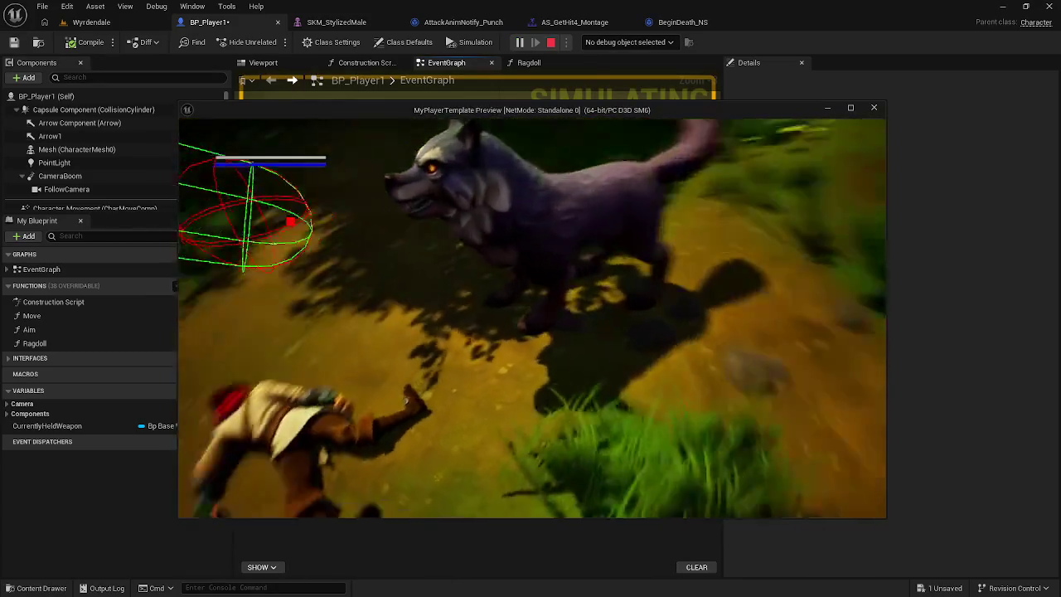
{"action": "key", "text": "Escape"}
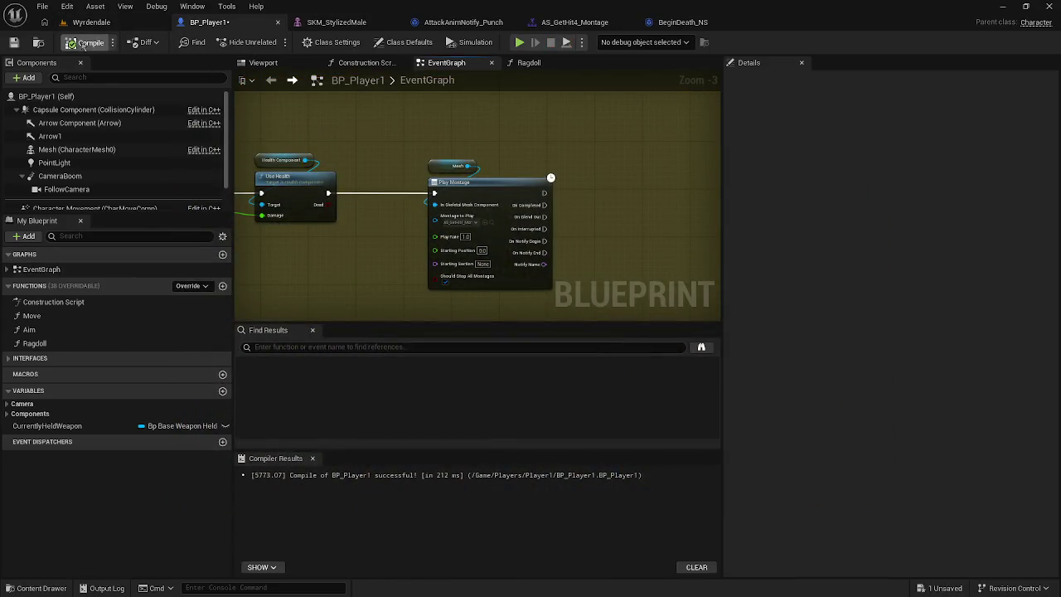
{"action": "left_click", "coordinate": [42, 7]}
{"action": "left_click", "coordinate": [58, 88]}
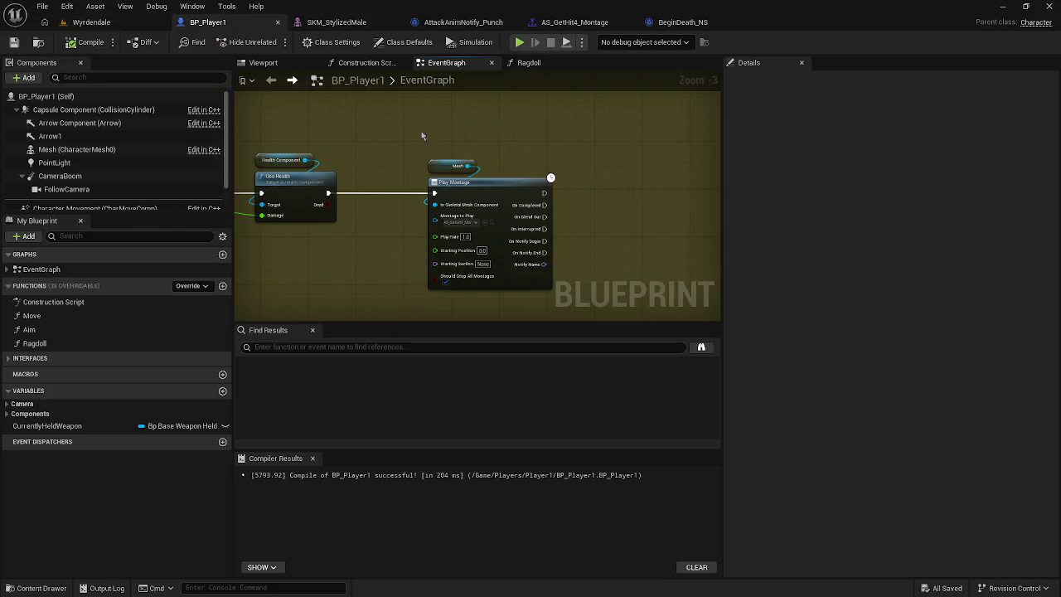
{"action": "key", "text": "ctrl+space"}
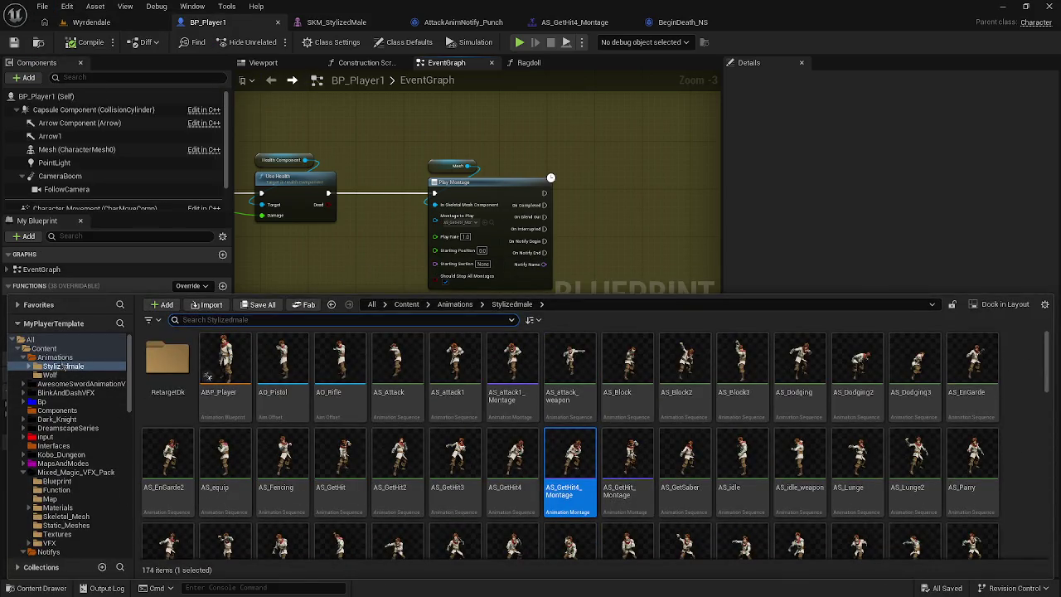
Step: In the Content > Widget folder, choose User Interface > Widget Blueprint from the context menu
{"action": "left_click", "coordinate": [44, 348]}
{"action": "left_click", "coordinate": [588, 456]}
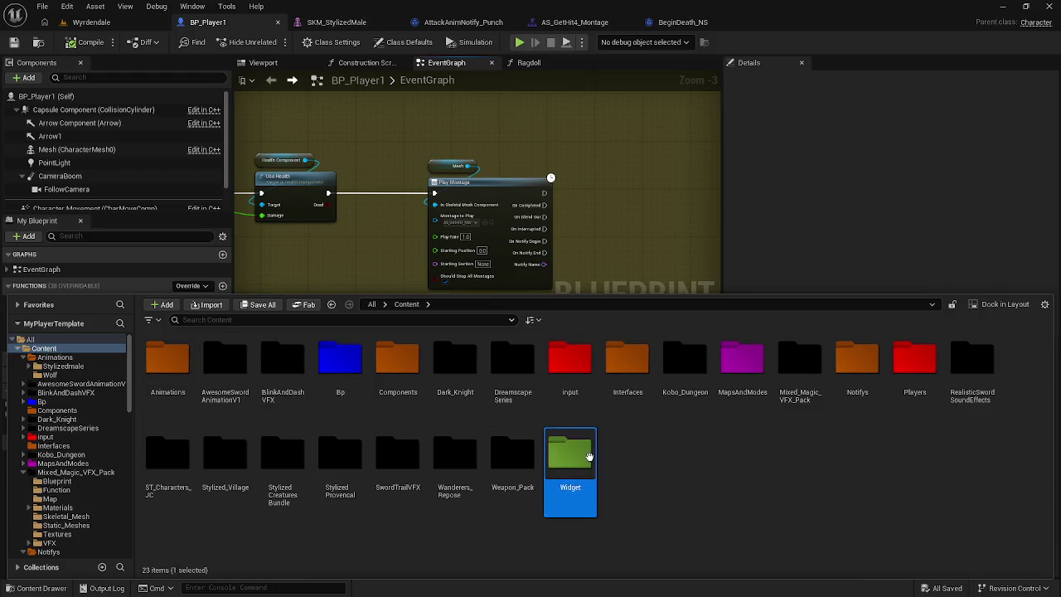
{"action": "double_click", "coordinate": [589, 456]}
{"action": "right_click", "coordinate": [422, 425]}
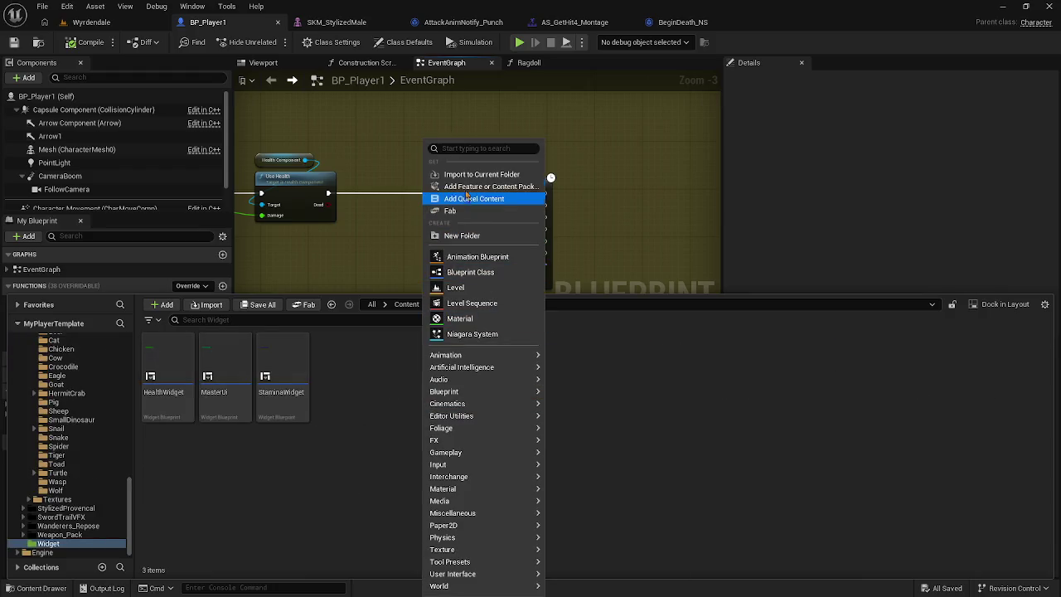
{"action": "mouse_move", "coordinate": [498, 538]}
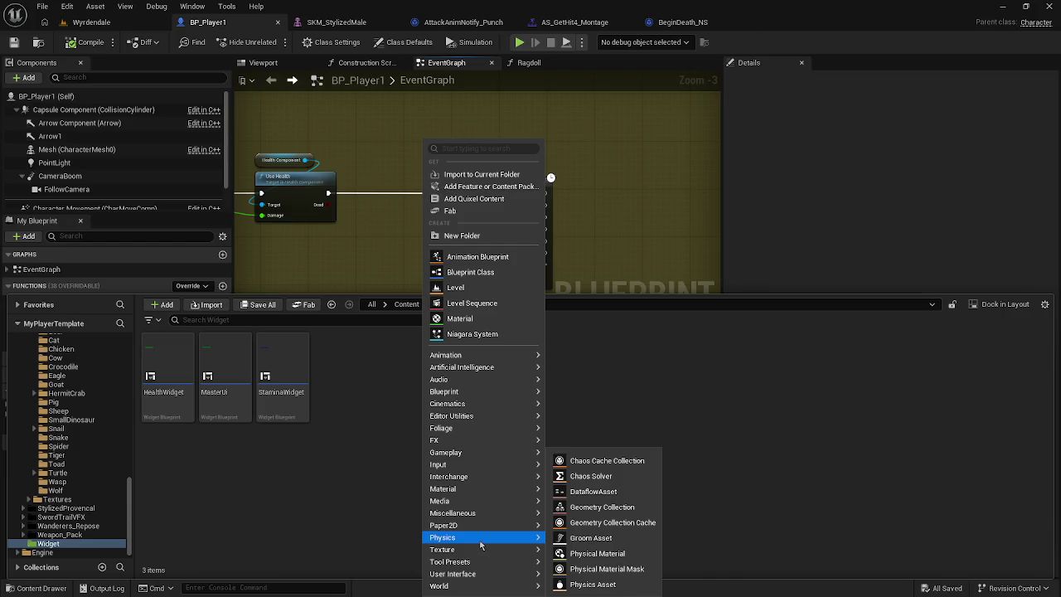
{"action": "mouse_move", "coordinate": [456, 527]}
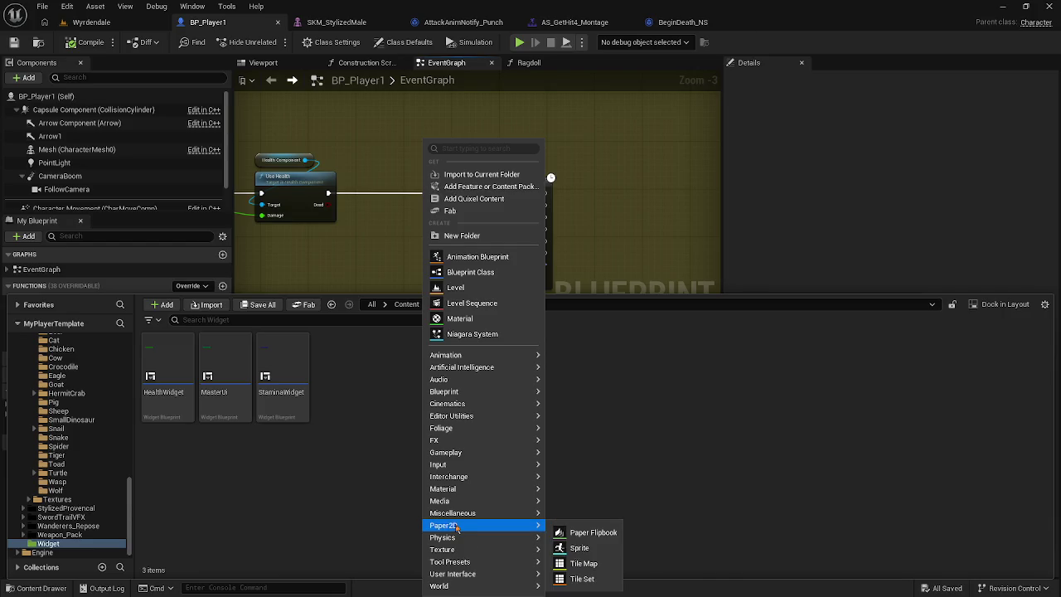
{"action": "mouse_move", "coordinate": [470, 506]}
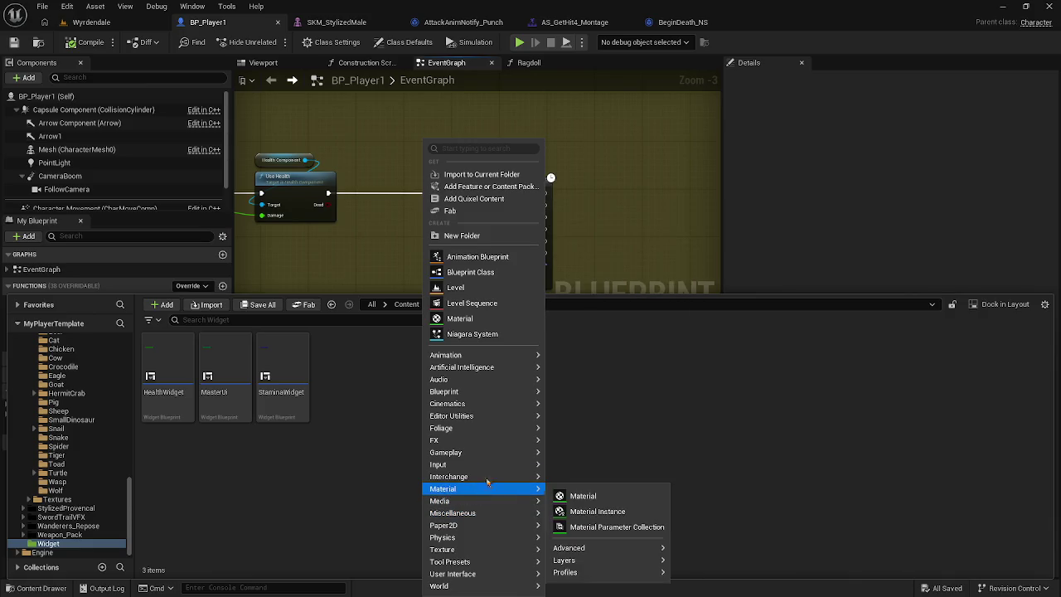
{"action": "key", "text": "Escape"}
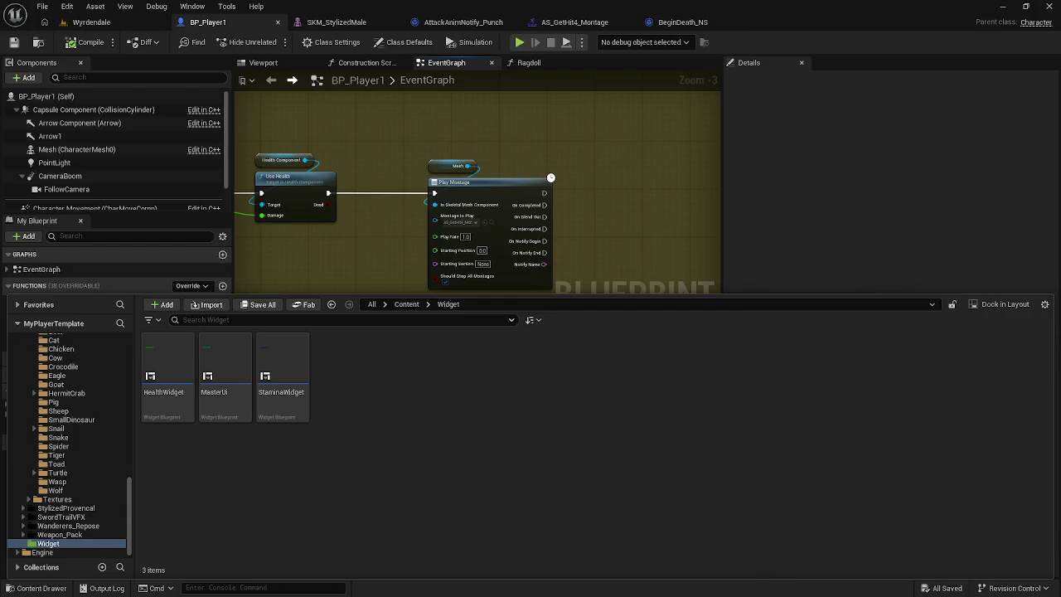
{"action": "right_click", "coordinate": [429, 458]}
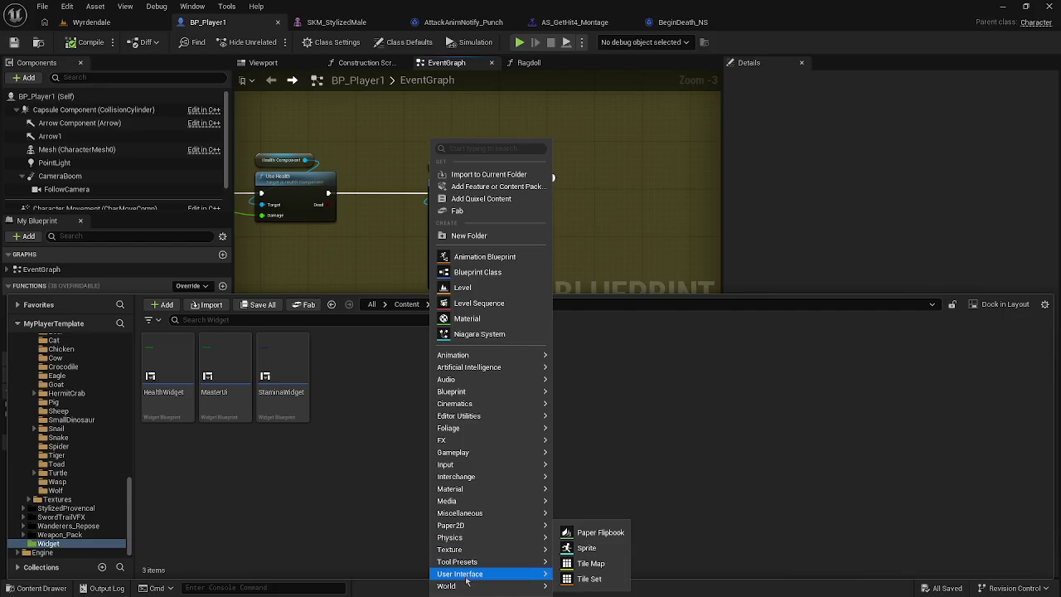
{"action": "mouse_move", "coordinate": [491, 579]}
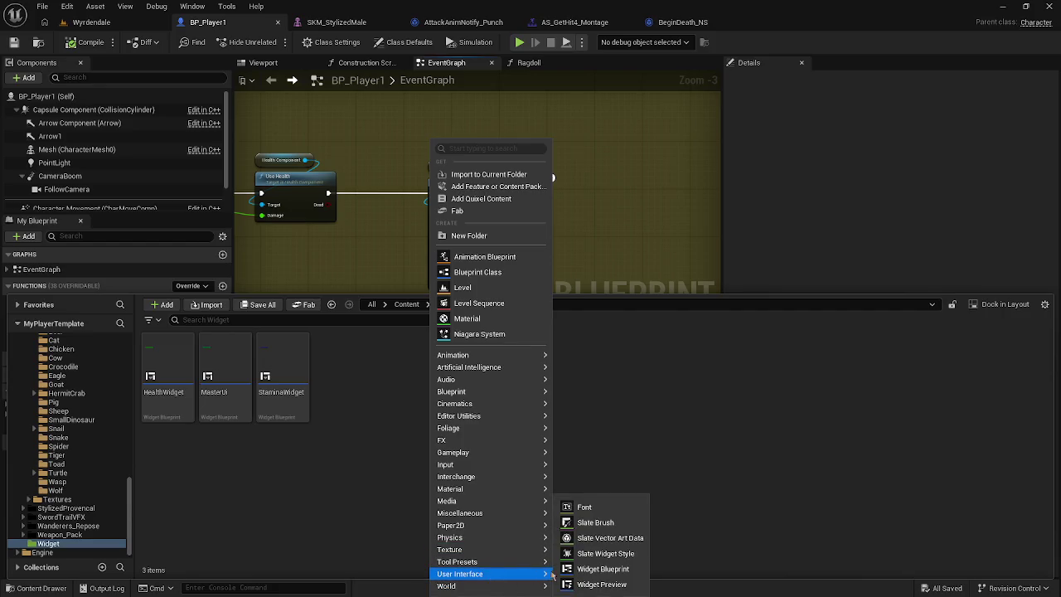
{"action": "left_click", "coordinate": [631, 575]}
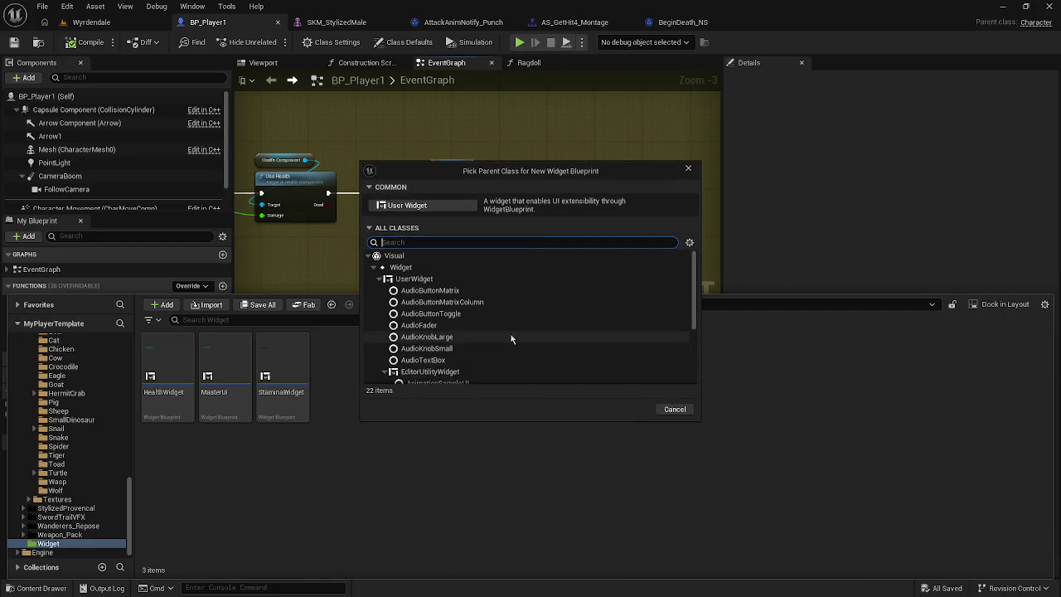
Step: Create a UserWidget-based Widget Blueprint named DeadWidget and open it in the Designer
{"action": "left_click", "coordinate": [439, 280]}
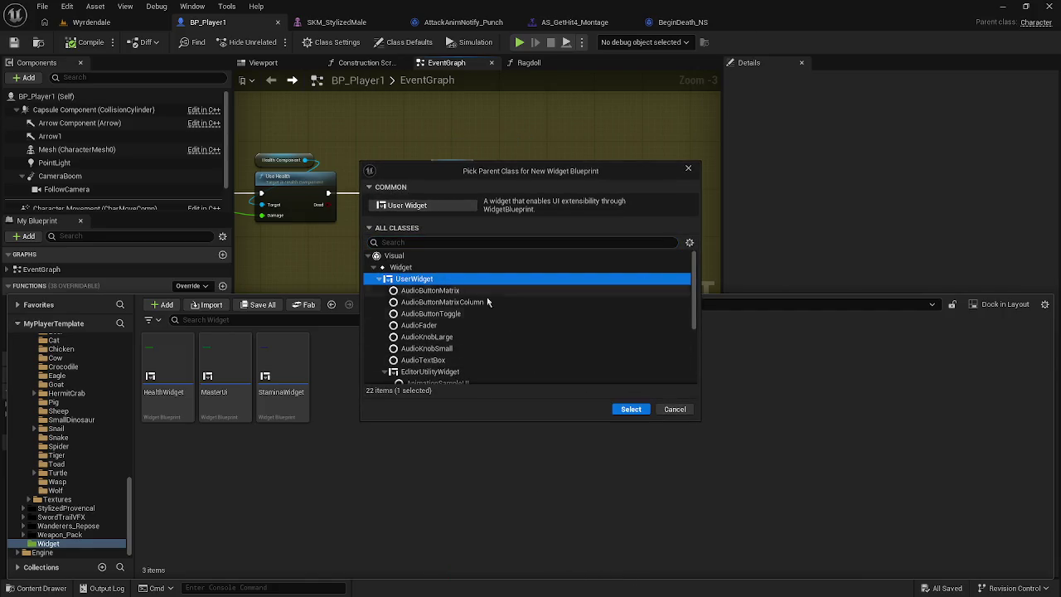
{"action": "left_click", "coordinate": [631, 410]}
{"action": "key", "text": "BackSpace"}
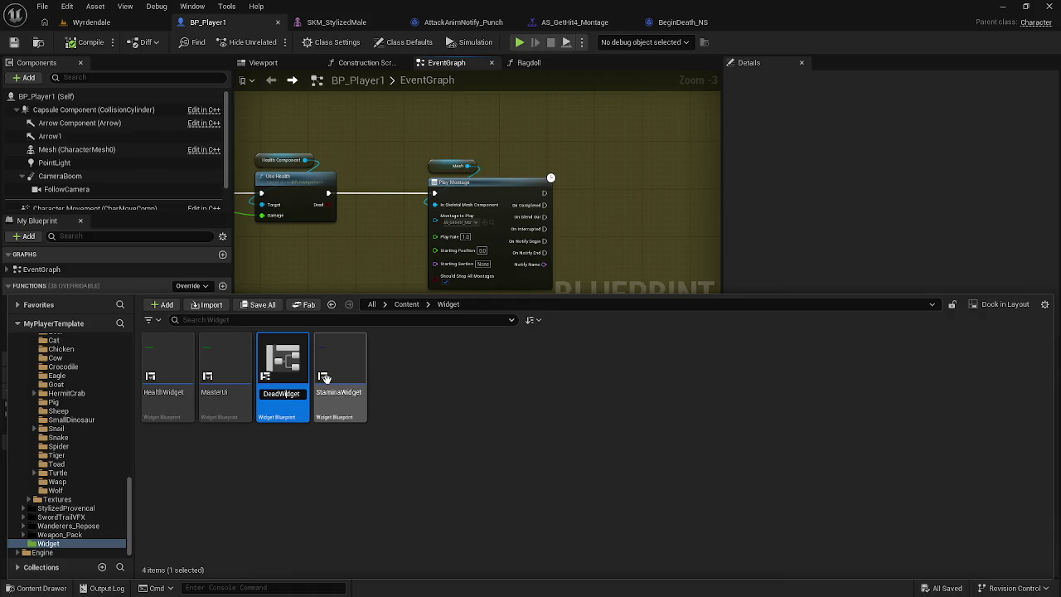
{"action": "key", "text": "Return"}
{"action": "left_click", "coordinate": [461, 454]}
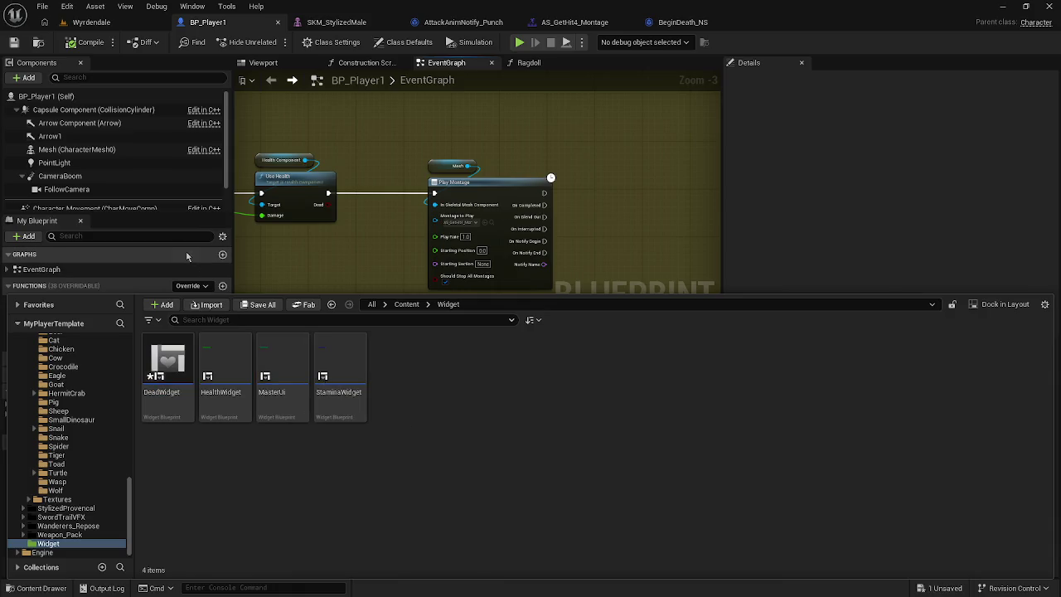
{"action": "left_click", "coordinate": [154, 388]}
{"action": "double_click", "coordinate": [165, 388]}
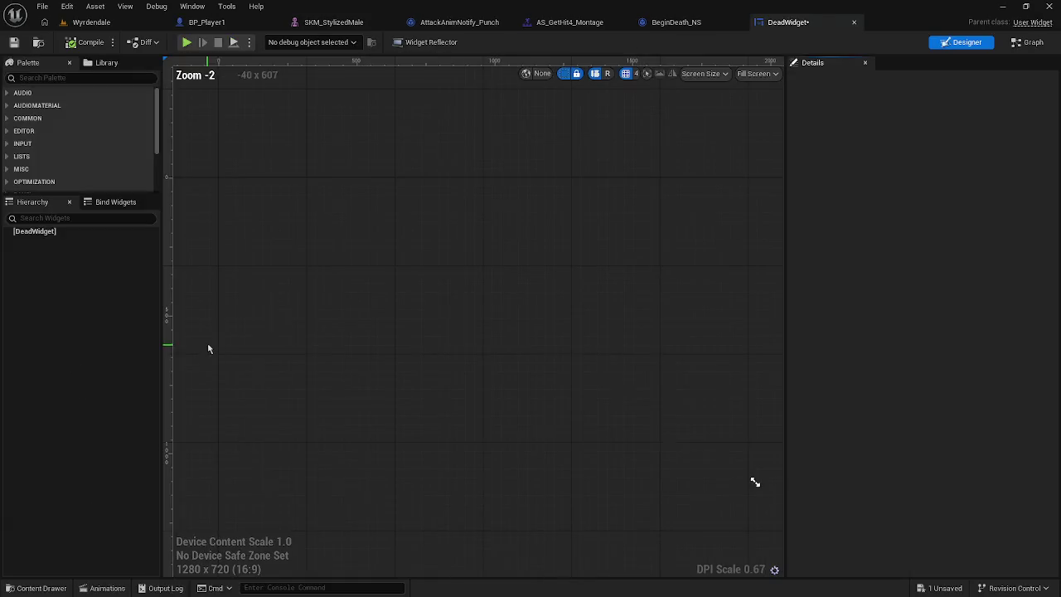
Step: Add a Canvas Panel to DeadWidget from the Palette, then deselect it and clear the search
{"action": "right_click", "coordinate": [245, 185]}
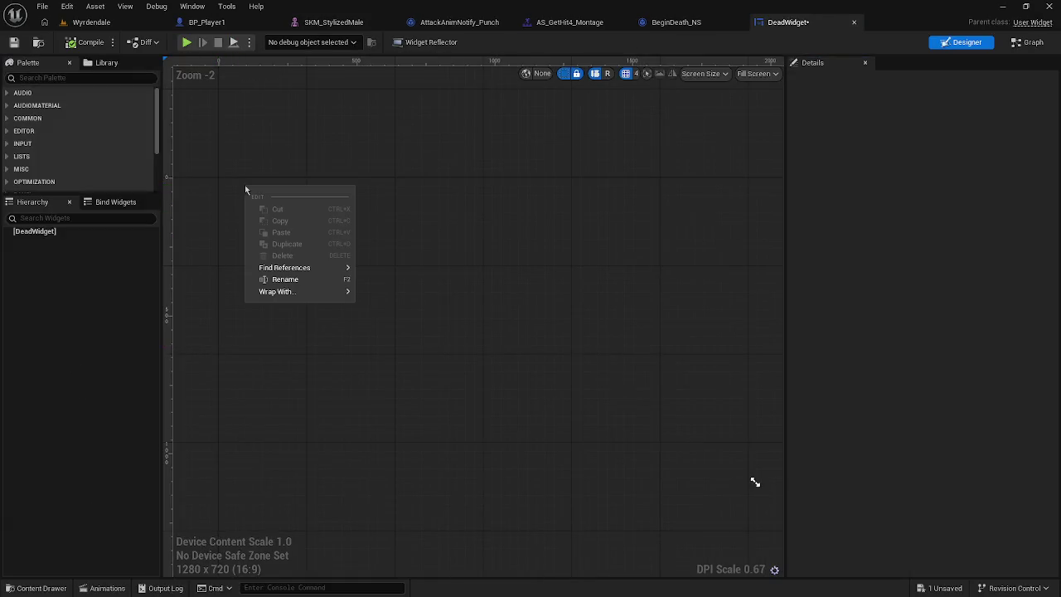
{"action": "left_click", "coordinate": [30, 78]}
{"action": "type", "text": "can"}
{"action": "double_click", "coordinate": [83, 104]}
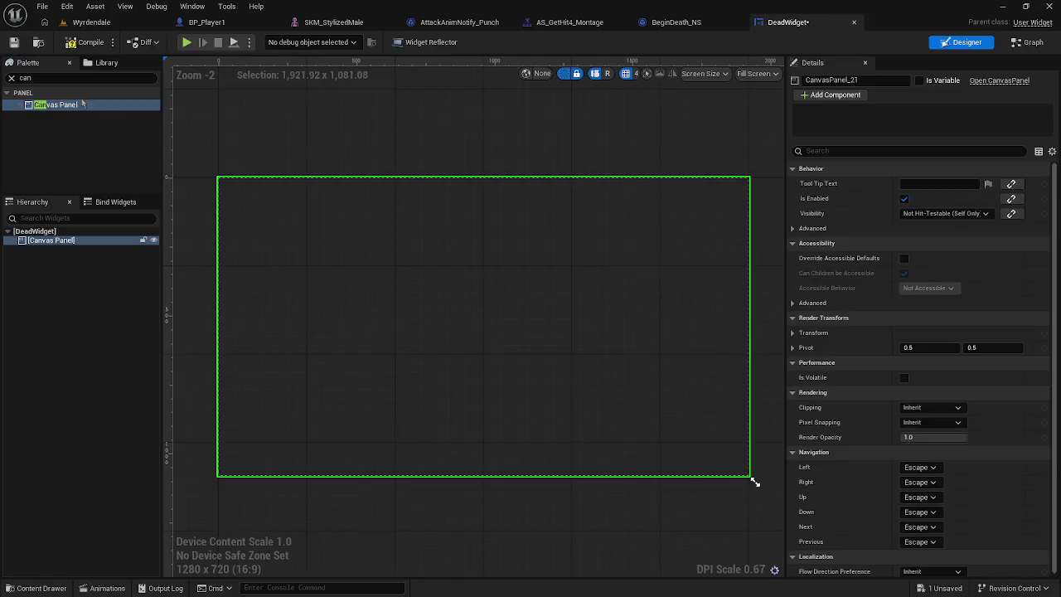
{"action": "left_click", "coordinate": [11, 78]}
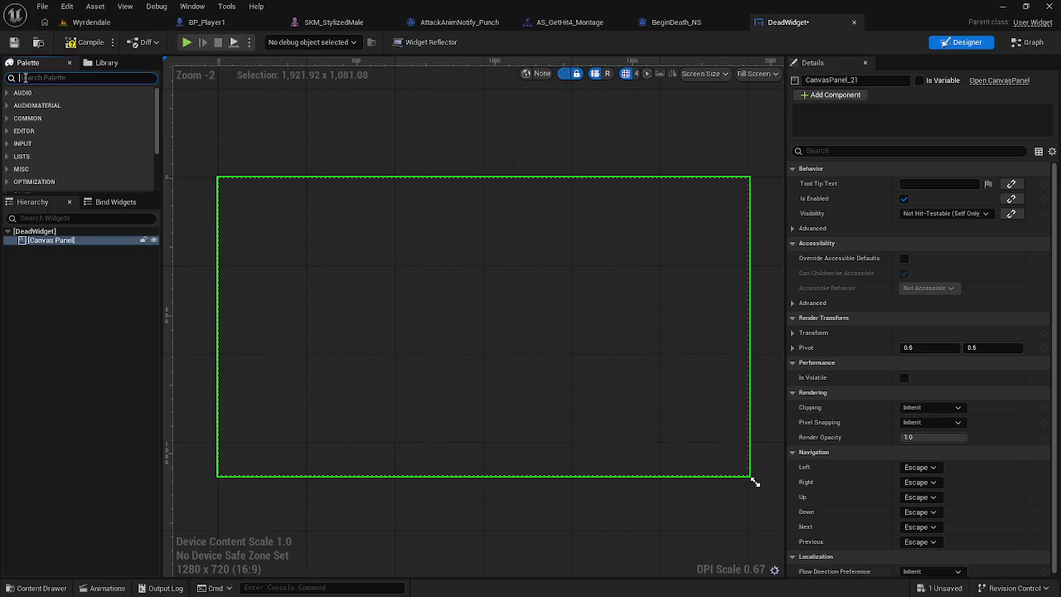
{"action": "type", "text": "texc"}
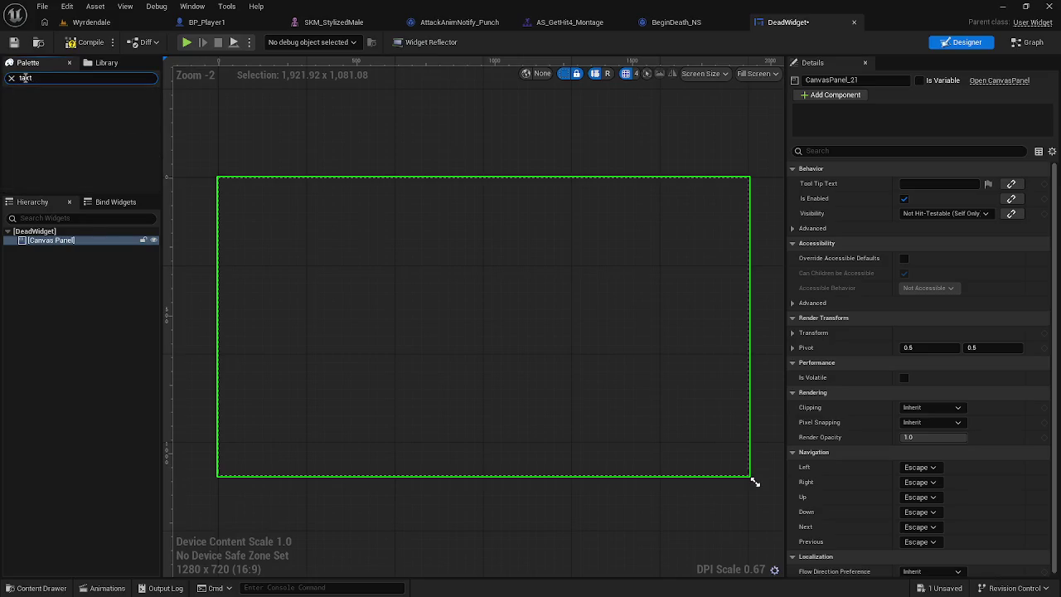
{"action": "left_click", "coordinate": [43, 295]}
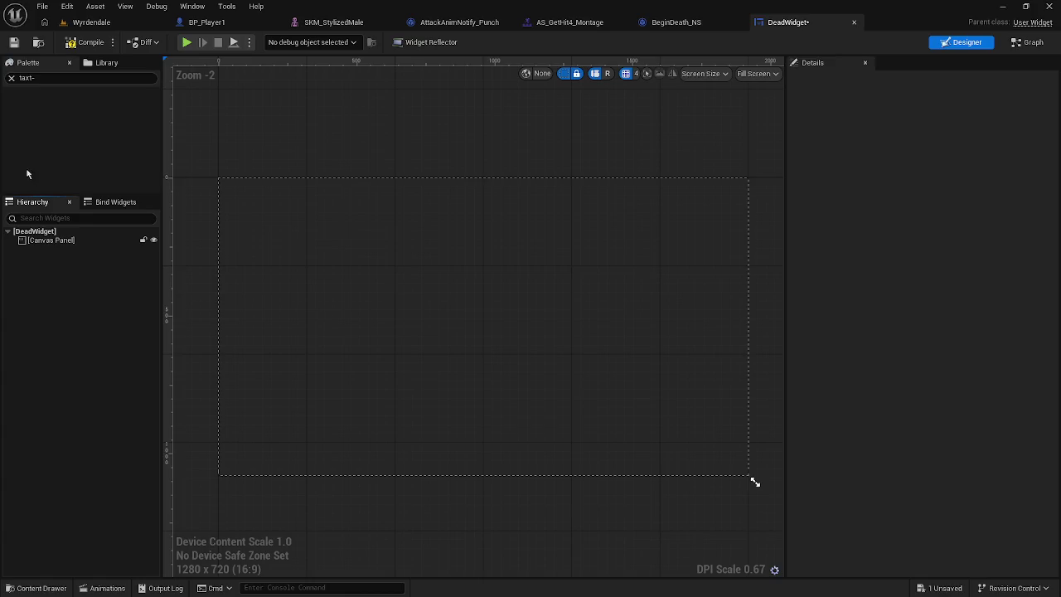
{"action": "left_click", "coordinate": [34, 79]}
{"action": "key", "text": "BackSpace"}
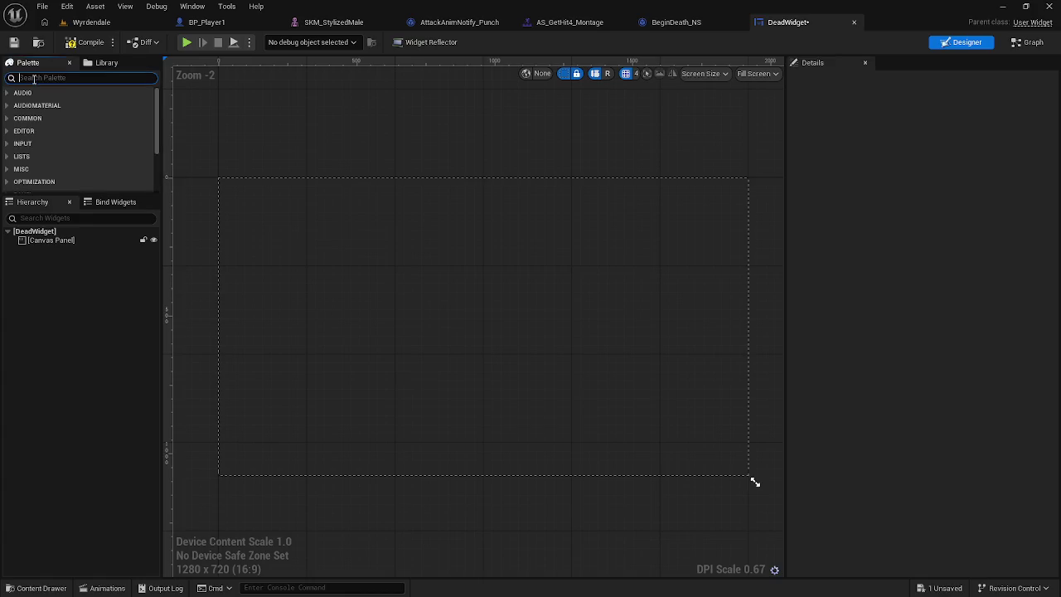
Step: Drag a Text widget from the Palette onto the upper-left of the DeadWidget canvas
{"action": "type", "text": "text"}
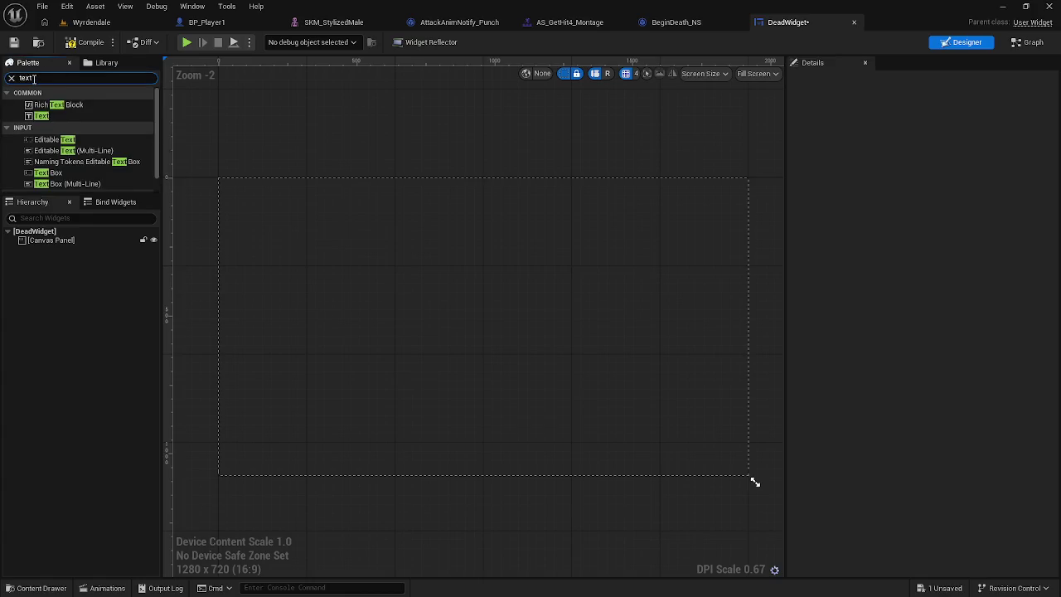
{"action": "left_click", "coordinate": [37, 116]}
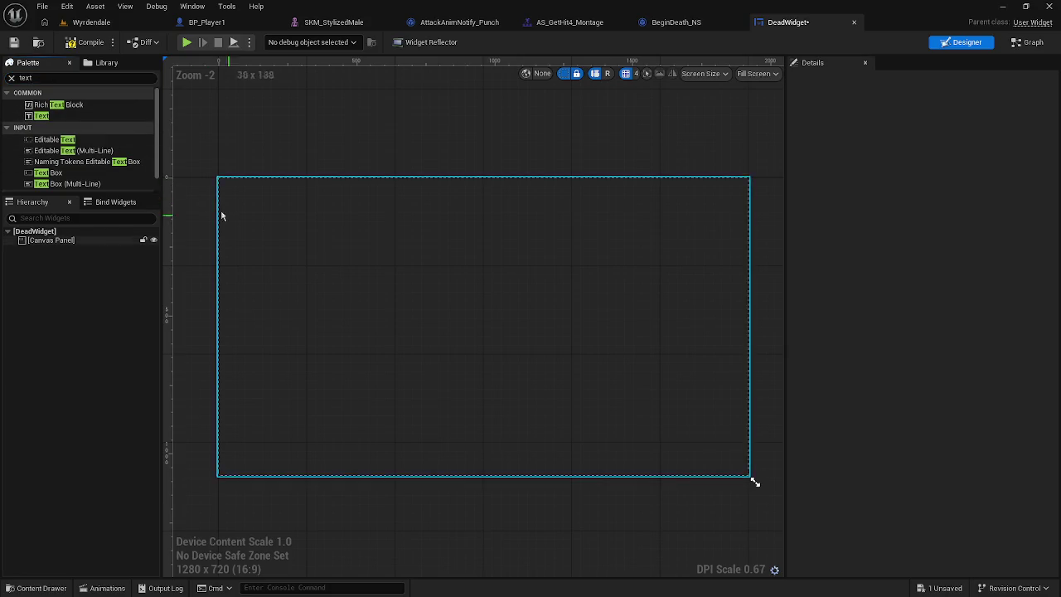
{"action": "mouse_move", "coordinate": [41, 116]}
{"action": "left_mouse_down"}
{"action": "mouse_move", "coordinate": [315, 270]}
{"action": "mouse_move", "coordinate": [290, 258]}
{"action": "left_mouse_up"}
{"action": "left_click", "coordinate": [37, 77]}
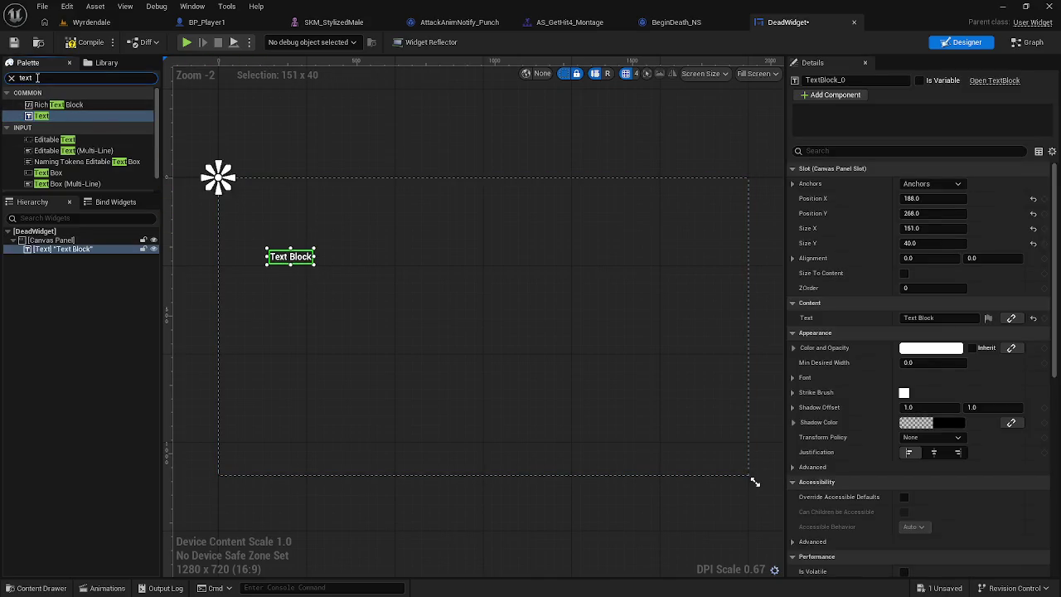
{"action": "key", "text": "BackSpace"}
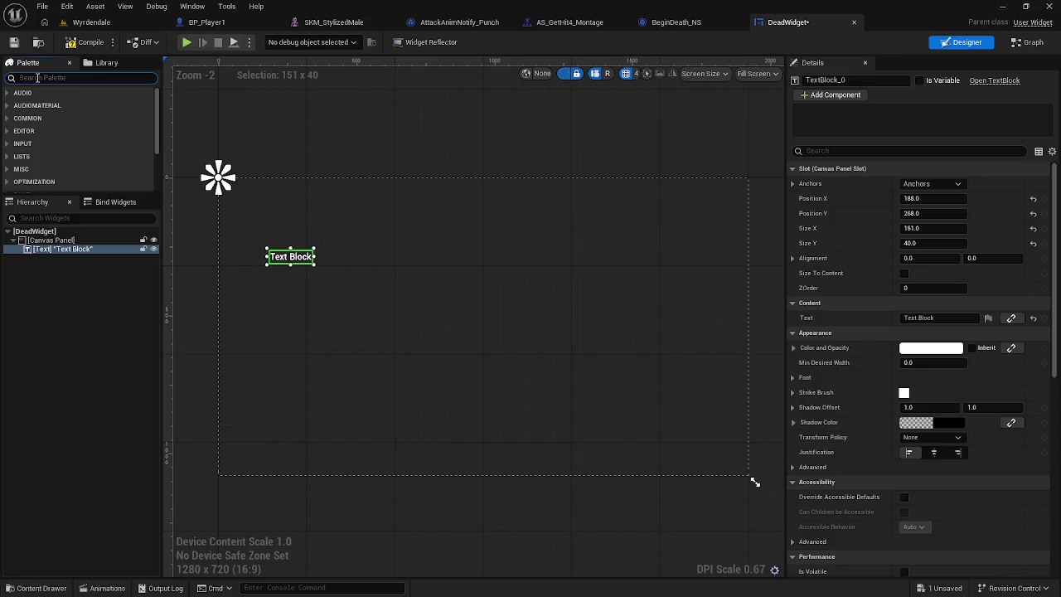
{"action": "type", "text": "box"}
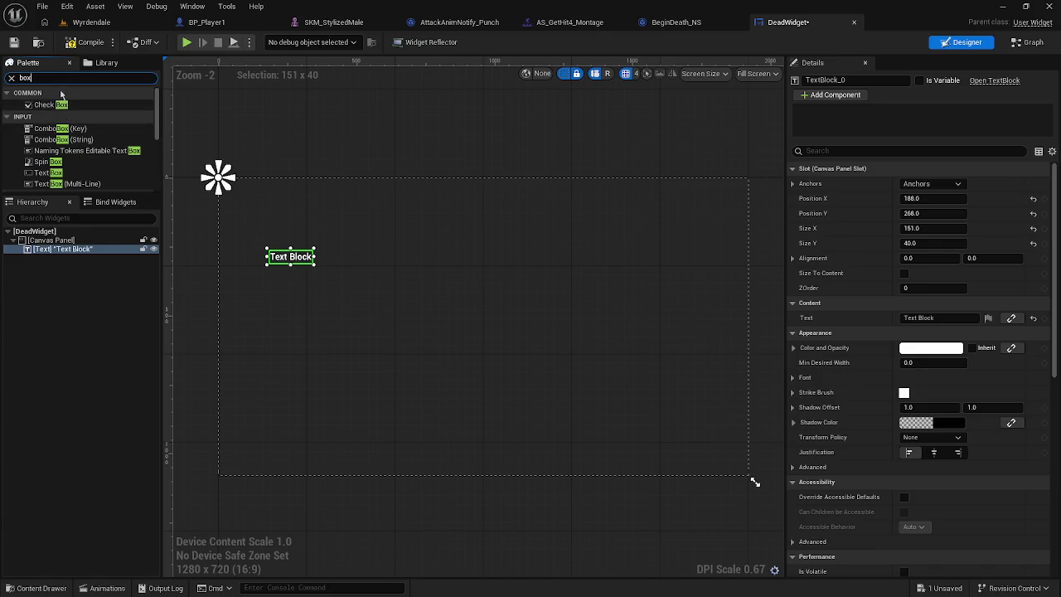
{"action": "left_click", "coordinate": [12, 78]}
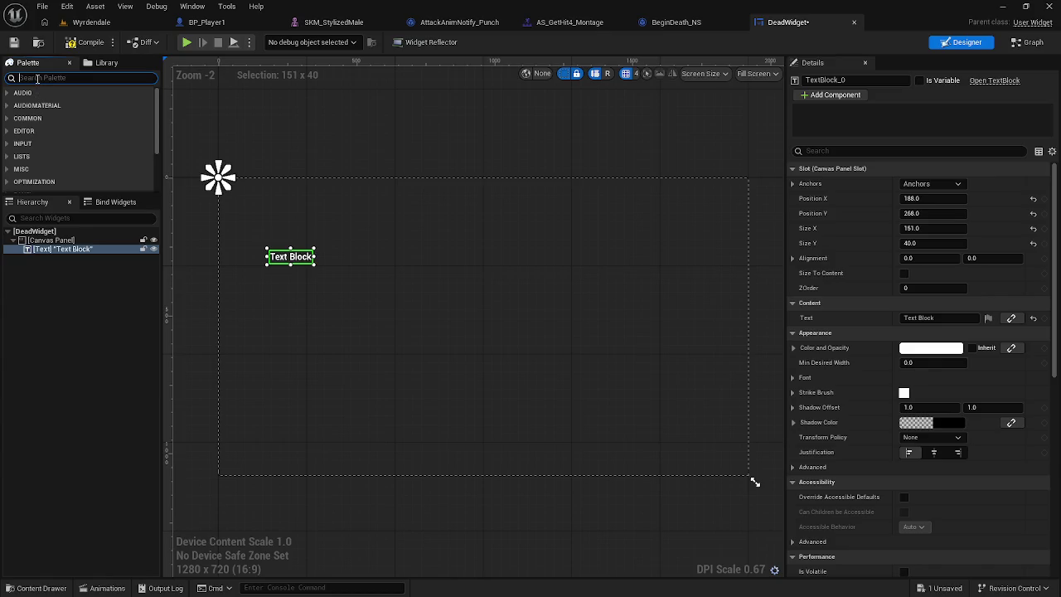
Step: Add a 400×400 Horizontal Box at the canvas lower-left and move the Text Block to the centre
{"action": "type", "text": "hori"}
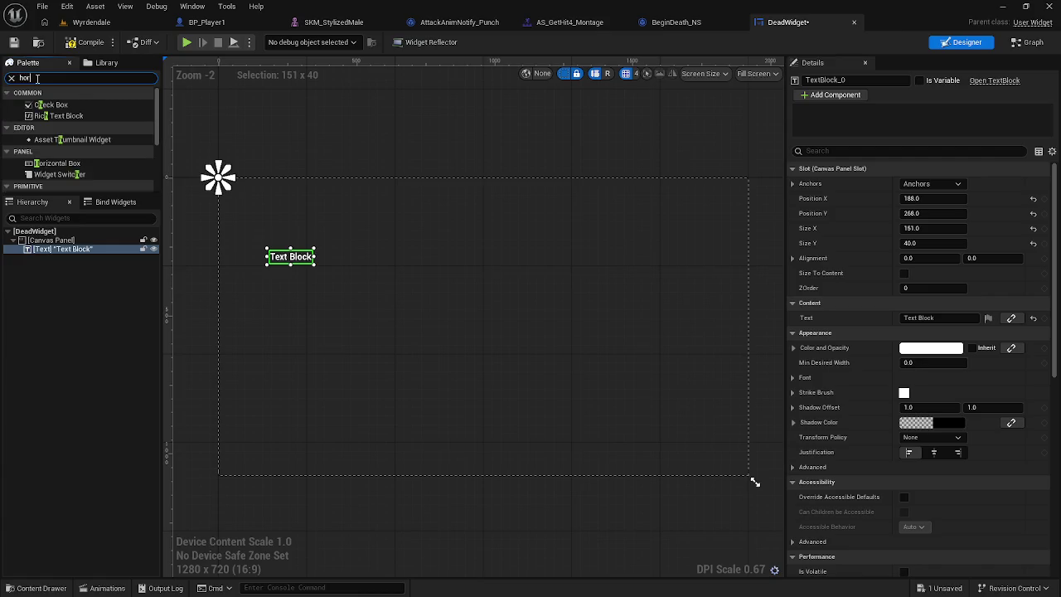
{"action": "left_click_drag", "start_coordinate": [79, 105], "coordinate": [424, 243]}
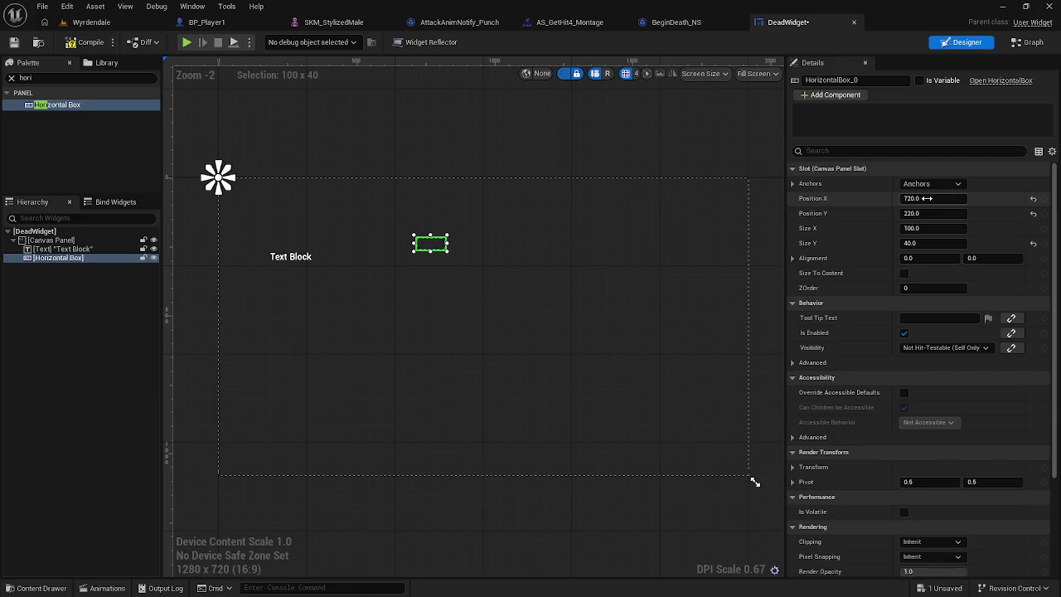
{"action": "left_click", "coordinate": [1032, 199]}
{"action": "left_click", "coordinate": [1033, 212]}
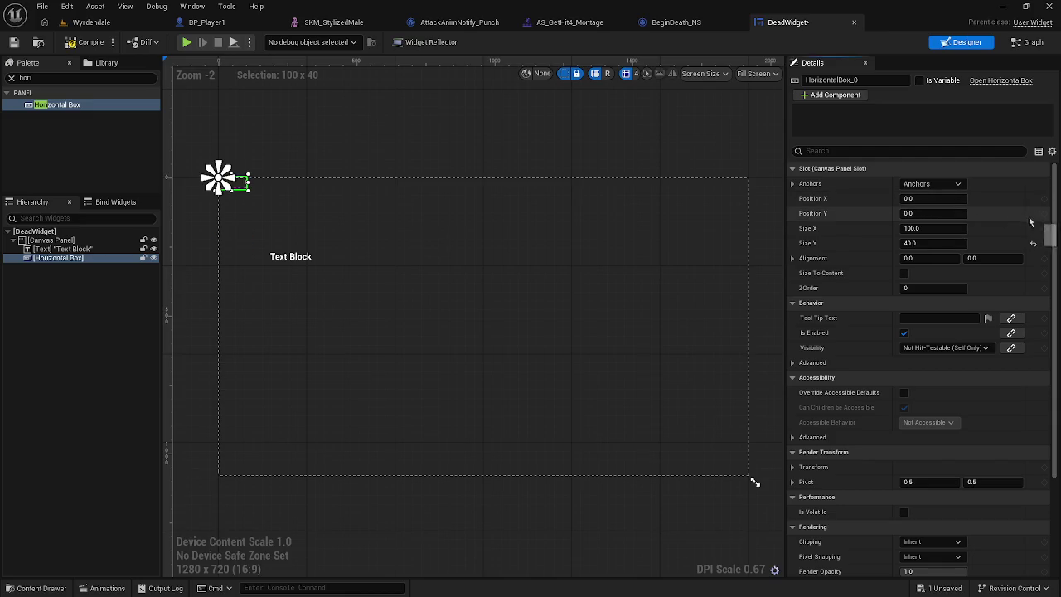
{"action": "left_click", "coordinate": [954, 228]}
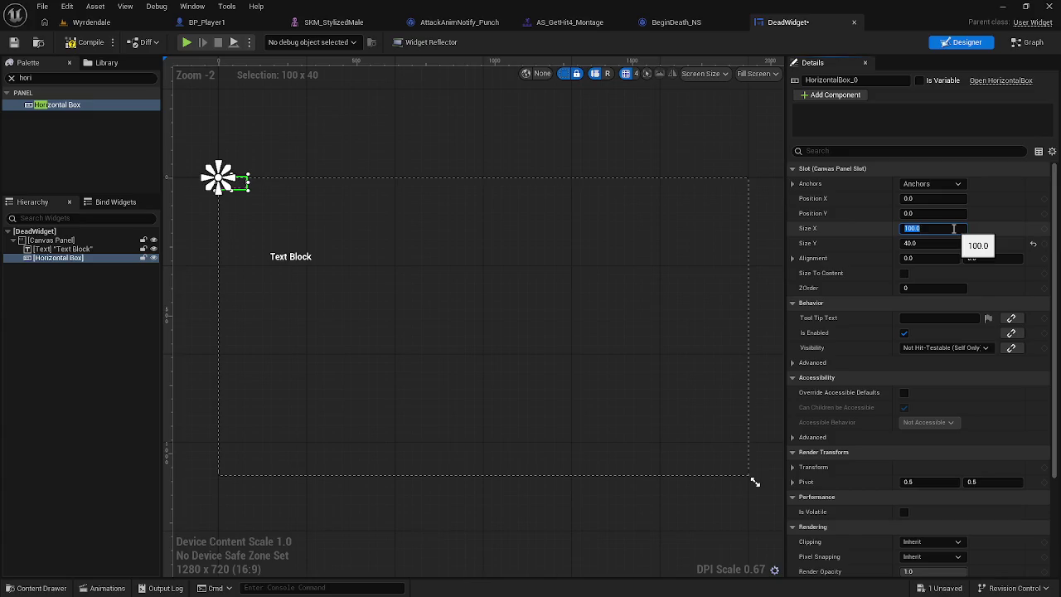
{"action": "type", "text": "400"}
{"action": "left_click", "coordinate": [924, 243]}
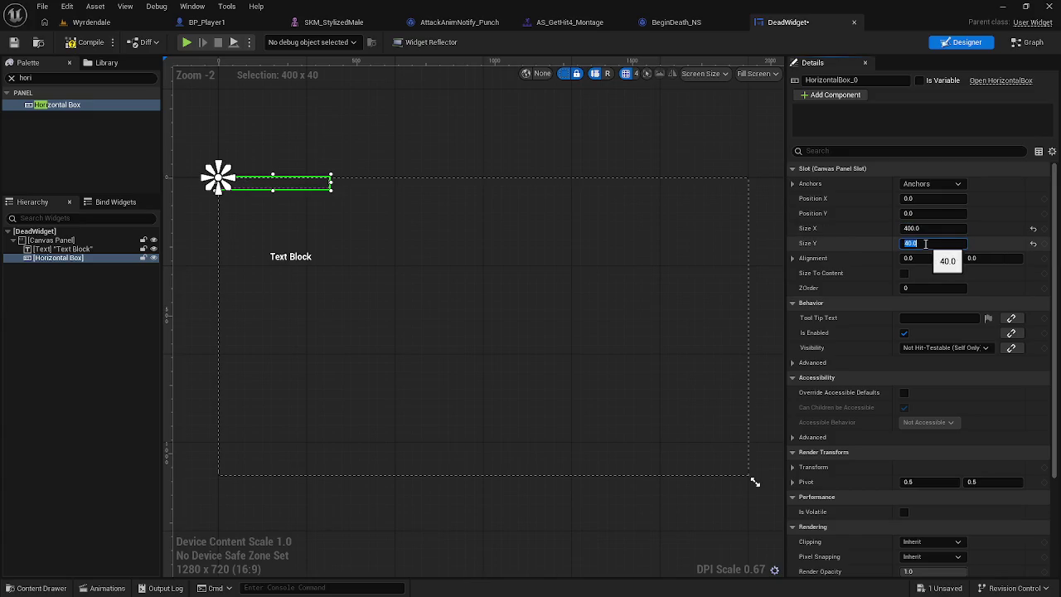
{"action": "type", "text": "4"}
{"action": "type", "text": "0"}
{"action": "left_click_drag", "start_coordinate": [260, 239], "coordinate": [264, 412]}
{"action": "left_click", "coordinate": [274, 331]}
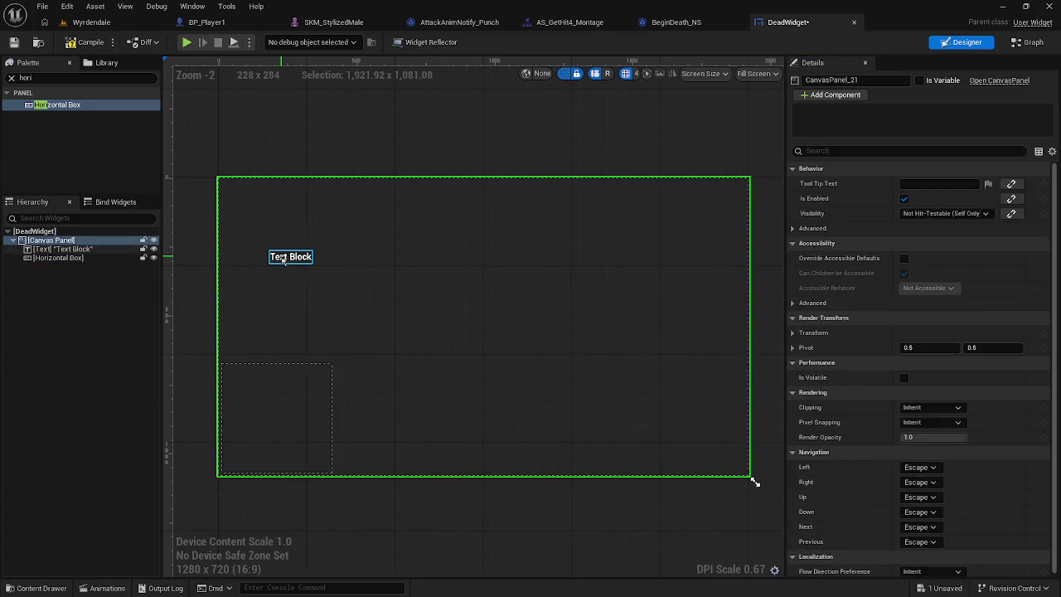
{"action": "mouse_move", "coordinate": [281, 264]}
{"action": "left_mouse_down"}
{"action": "mouse_move", "coordinate": [332, 249]}
{"action": "mouse_move", "coordinate": [477, 308]}
{"action": "left_mouse_up"}
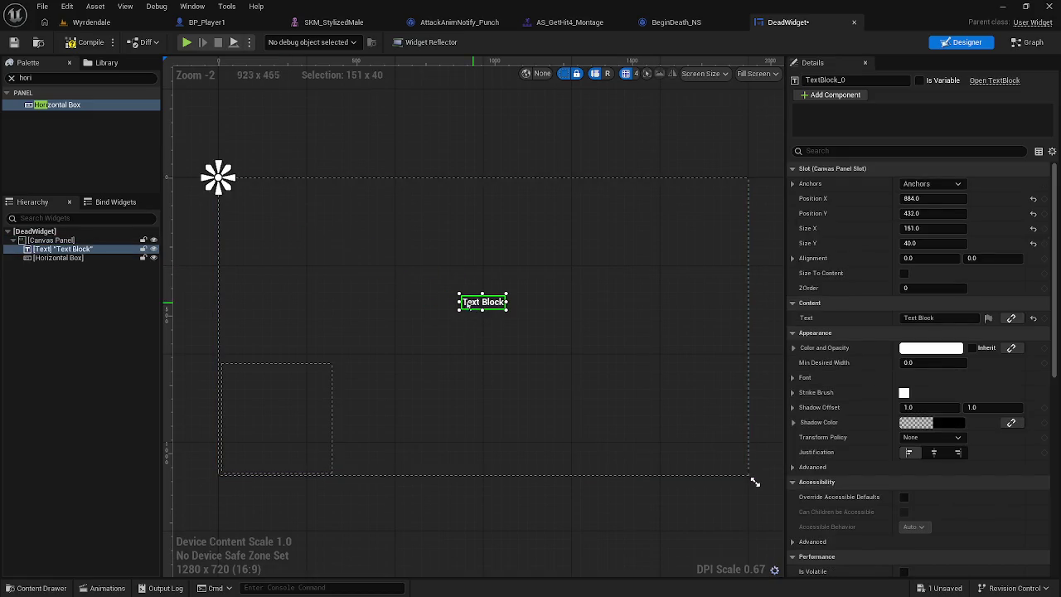
Step: Set the centred Text Block's text to 'Dead'
{"action": "left_click", "coordinate": [938, 317]}
{"action": "type", "text": "Dead"}
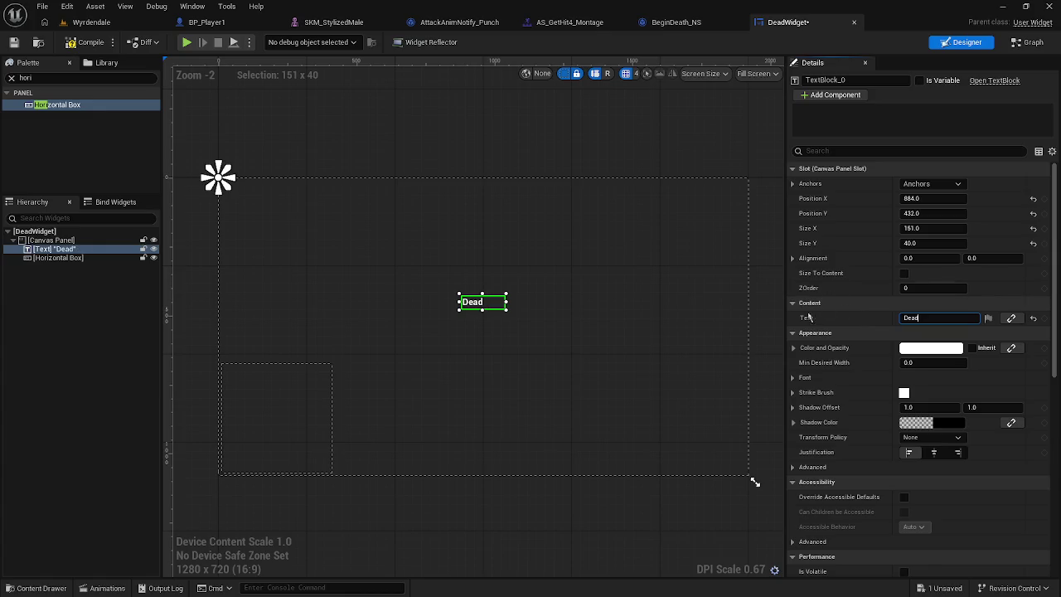
{"action": "left_click", "coordinate": [568, 326]}
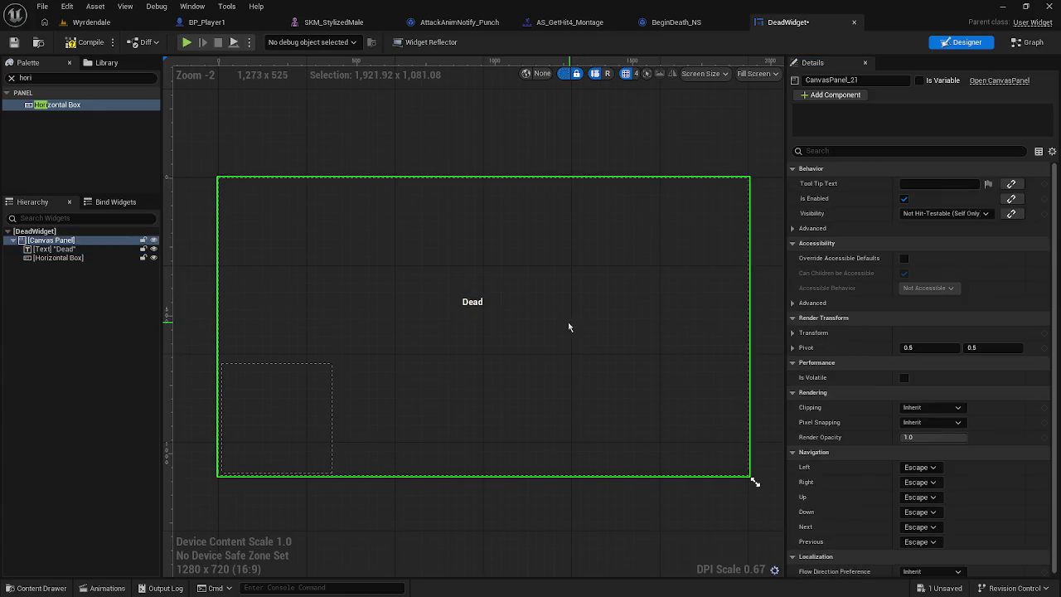
{"action": "left_click", "coordinate": [493, 304]}
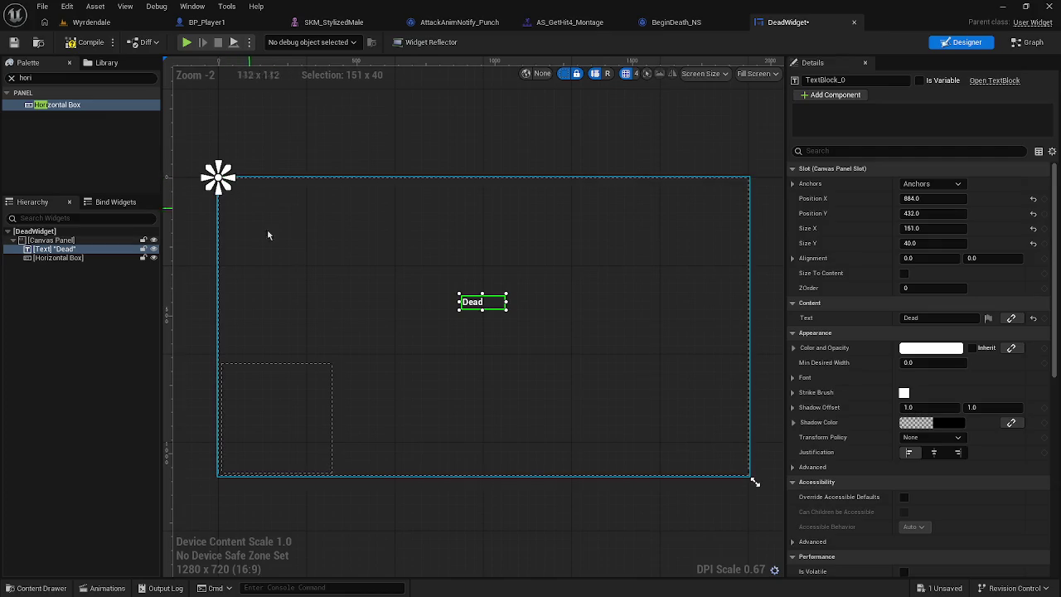
Step: Add a Button into the Horizontal Box, then delete both the Button and the Horizontal Box
{"action": "double_click", "coordinate": [33, 76]}
{"action": "key", "text": "BackSpace"}
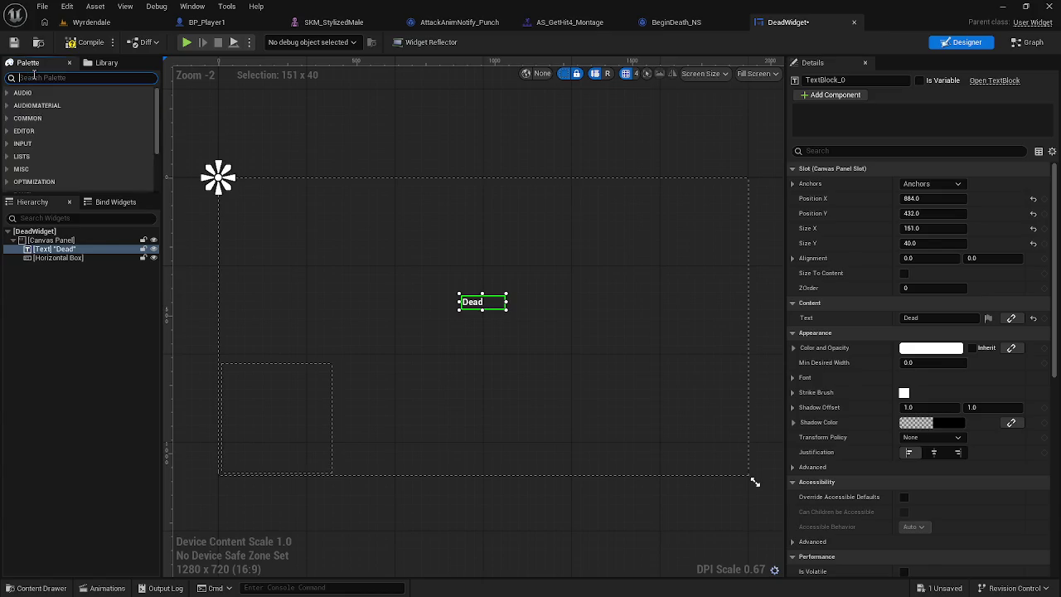
{"action": "type", "text": "Butt"}
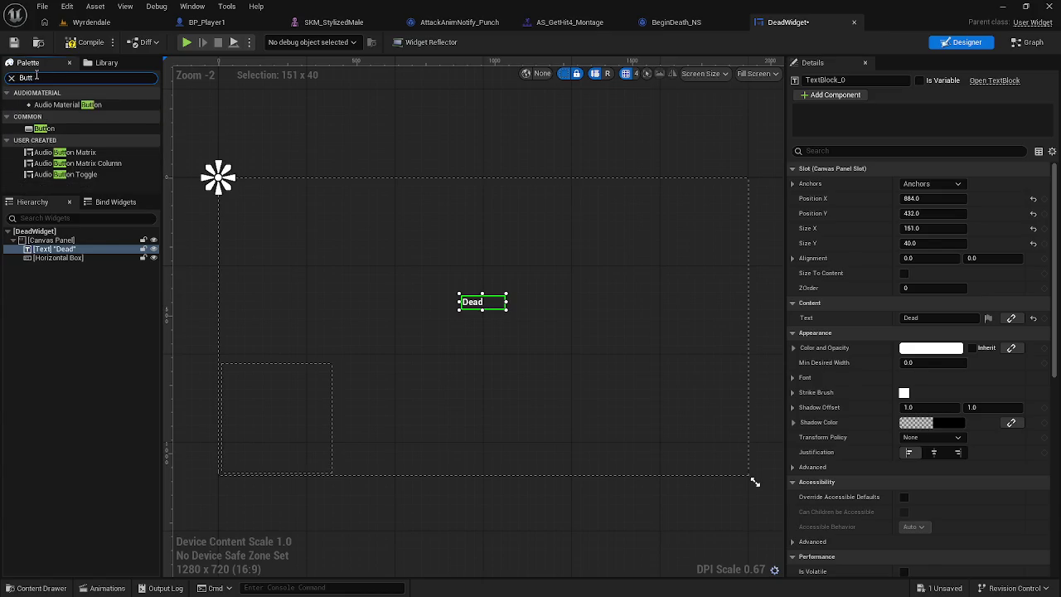
{"action": "mouse_move", "coordinate": [50, 129]}
{"action": "left_mouse_down"}
{"action": "mouse_move", "coordinate": [199, 213]}
{"action": "mouse_move", "coordinate": [261, 400]}
{"action": "left_mouse_up"}
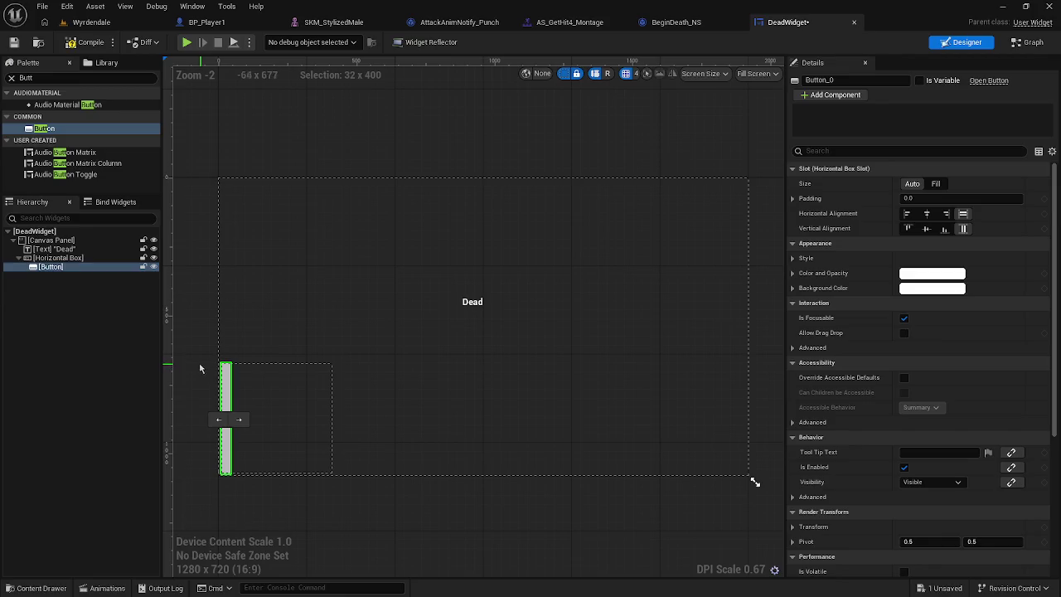
{"action": "key", "text": "Delete"}
{"action": "left_click", "coordinate": [245, 384]}
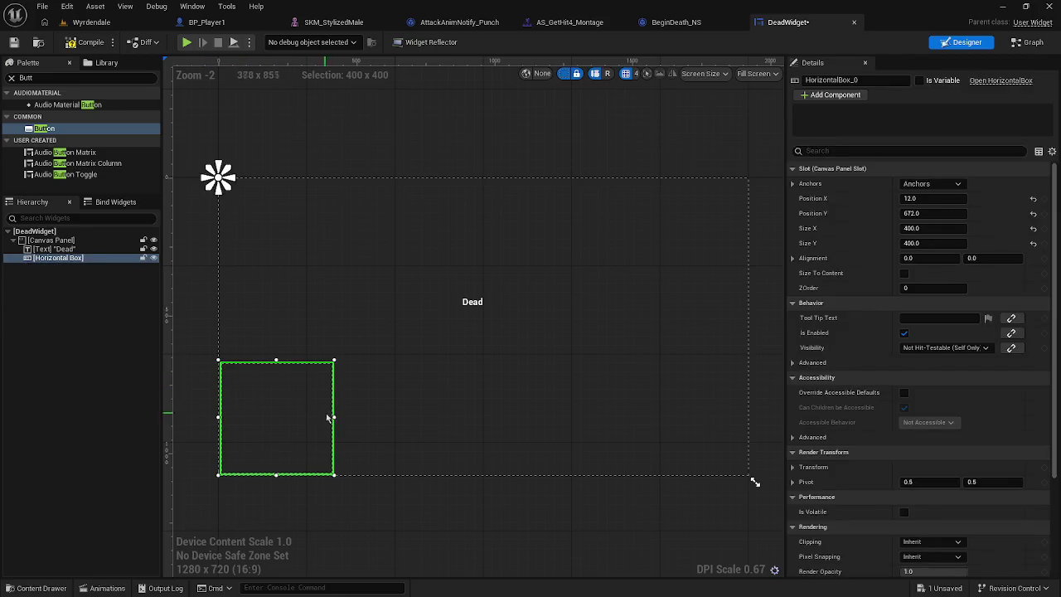
{"action": "left_click_drag", "start_coordinate": [334, 417], "coordinate": [426, 424]}
{"action": "key", "text": "Delete"}
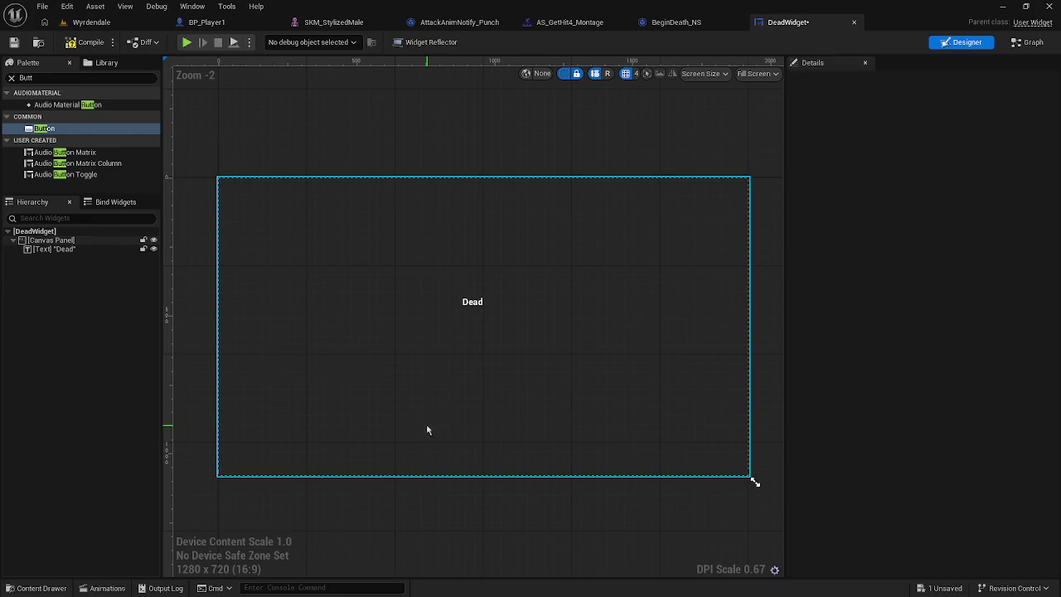
{"action": "left_click", "coordinate": [11, 78]}
Step: Add a 400×400 Vertical Box near the canvas lower-left
{"action": "type", "text": "ve"}
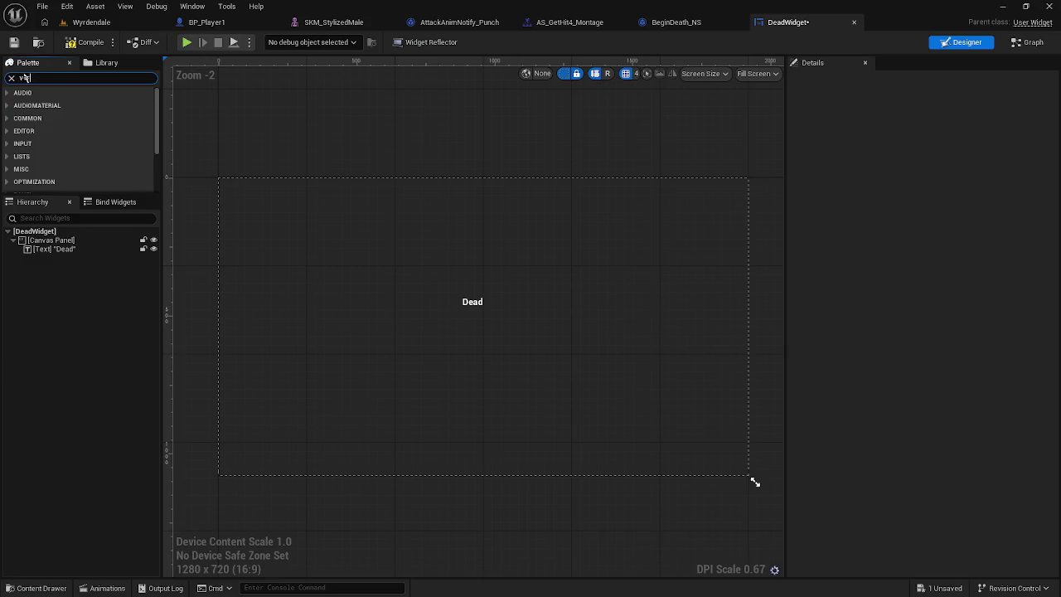
{"action": "type", "text": "r"}
{"action": "mouse_move", "coordinate": [53, 116]}
{"action": "left_mouse_down"}
{"action": "mouse_move", "coordinate": [147, 154]}
{"action": "mouse_move", "coordinate": [279, 404]}
{"action": "left_mouse_up"}
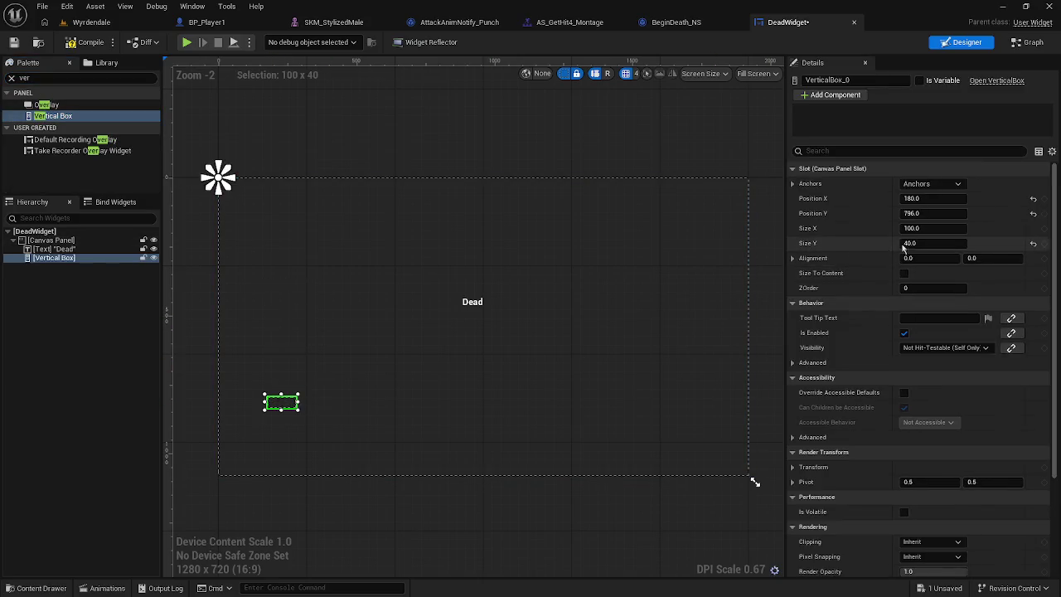
{"action": "left_click", "coordinate": [919, 228]}
{"action": "type", "text": "400"}
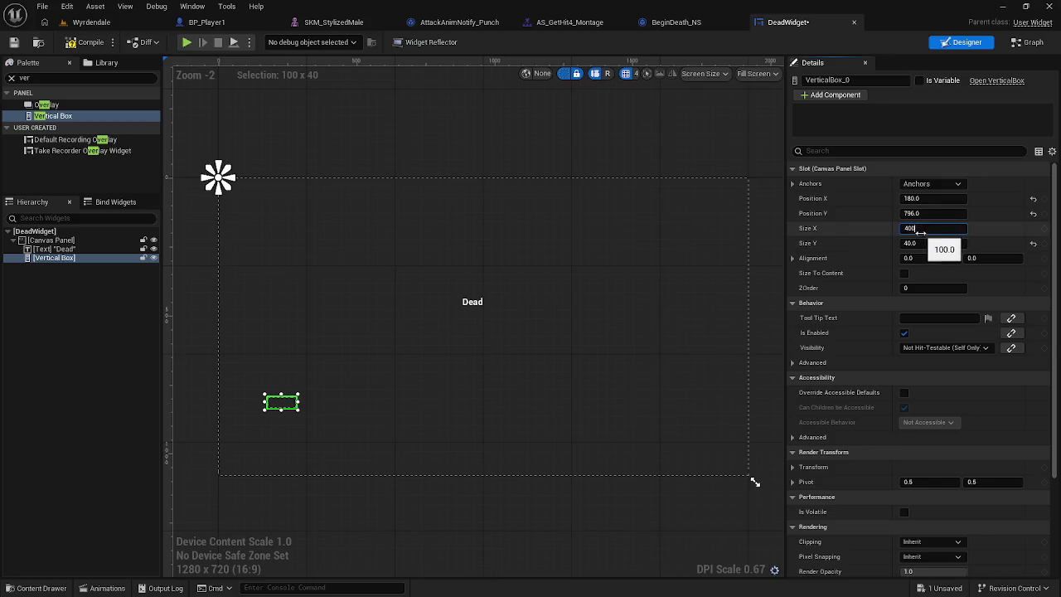
{"action": "key", "text": "Return"}
{"action": "left_click", "coordinate": [923, 242]}
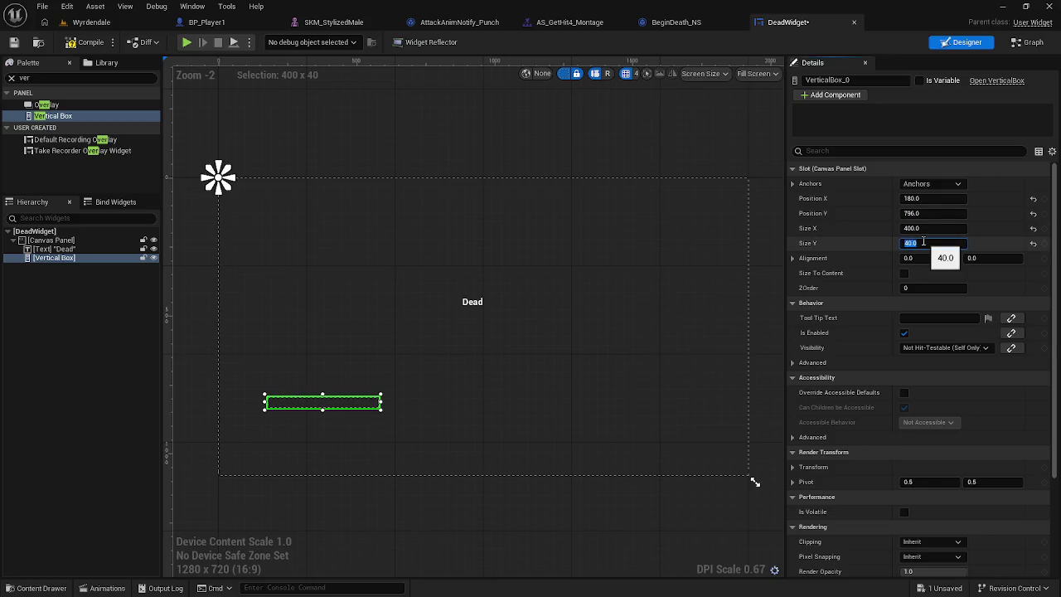
{"action": "type", "text": "40"}
{"action": "key", "text": "Return"}
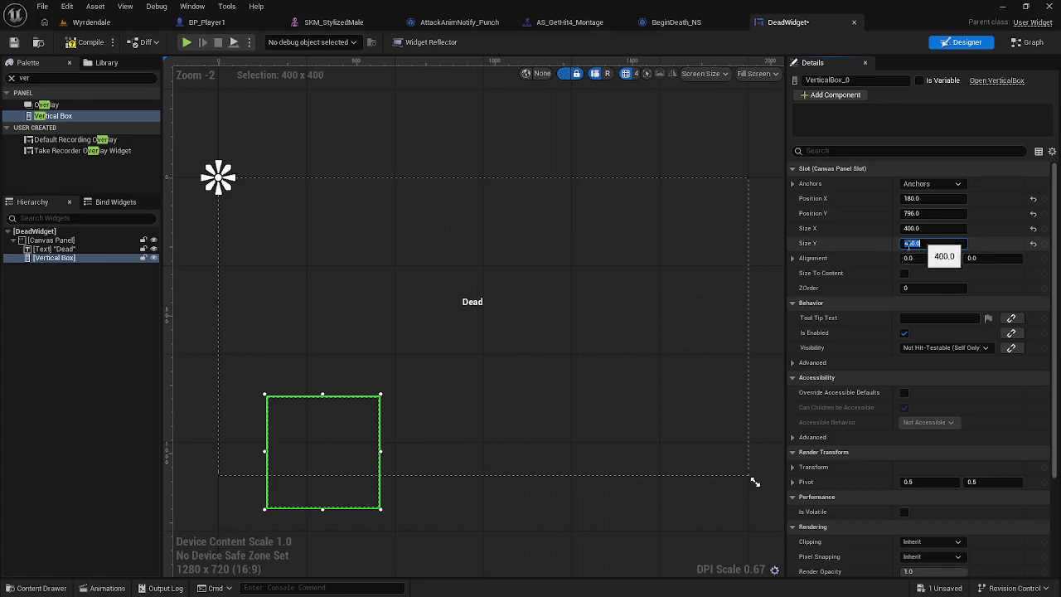
{"action": "mouse_move", "coordinate": [315, 420]}
{"action": "left_mouse_down"}
{"action": "mouse_move", "coordinate": [287, 376]}
{"action": "mouse_move", "coordinate": [277, 386]}
{"action": "left_mouse_up"}
Step: Place a Button inside the Vertical Box and a Text widget inside that Button
{"action": "left_click", "coordinate": [11, 79]}
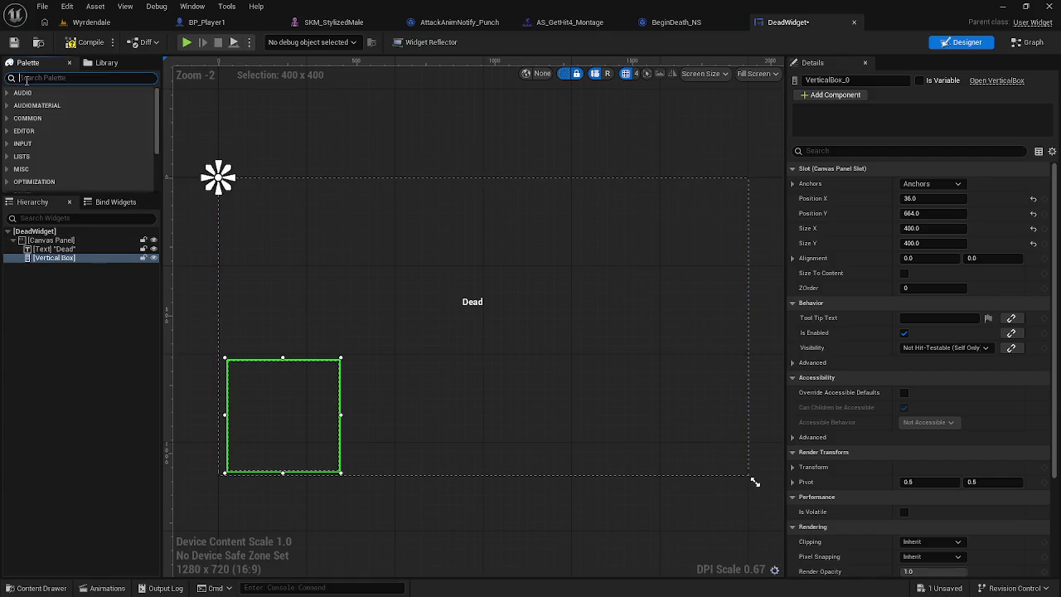
{"action": "type", "text": "bu"}
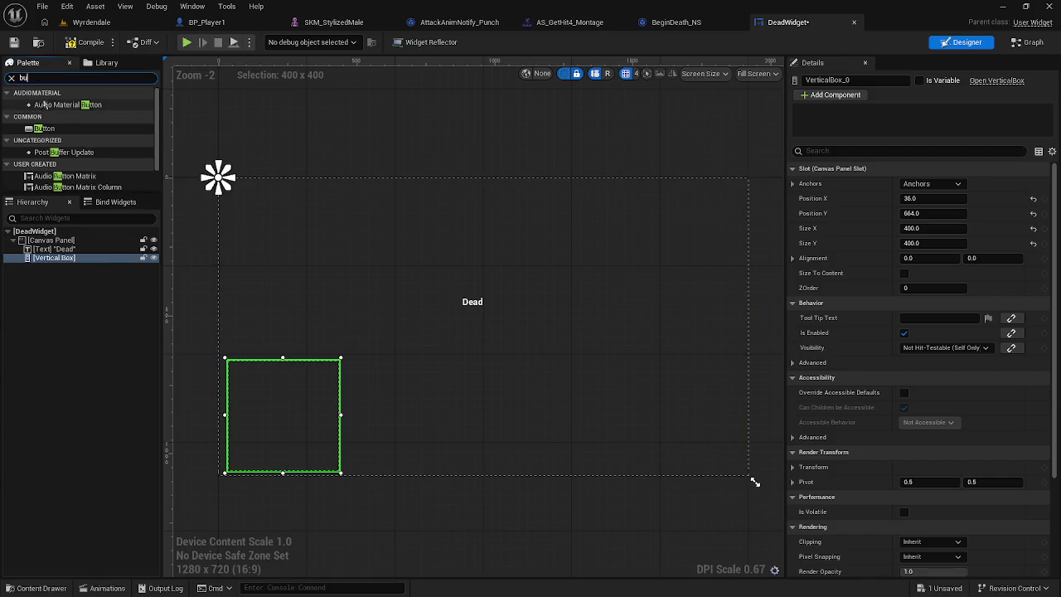
{"action": "mouse_move", "coordinate": [44, 128]}
{"action": "left_mouse_down"}
{"action": "mouse_move", "coordinate": [170, 252]}
{"action": "mouse_move", "coordinate": [269, 393]}
{"action": "mouse_move", "coordinate": [257, 388]}
{"action": "left_mouse_up"}
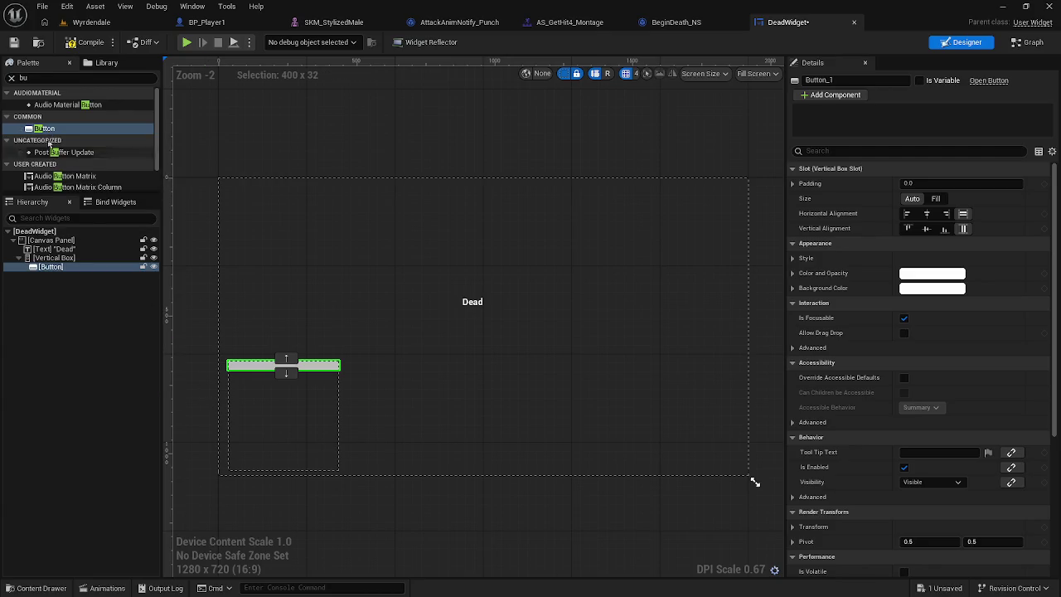
{"action": "left_click", "coordinate": [11, 78]}
{"action": "type", "text": "text"}
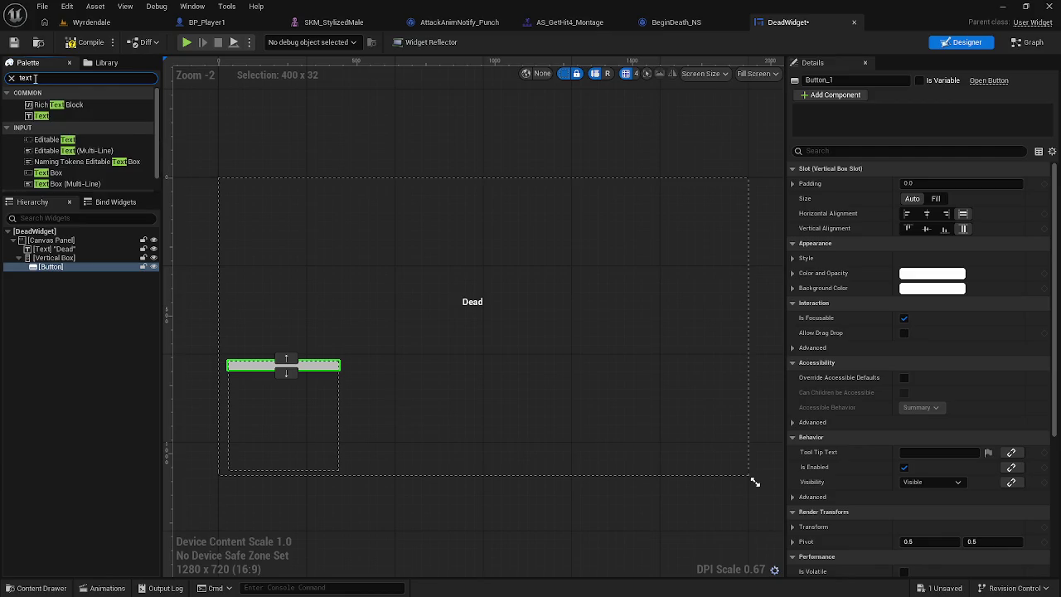
{"action": "left_click_drag", "start_coordinate": [39, 116], "coordinate": [286, 367]}
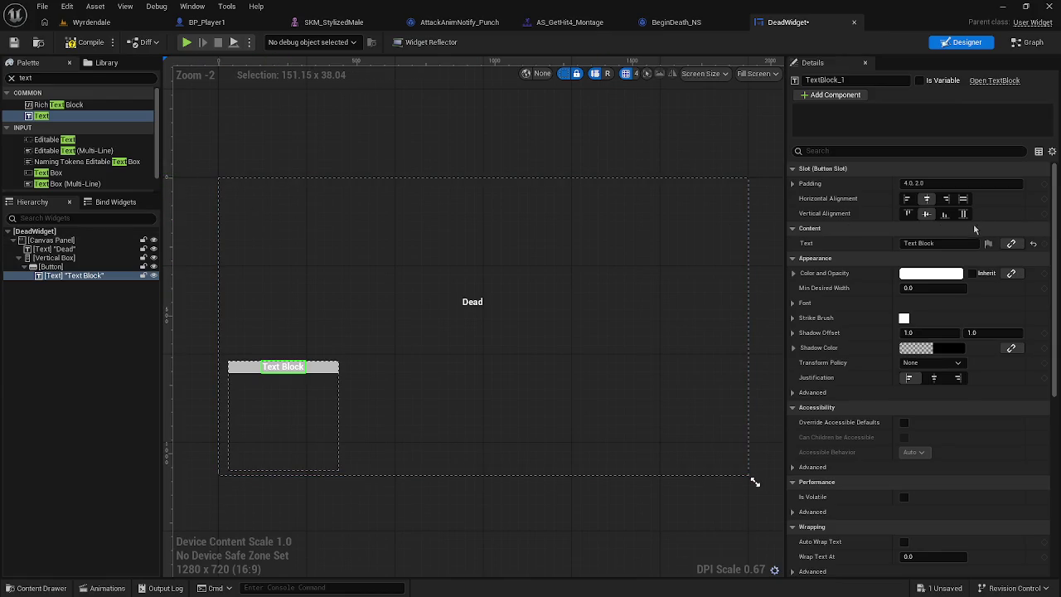
Step: Set the button's label text to 'Retry'
{"action": "left_click", "coordinate": [947, 243]}
{"action": "key", "text": "BackSpace"}
{"action": "type", "text": "Retry"}
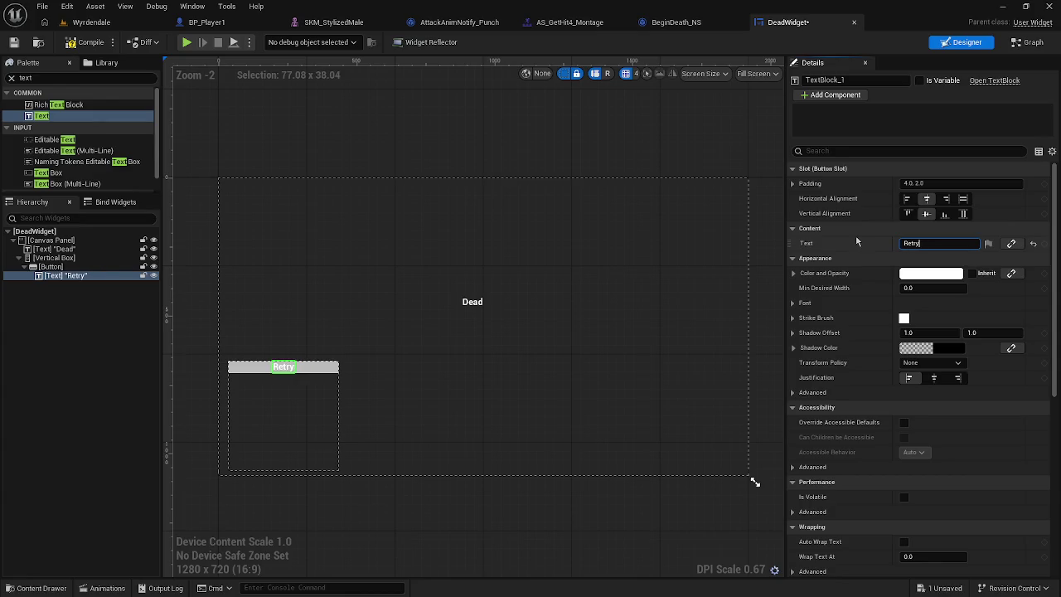
{"action": "left_click", "coordinate": [329, 372], "text": "ctrl"}
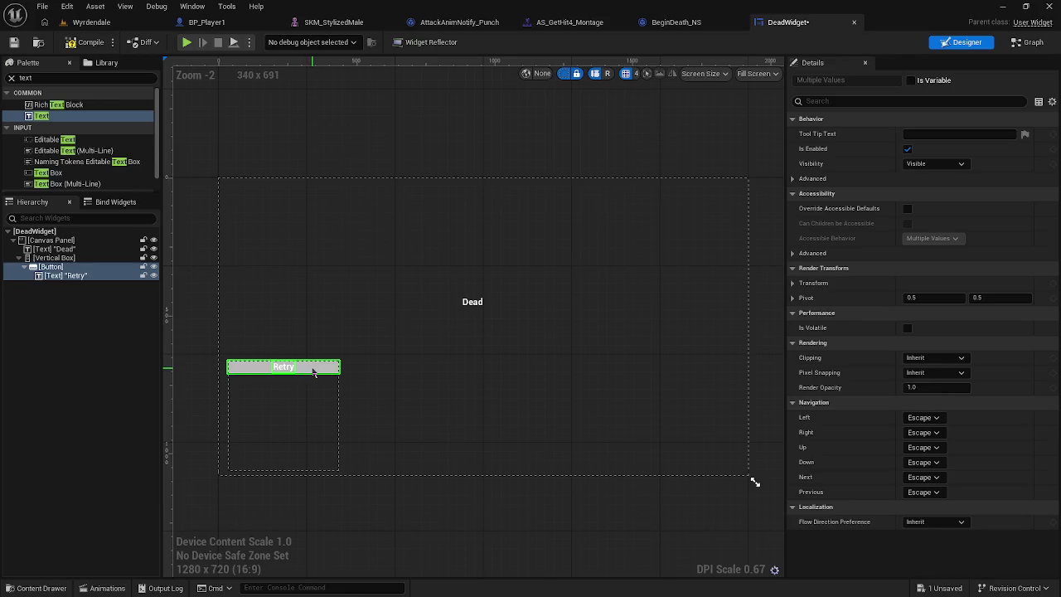
{"action": "left_click", "coordinate": [313, 372]}
{"action": "left_click", "coordinate": [81, 275], "text": "ctrl"}
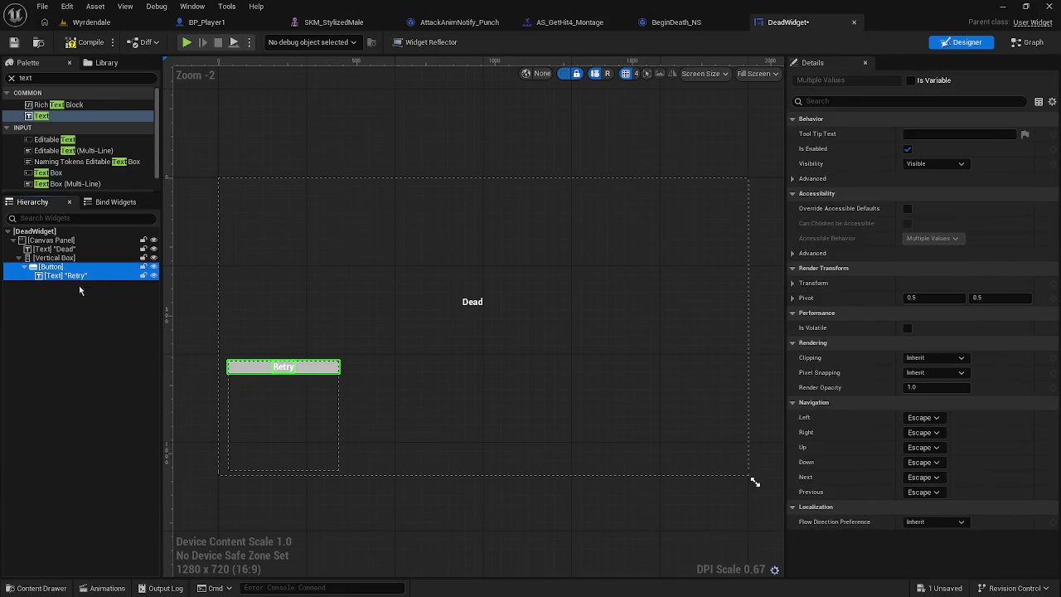
{"action": "left_click", "coordinate": [84, 309]}
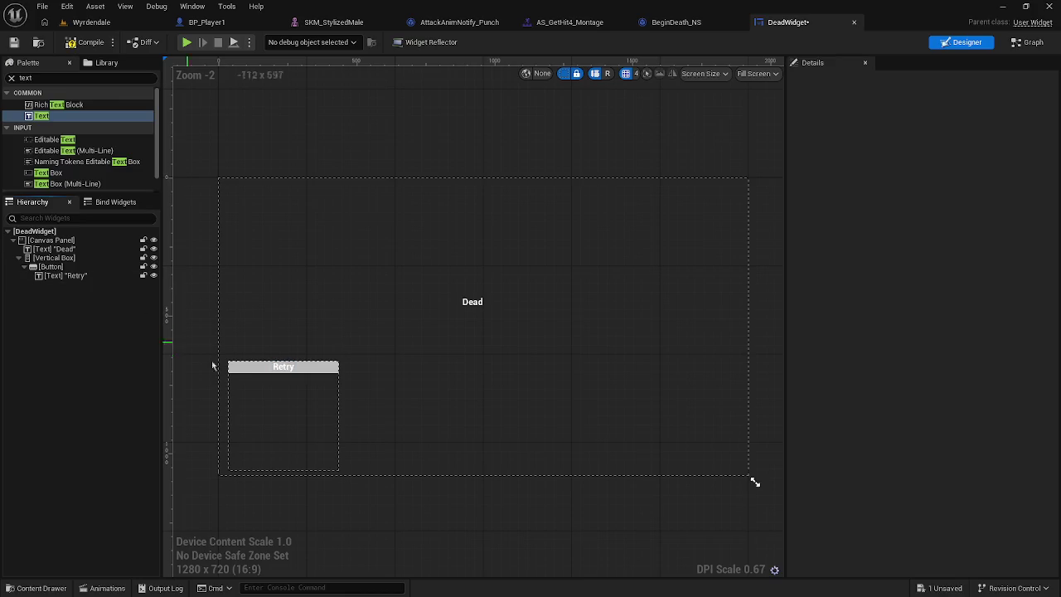
Step: Duplicate the Retry button and delete the extra copy, leaving two Retry buttons
{"action": "left_click", "coordinate": [313, 371]}
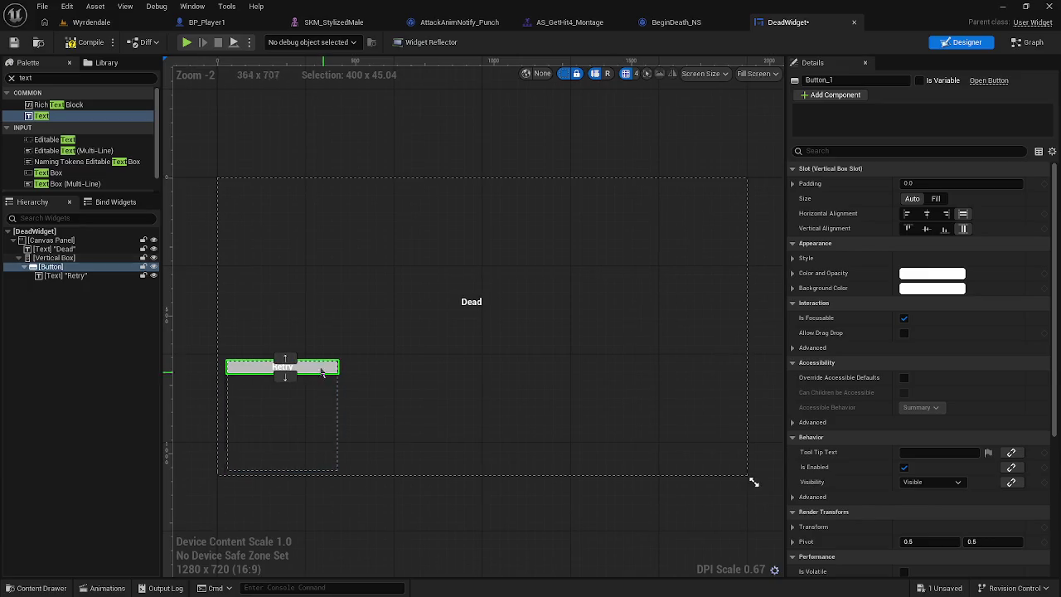
{"action": "right_click", "coordinate": [306, 377]}
{"action": "left_click", "coordinate": [305, 372]}
{"action": "right_click", "coordinate": [306, 372]}
{"action": "left_click", "coordinate": [371, 439]}
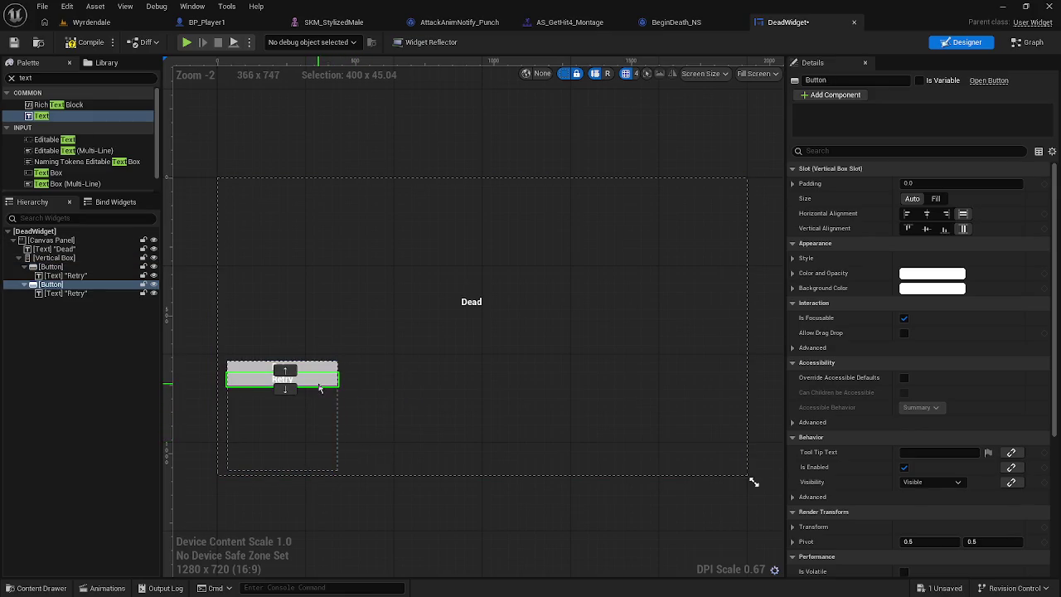
{"action": "right_click", "coordinate": [320, 386]}
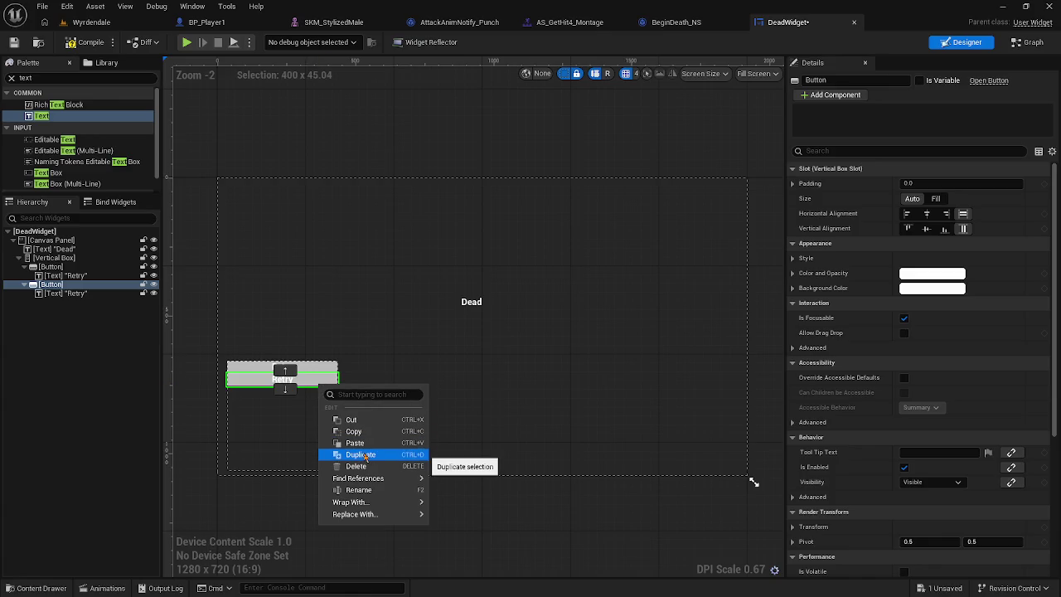
{"action": "left_click", "coordinate": [364, 456]}
{"action": "left_click", "coordinate": [350, 374]}
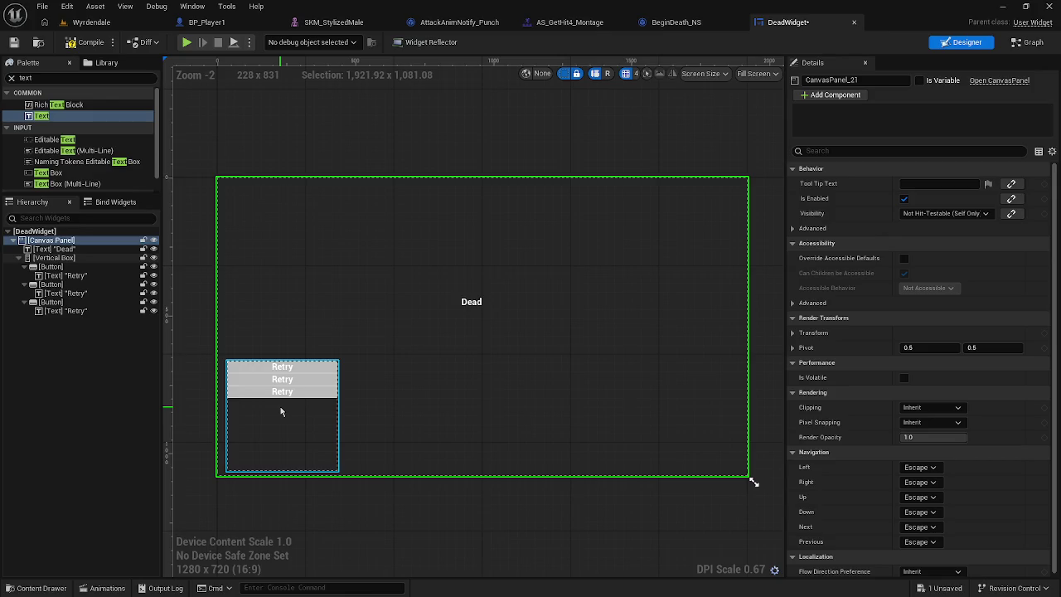
{"action": "left_click", "coordinate": [328, 396]}
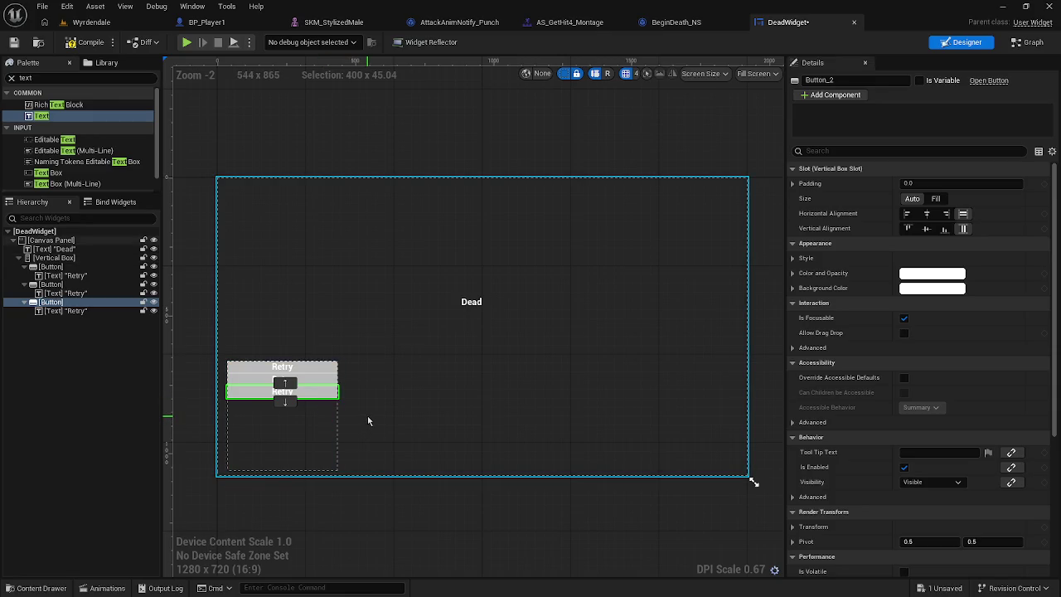
{"action": "key", "text": "Delete"}
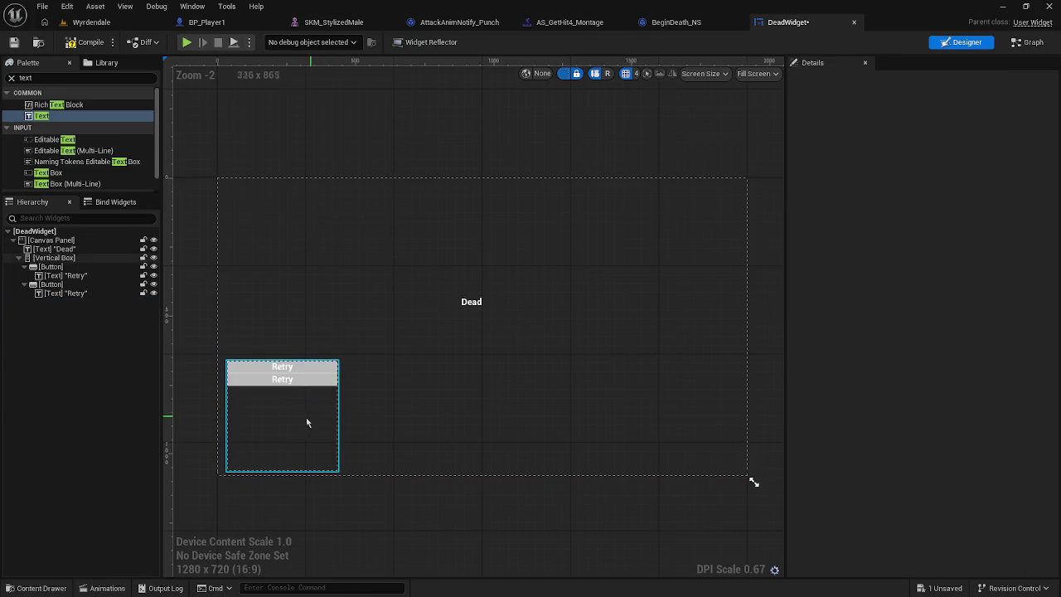
Step: Set both Retry buttons' Size to Fill so they split the vertical box's height
{"action": "left_click", "coordinate": [310, 402]}
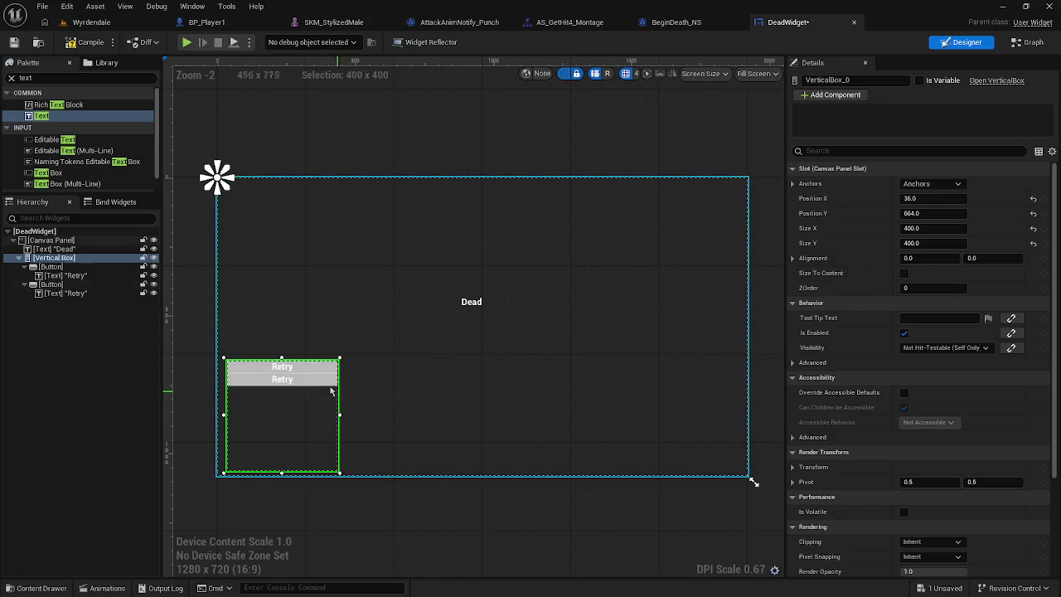
{"action": "left_click", "coordinate": [320, 371]}
{"action": "left_click", "coordinate": [286, 378], "text": "ctrl"}
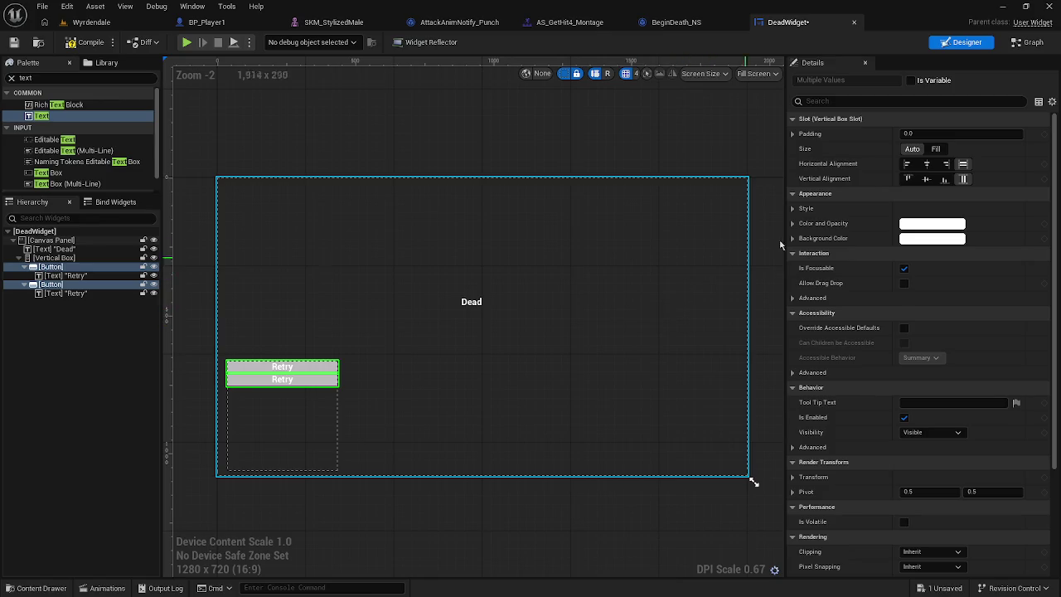
{"action": "left_click", "coordinate": [934, 147]}
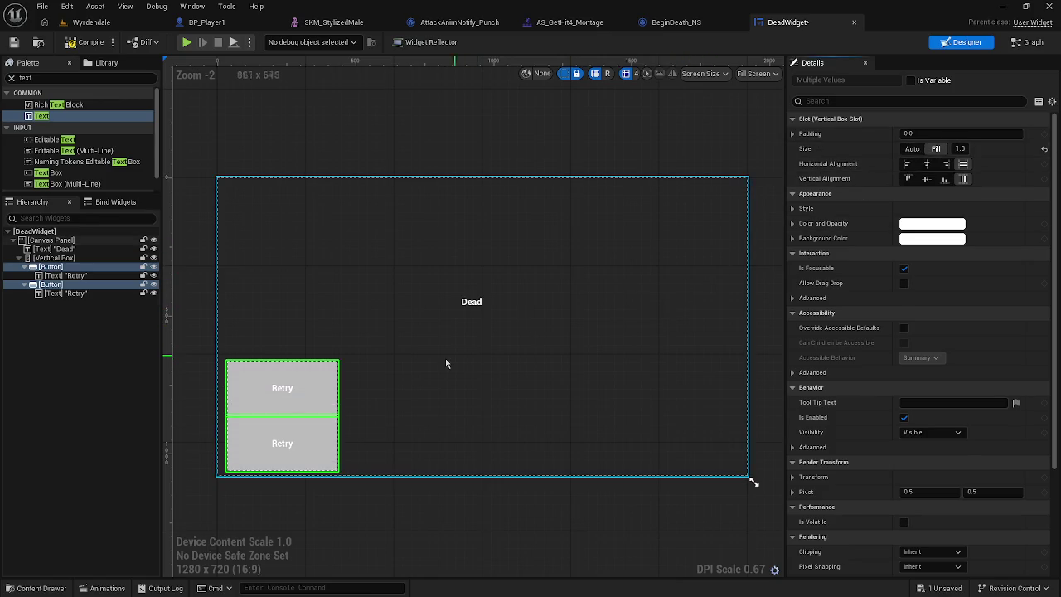
Step: Set the vertical box's Size X to 200 in the Details panel
{"action": "left_click", "coordinate": [446, 358]}
{"action": "left_click", "coordinate": [325, 398]}
{"action": "left_click", "coordinate": [389, 360]}
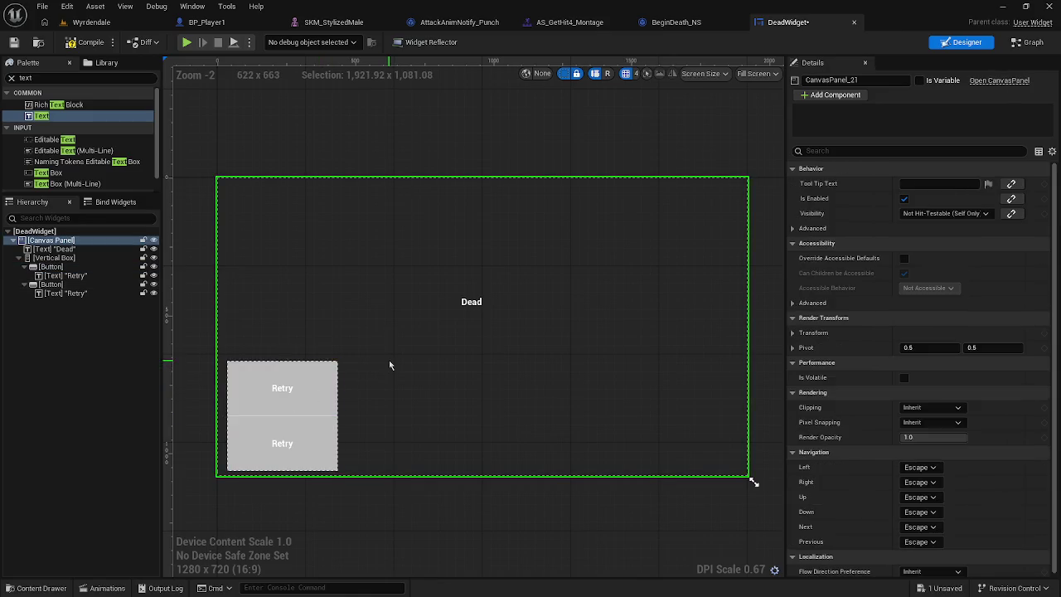
{"action": "left_click", "coordinate": [56, 248]}
{"action": "left_click", "coordinate": [54, 258]}
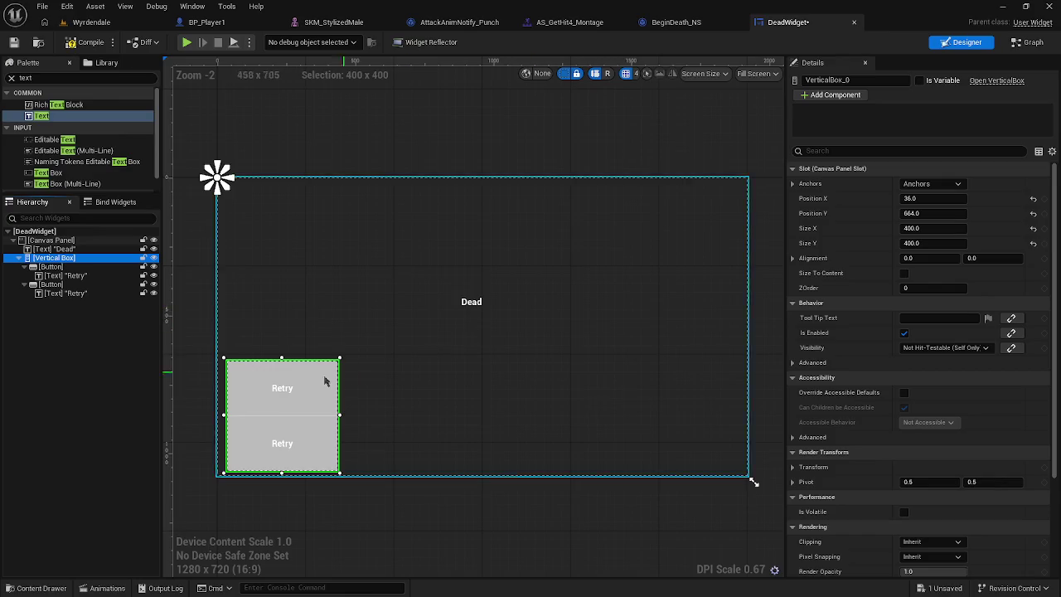
{"action": "left_click", "coordinate": [937, 228]}
{"action": "type", "text": "2"}
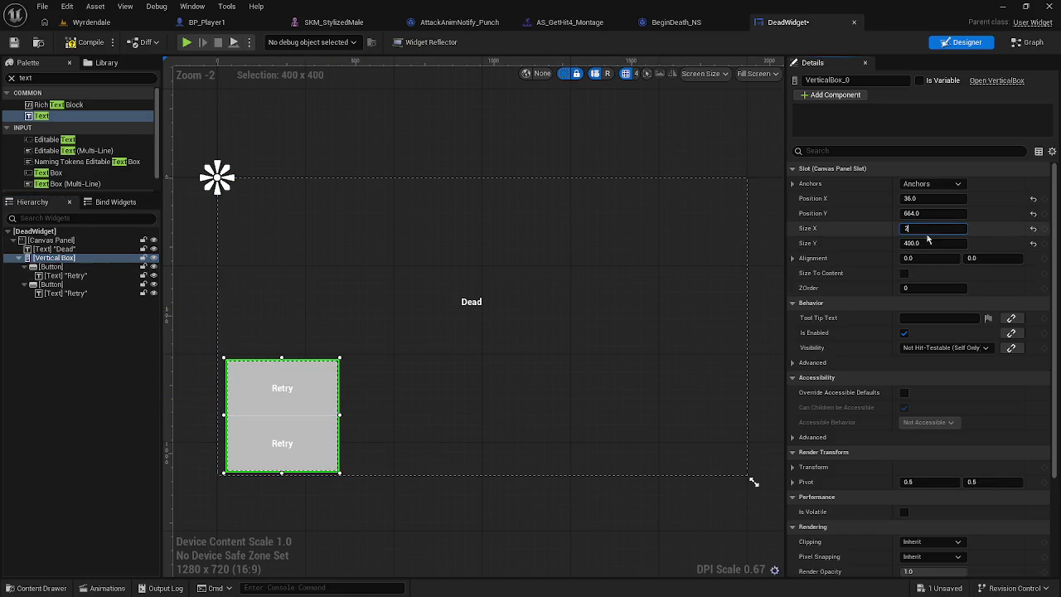
{"action": "type", "text": "00"}
{"action": "key", "text": "Return"}
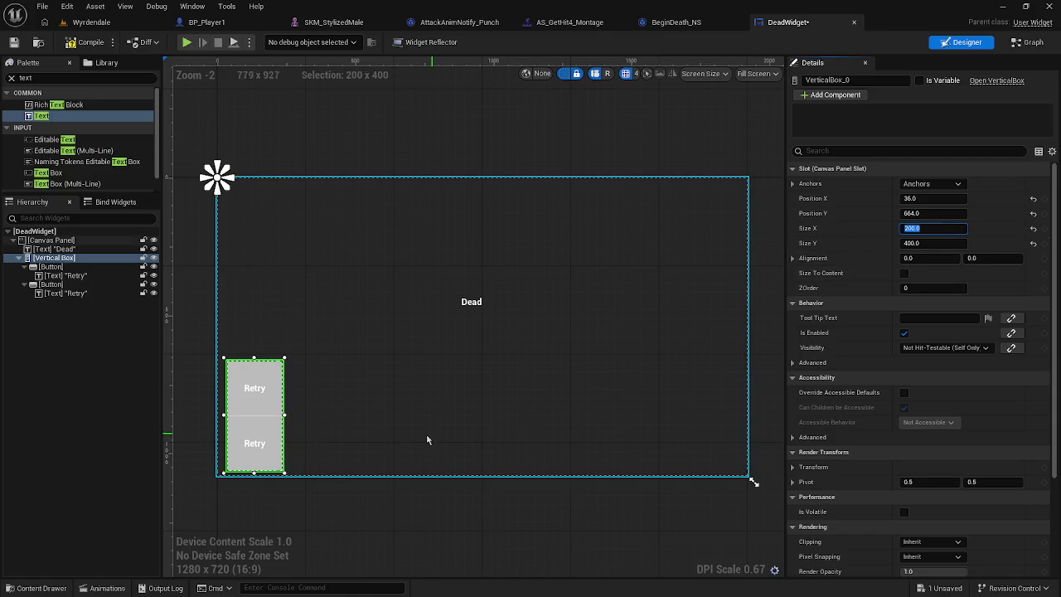
Step: Select the text label inside the second Retry button
{"action": "left_click", "coordinate": [439, 412]}
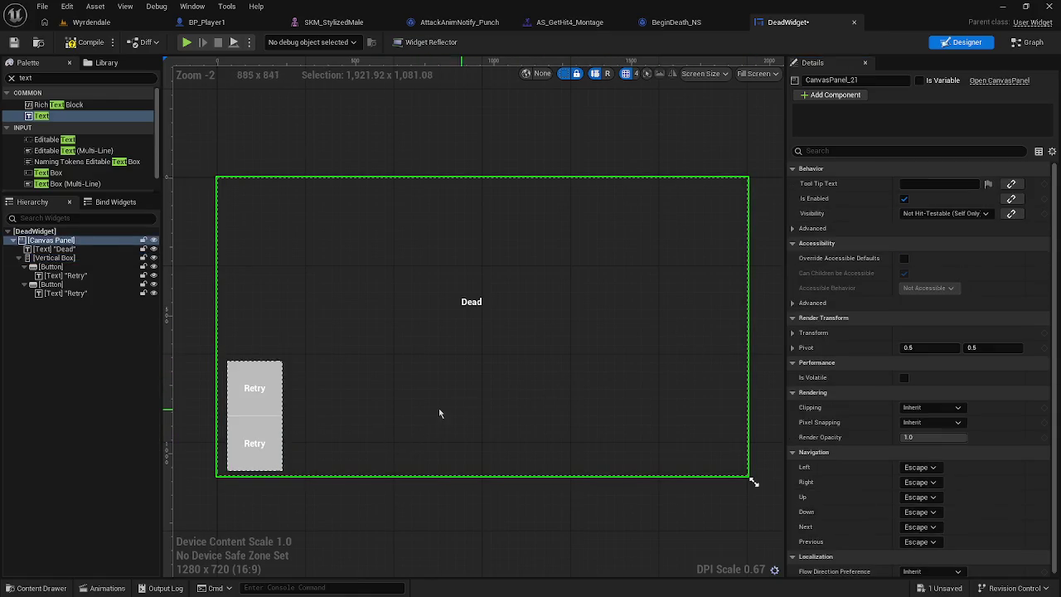
{"action": "left_click", "coordinate": [264, 448]}
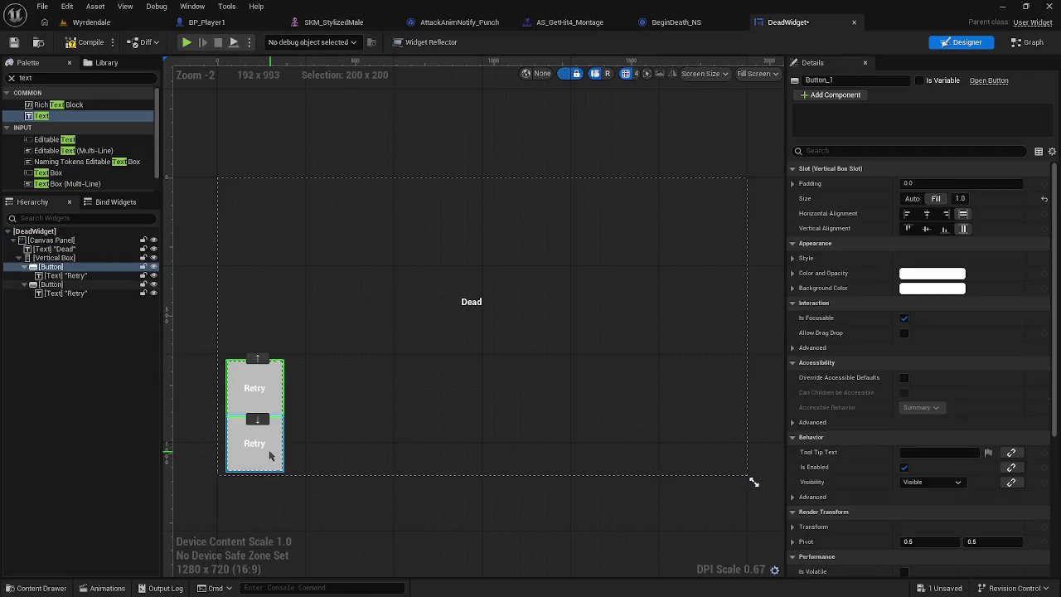
{"action": "left_click", "coordinate": [259, 419]}
{"action": "left_click", "coordinate": [270, 390]}
{"action": "left_click", "coordinate": [267, 433]}
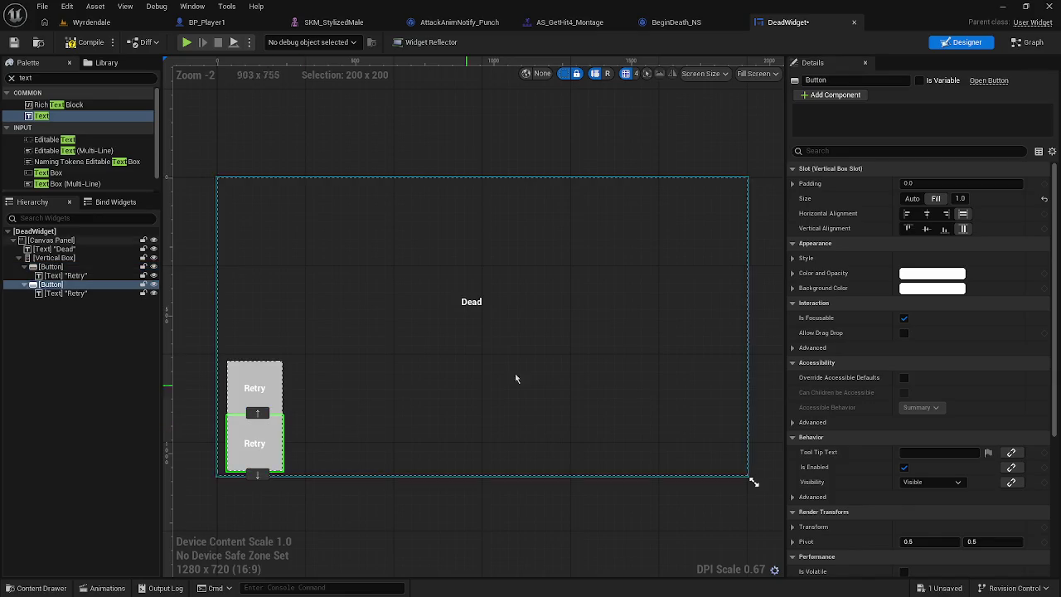
{"action": "left_click", "coordinate": [65, 292]}
{"action": "type", "text": "Exit"}
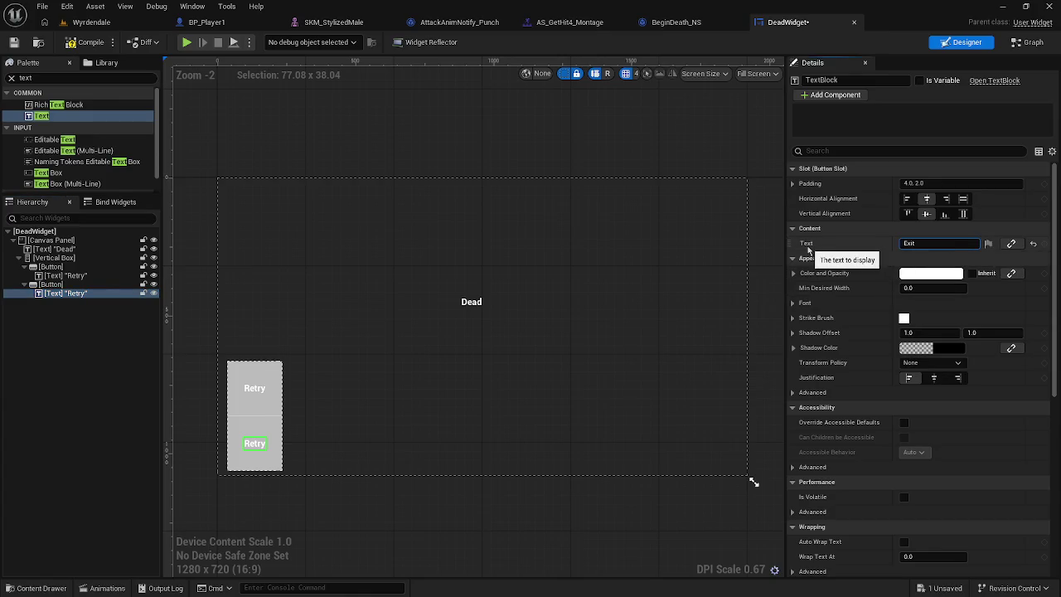
Step: Commit the 'Exit' label, compile the DeadWidget blueprint and save all assets
{"action": "left_click", "coordinate": [433, 362]}
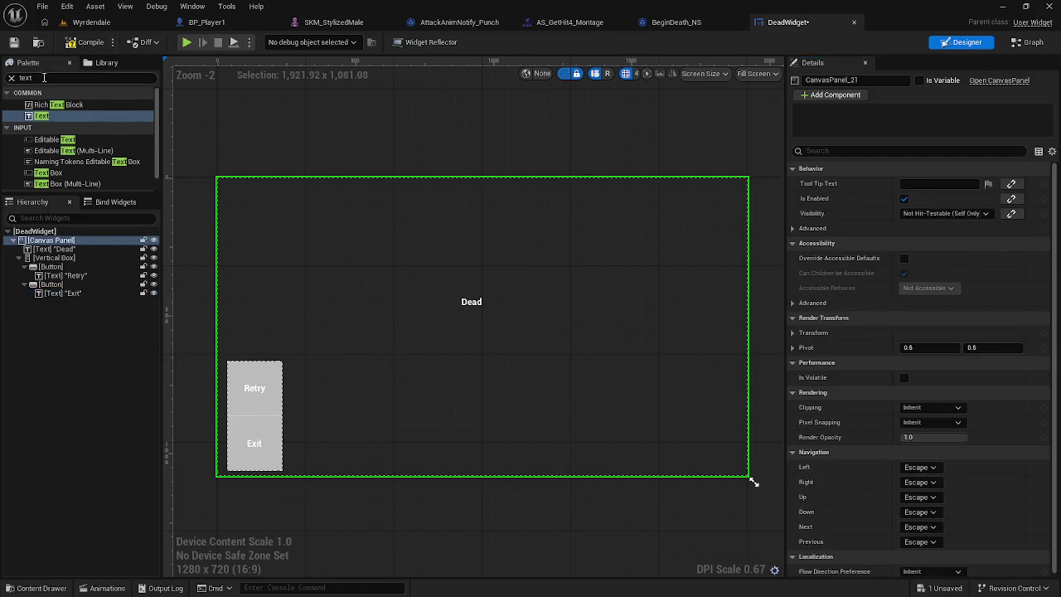
{"action": "left_click", "coordinate": [71, 43]}
{"action": "left_click", "coordinate": [42, 6]}
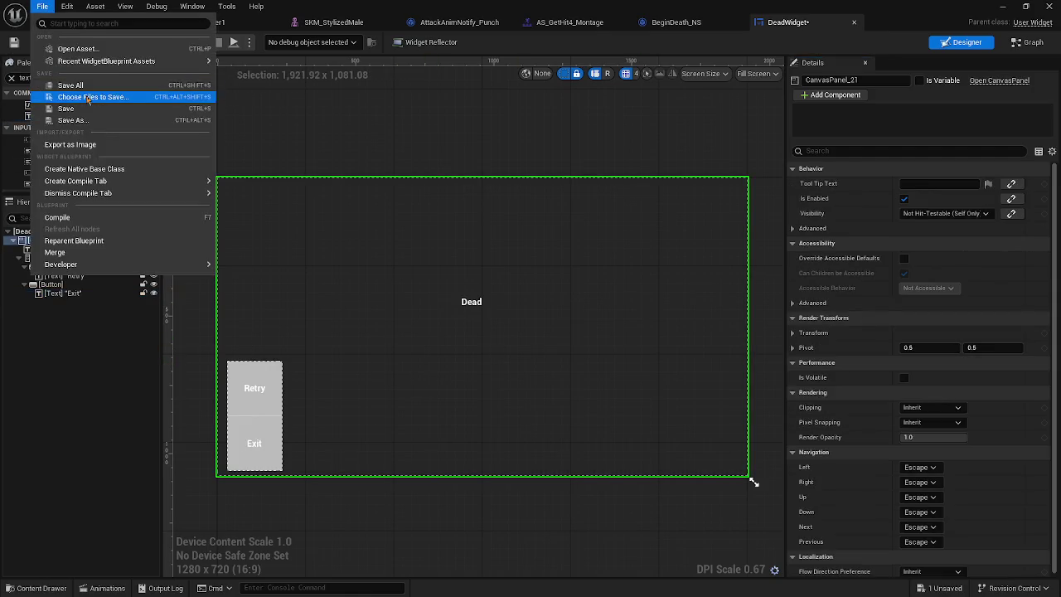
{"action": "left_click", "coordinate": [92, 81]}
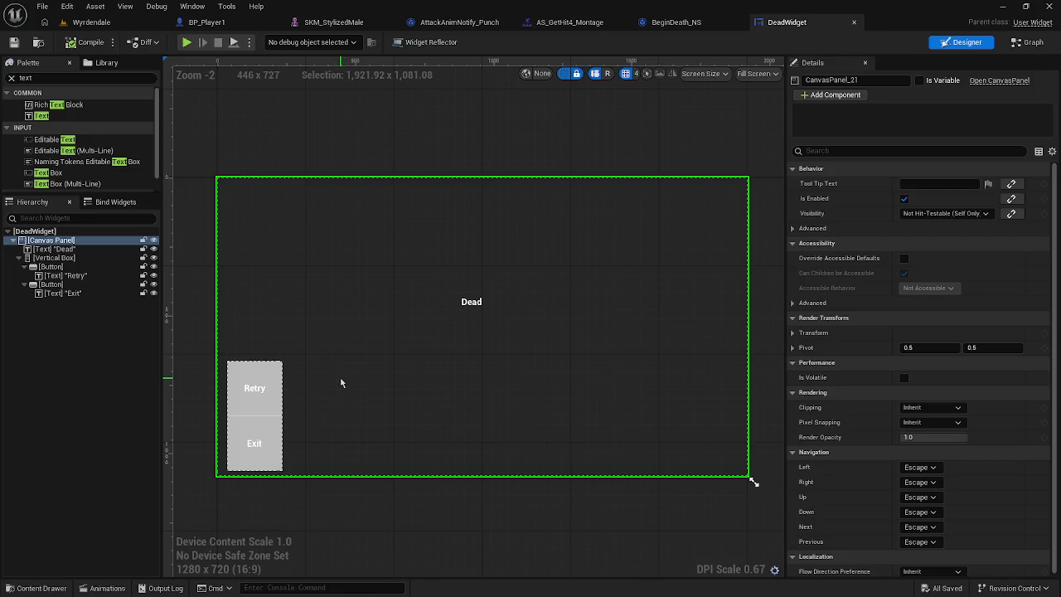
Step: Change the second button's label text to 'MainMenu' and return to BP_Player1's event graph
{"action": "left_click", "coordinate": [269, 439]}
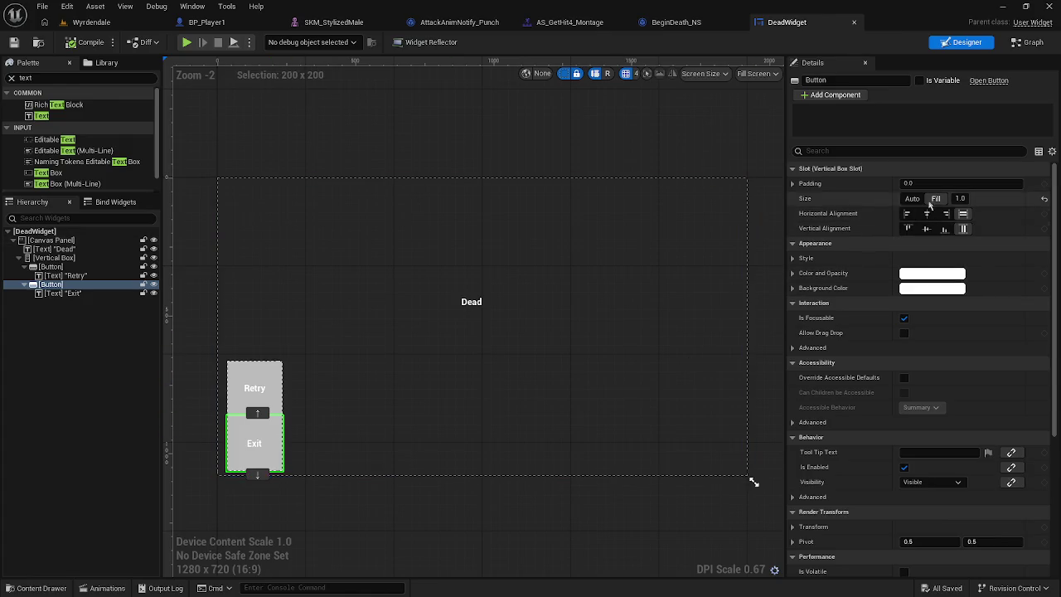
{"action": "left_click", "coordinate": [62, 293]}
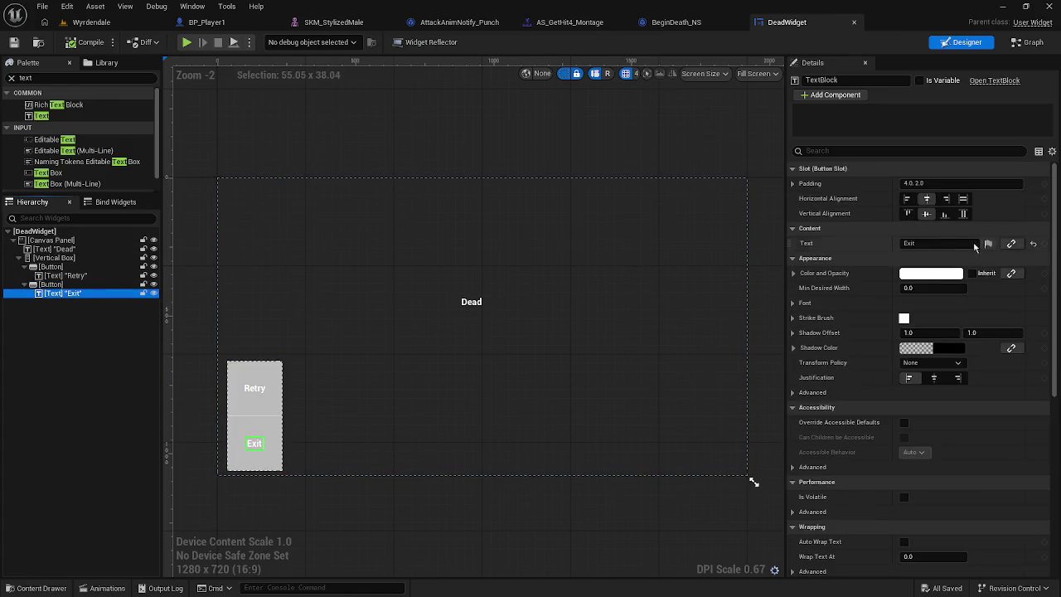
{"action": "left_click", "coordinate": [929, 243]}
{"action": "type", "text": "MainMenu"}
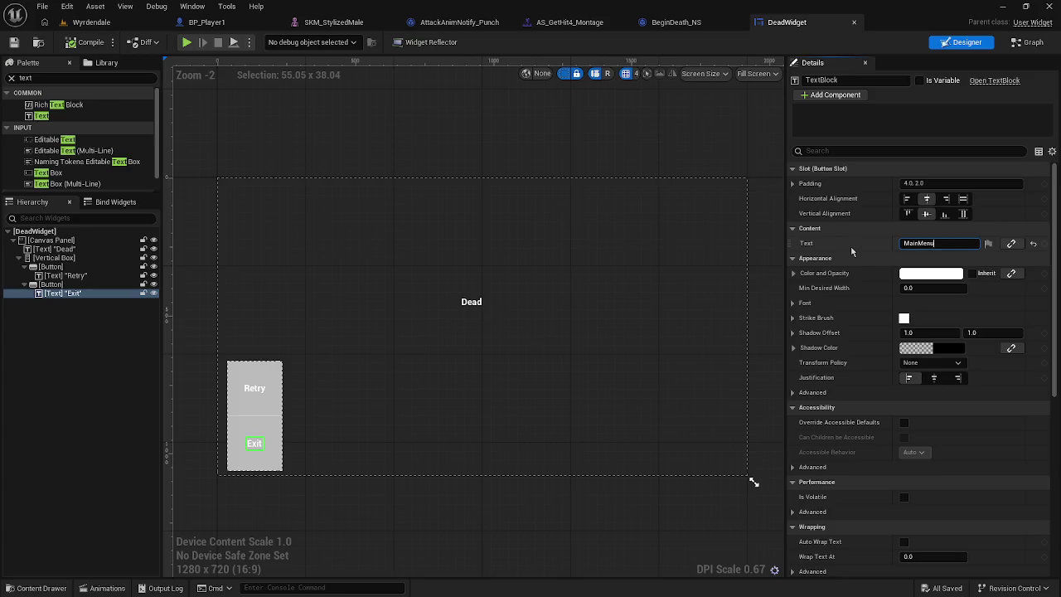
{"action": "key", "text": "Return"}
{"action": "left_click", "coordinate": [495, 382]}
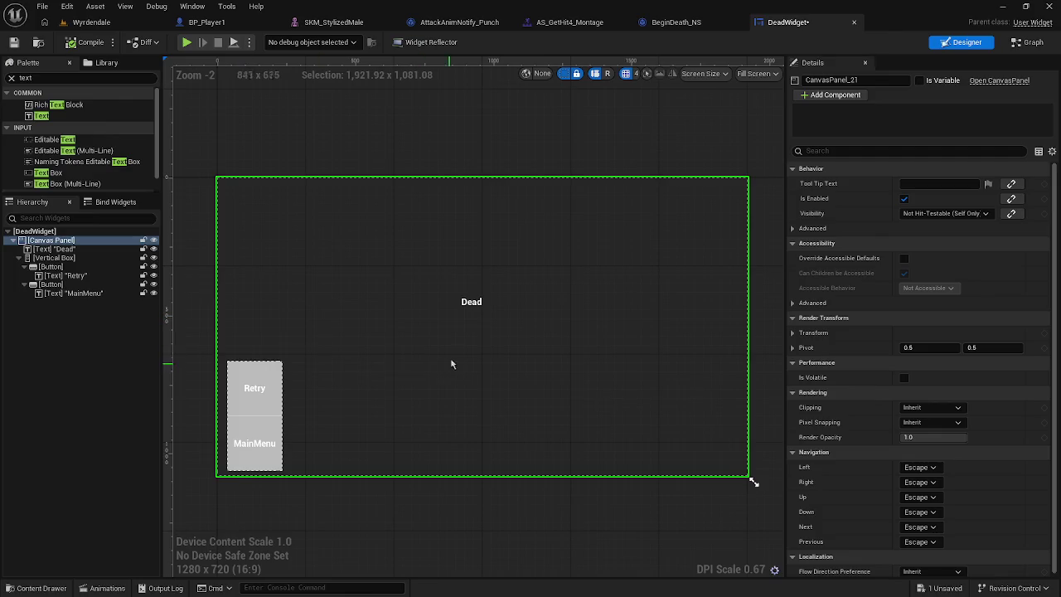
{"action": "left_click", "coordinate": [487, 305]}
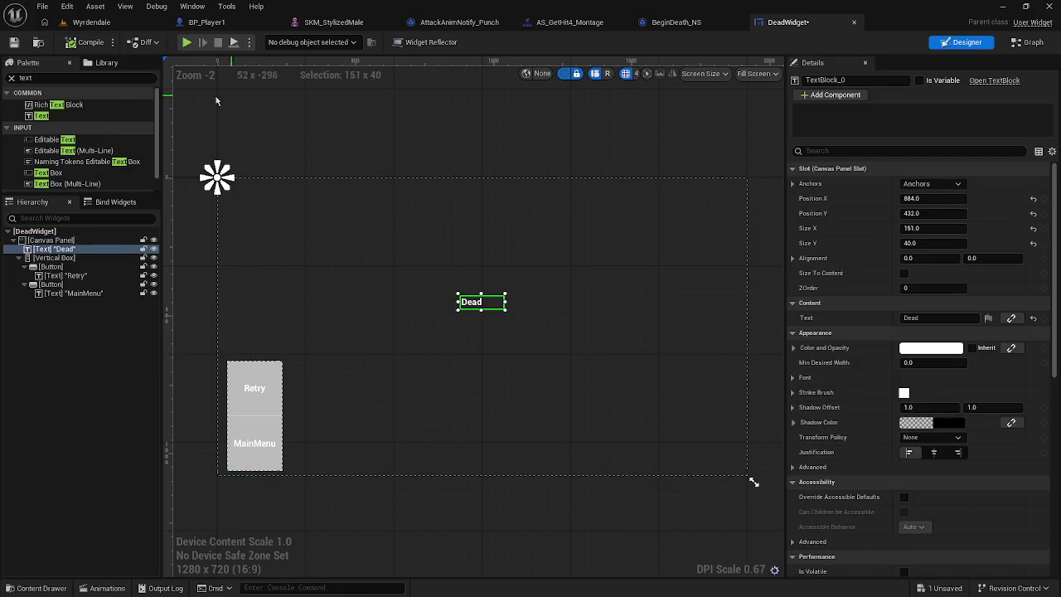
{"action": "left_click", "coordinate": [241, 28]}
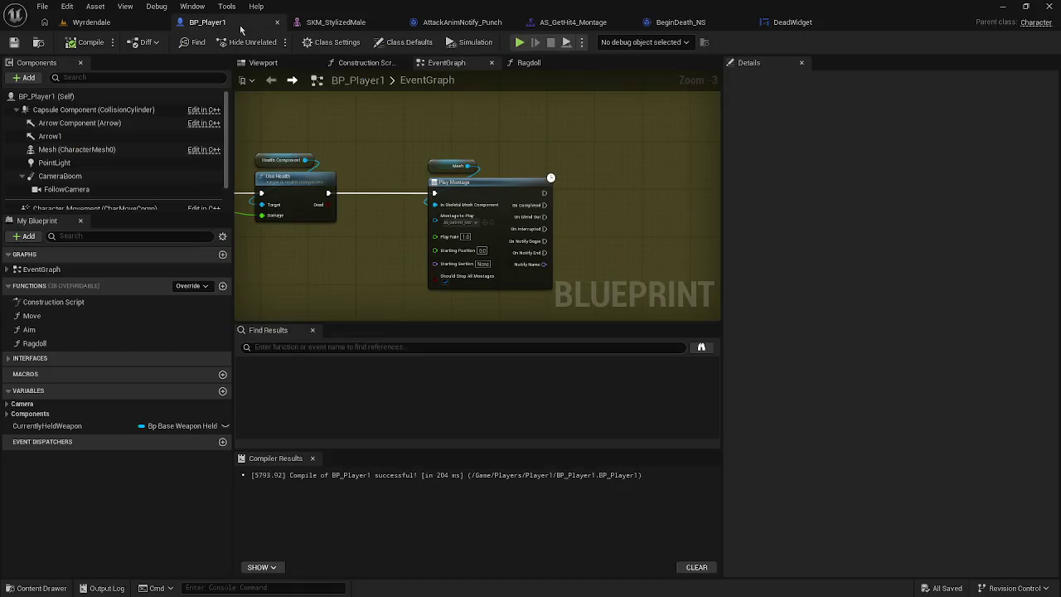
Step: Rearrange the Event AnyDamage, Mesh and Play Montage nodes into a tidier line
{"action": "scroll", "coordinate": [404, 221], "scroll_direction": "down", "scroll_amount": 1}
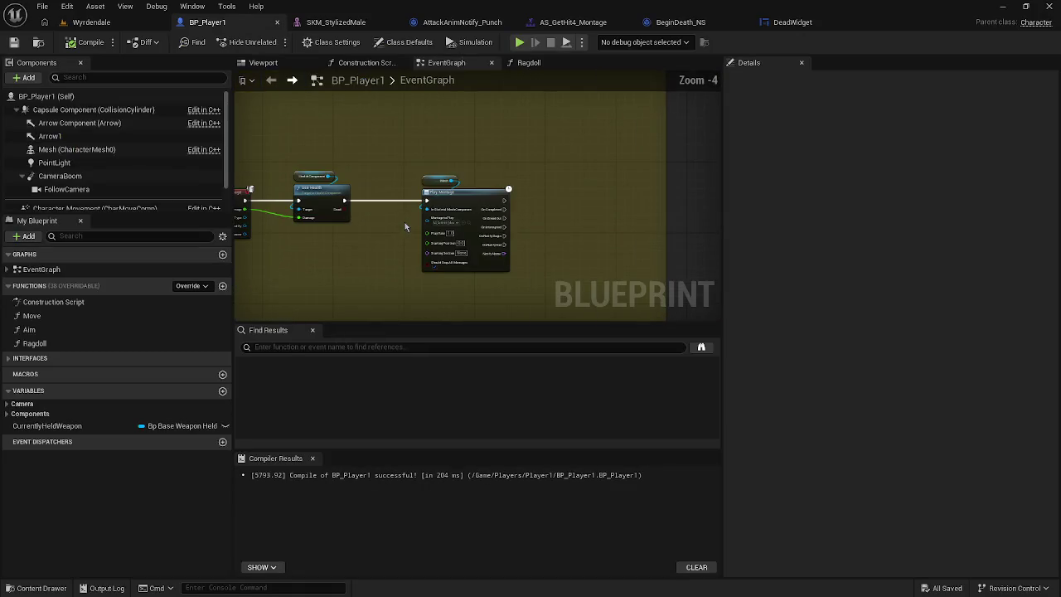
{"action": "left_click_drag", "start_coordinate": [309, 222], "coordinate": [325, 221]}
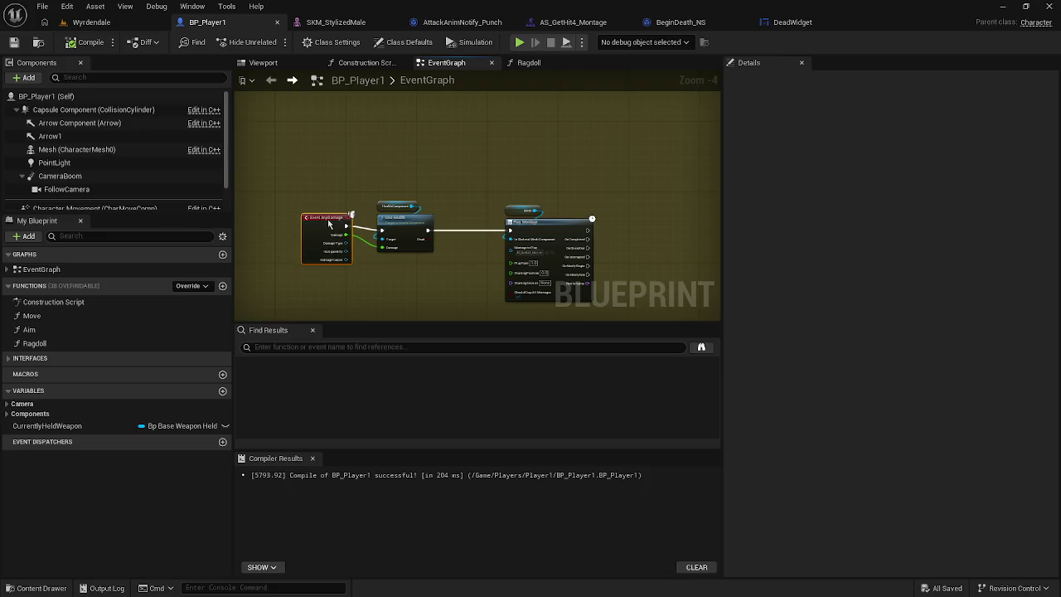
{"action": "left_click_drag", "start_coordinate": [434, 203], "coordinate": [346, 200]}
{"action": "mouse_move", "coordinate": [436, 209]}
{"action": "left_mouse_down"}
{"action": "mouse_move", "coordinate": [419, 217]}
{"action": "mouse_move", "coordinate": [441, 221]}
{"action": "left_mouse_up"}
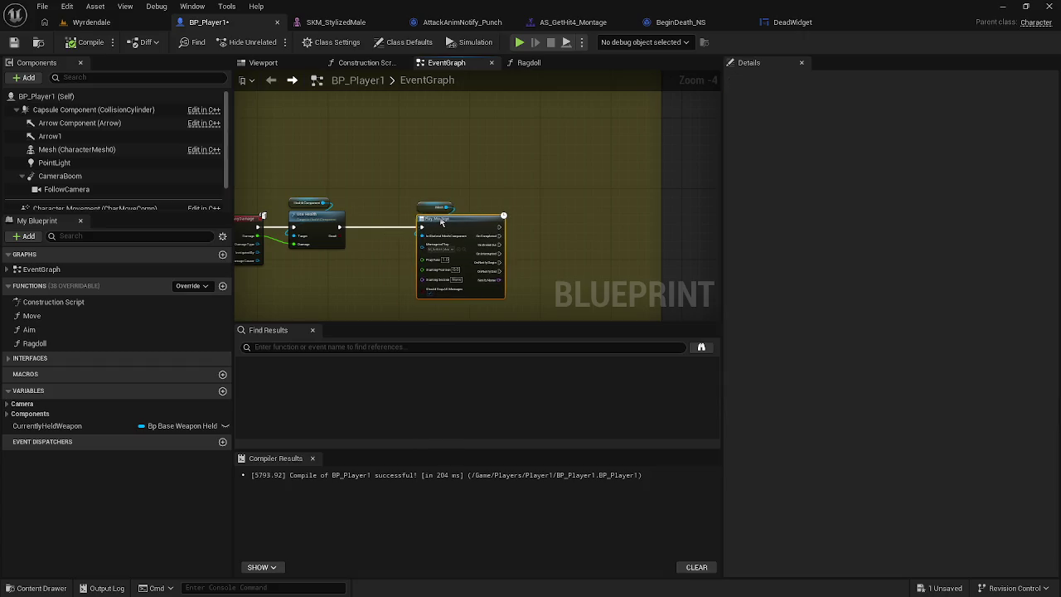
{"action": "left_click", "coordinate": [454, 199]}
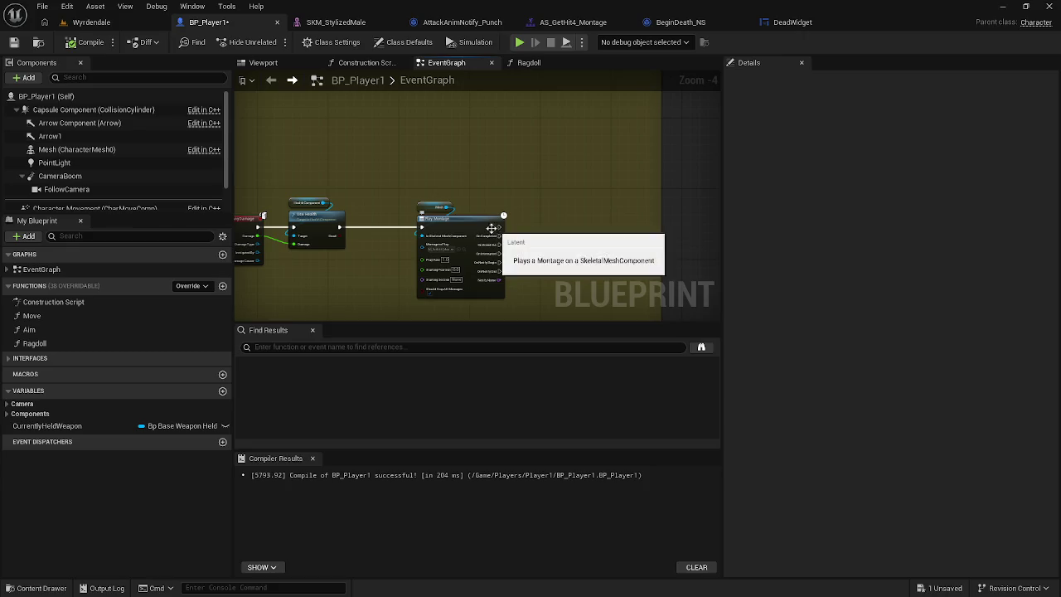
{"action": "mouse_move", "coordinate": [417, 194]}
{"action": "left_mouse_down"}
{"action": "mouse_move", "coordinate": [459, 227]}
{"action": "mouse_move", "coordinate": [414, 227]}
{"action": "left_mouse_up"}
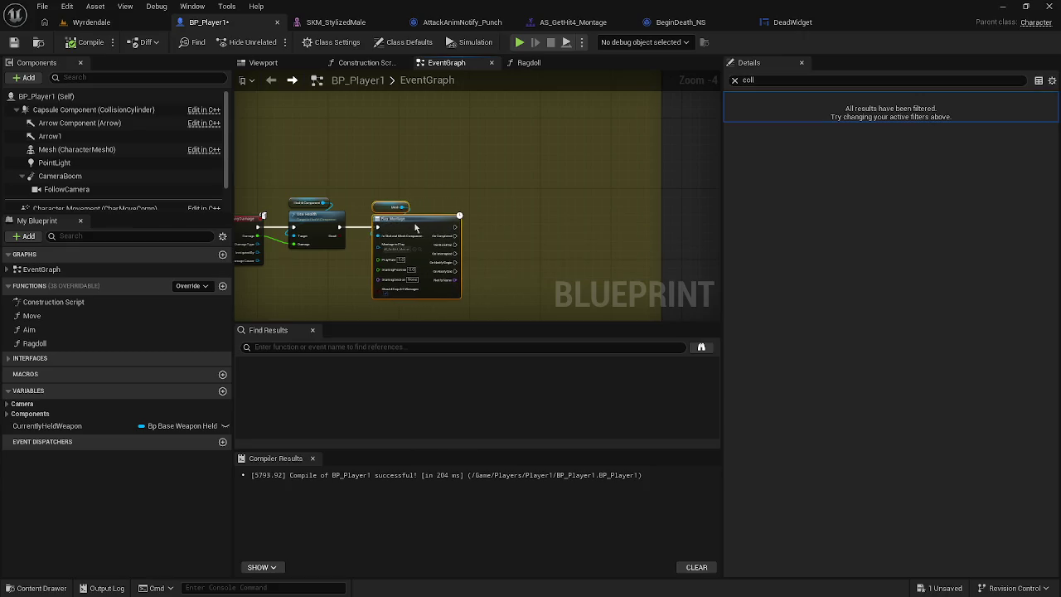
{"action": "left_click", "coordinate": [378, 192]}
{"action": "left_click_drag", "start_coordinate": [378, 191], "coordinate": [481, 168]}
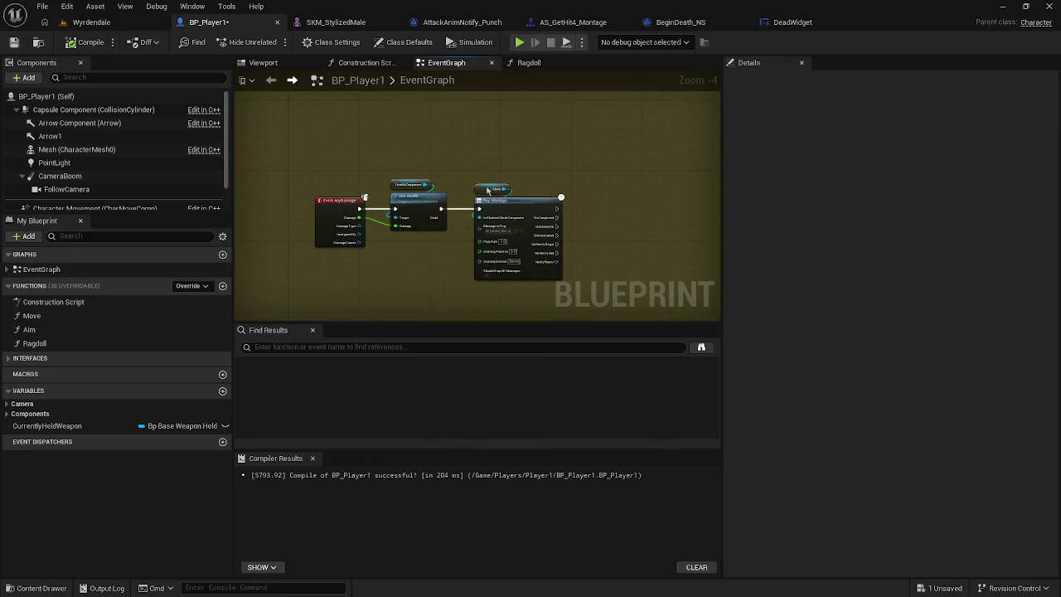
{"action": "scroll", "coordinate": [563, 234], "scroll_direction": "up", "scroll_amount": 2}
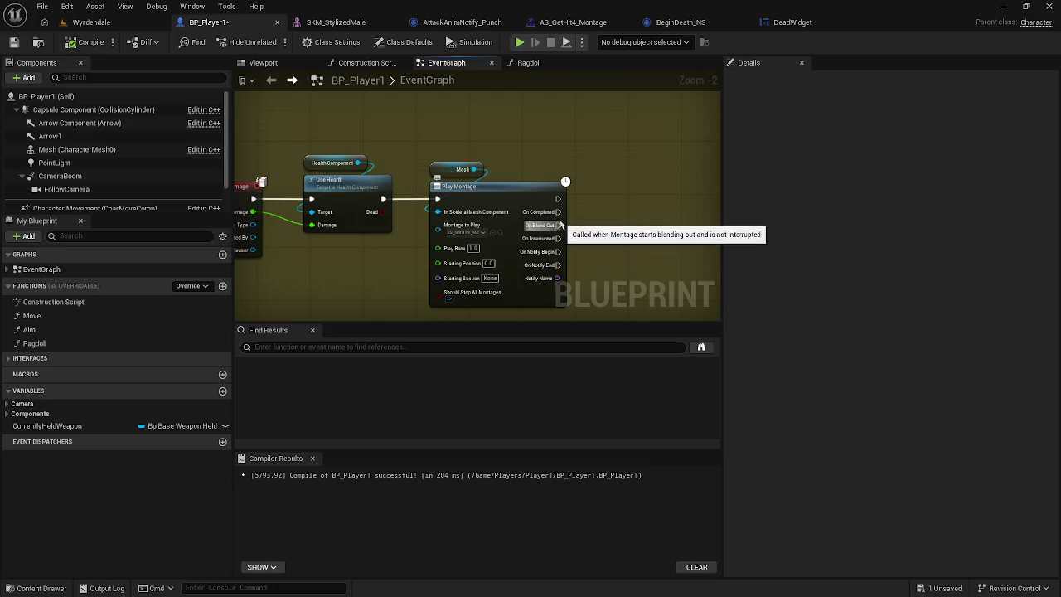
{"action": "mouse_move", "coordinate": [558, 213]}
{"action": "left_mouse_down"}
{"action": "mouse_move", "coordinate": [598, 207]}
{"action": "mouse_move", "coordinate": [605, 189]}
{"action": "left_mouse_up"}
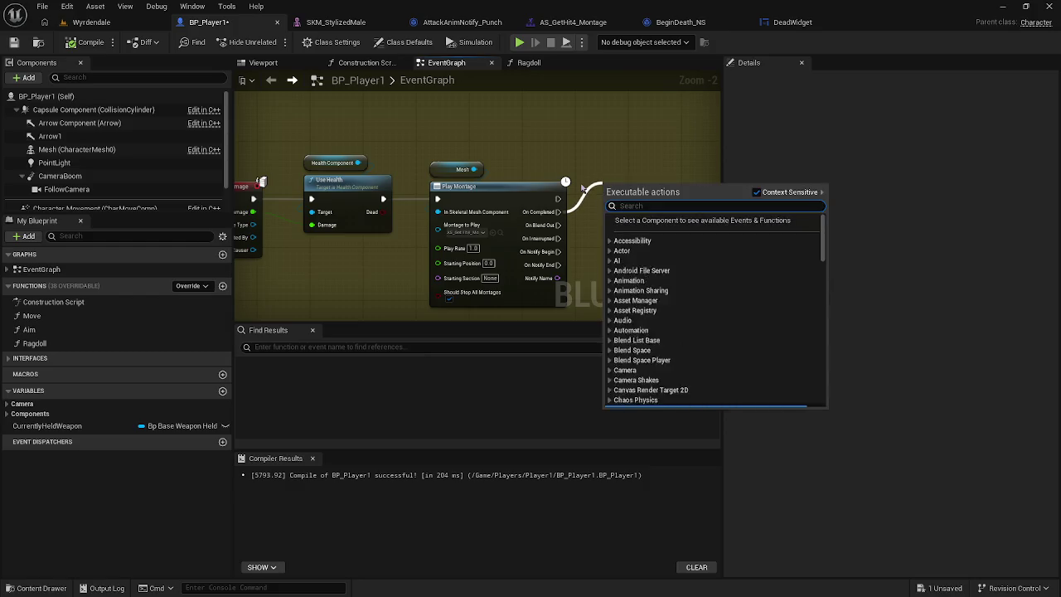
Step: Add a Create Widget node after Play Montage's On Completed, with its class set to DeadWidget
{"action": "type", "text": "play"}
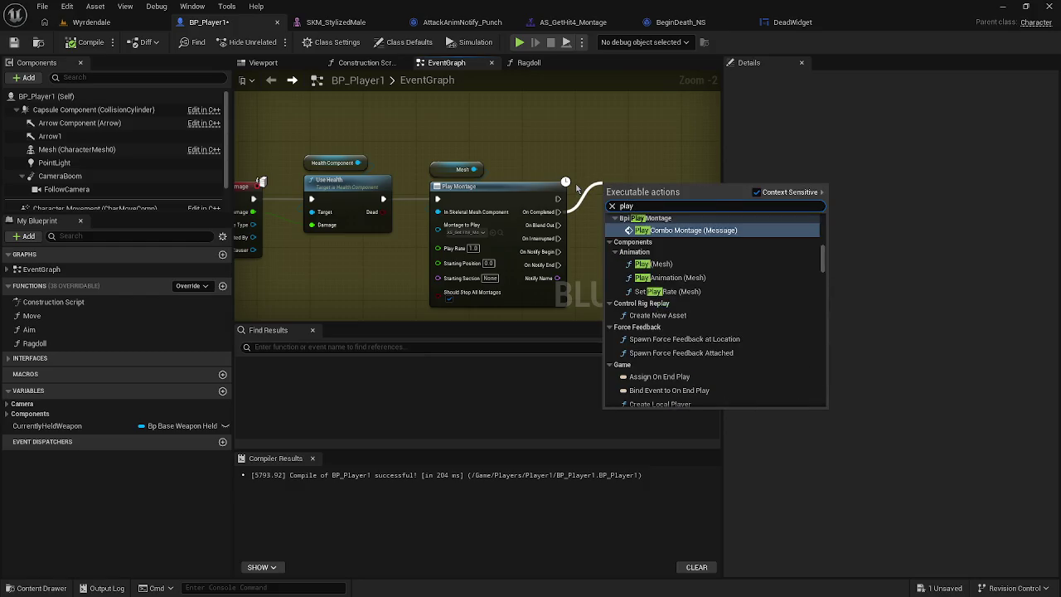
{"action": "key", "text": "BackSpace"}
{"action": "key", "text": "BackSpace"}
{"action": "key", "text": "BackSpace"}
{"action": "type", "text": "create"}
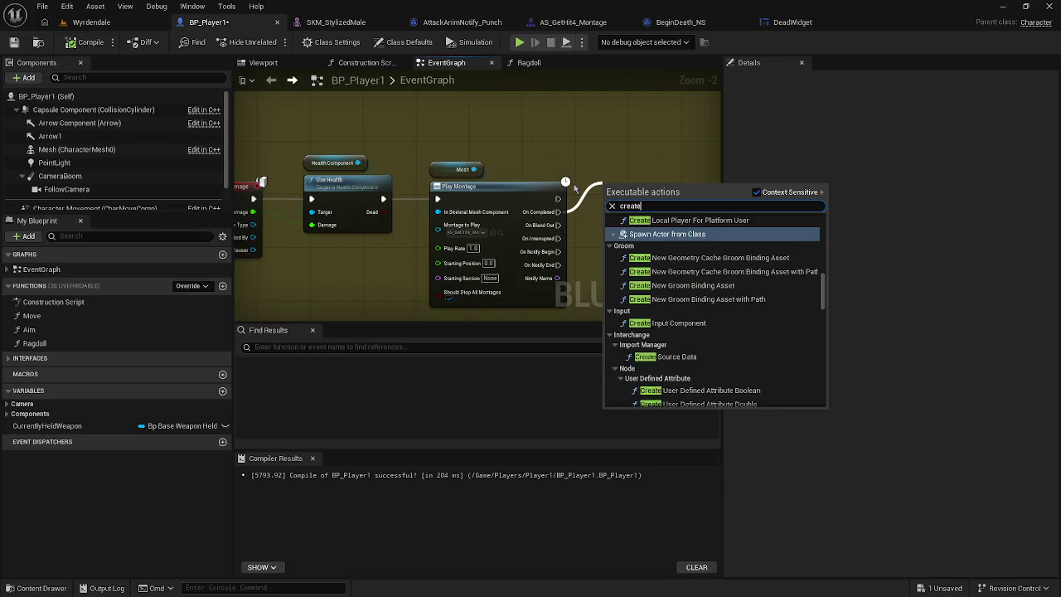
{"action": "type", "text": " widge"}
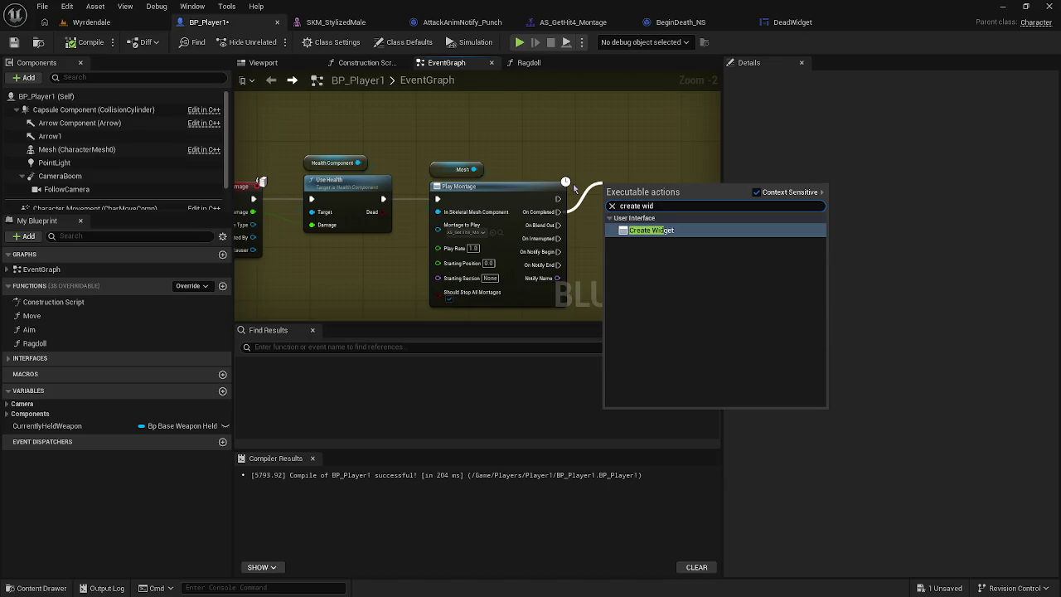
{"action": "left_click", "coordinate": [643, 231]}
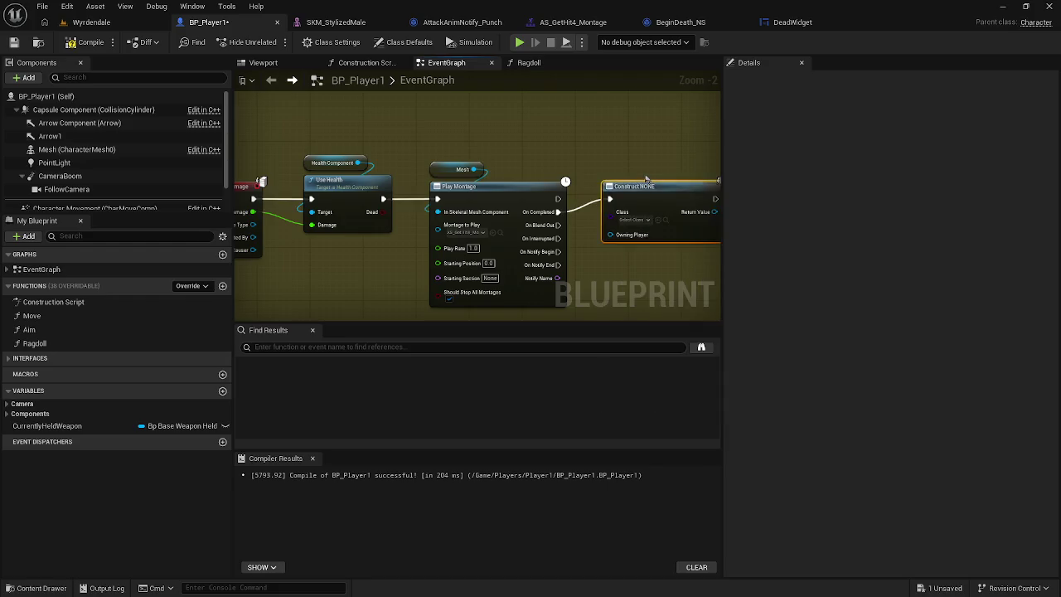
{"action": "left_click", "coordinate": [598, 218]}
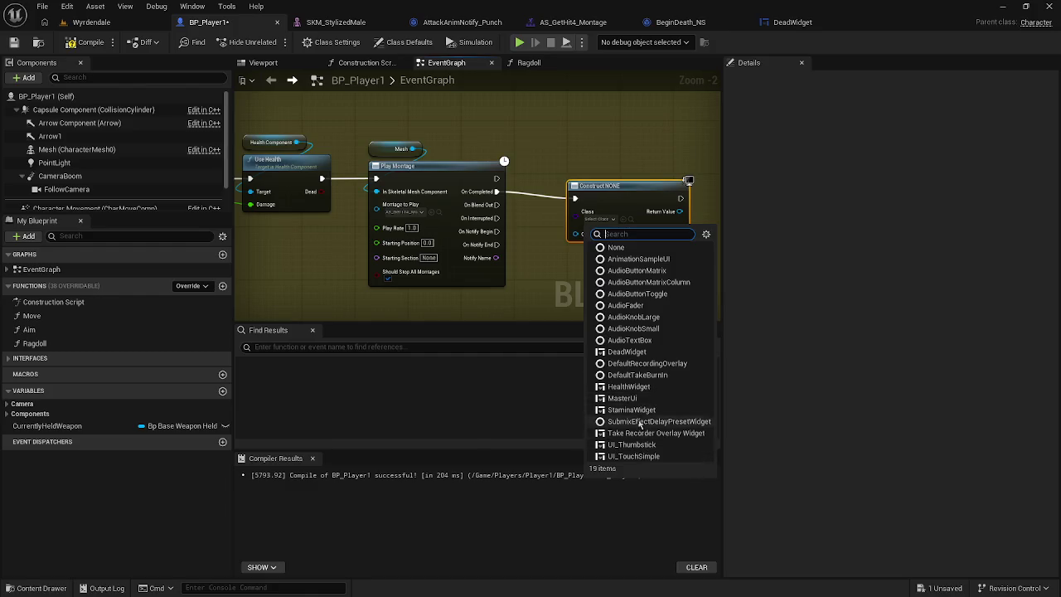
{"action": "left_click", "coordinate": [623, 350]}
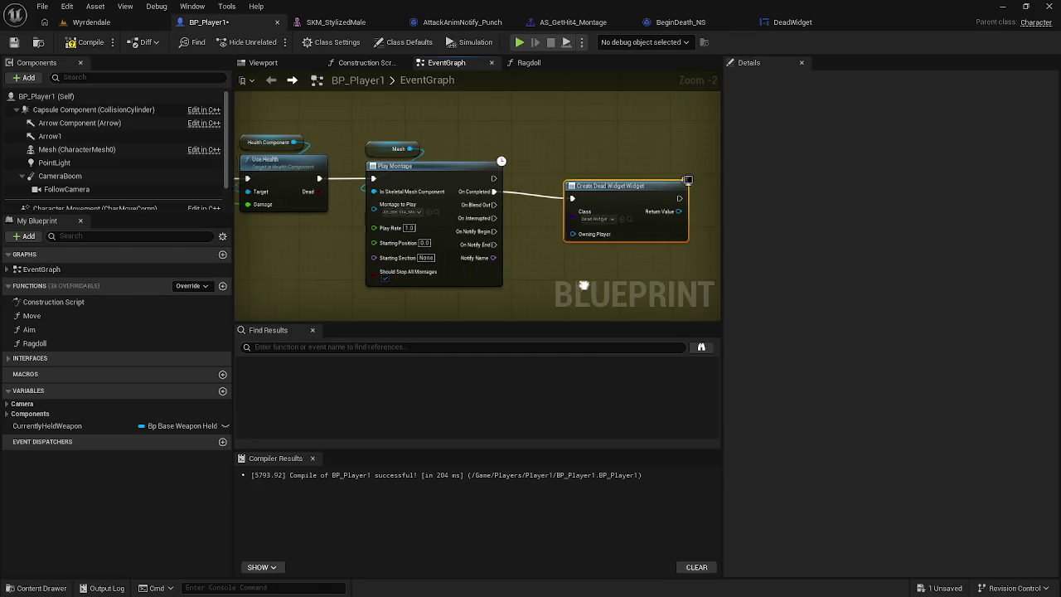
{"action": "left_click_drag", "start_coordinate": [508, 217], "coordinate": [581, 204]}
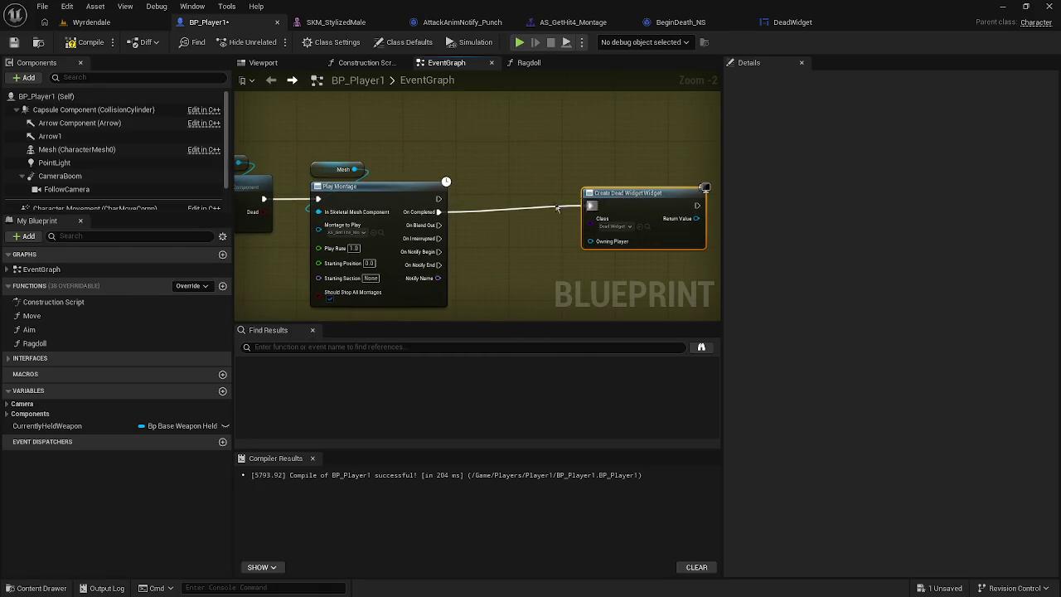
Step: Add a Remove All Widgets node off Play Montage's On Completed pin
{"action": "left_click_drag", "start_coordinate": [439, 212], "coordinate": [499, 211]}
{"action": "type", "text": "re"}
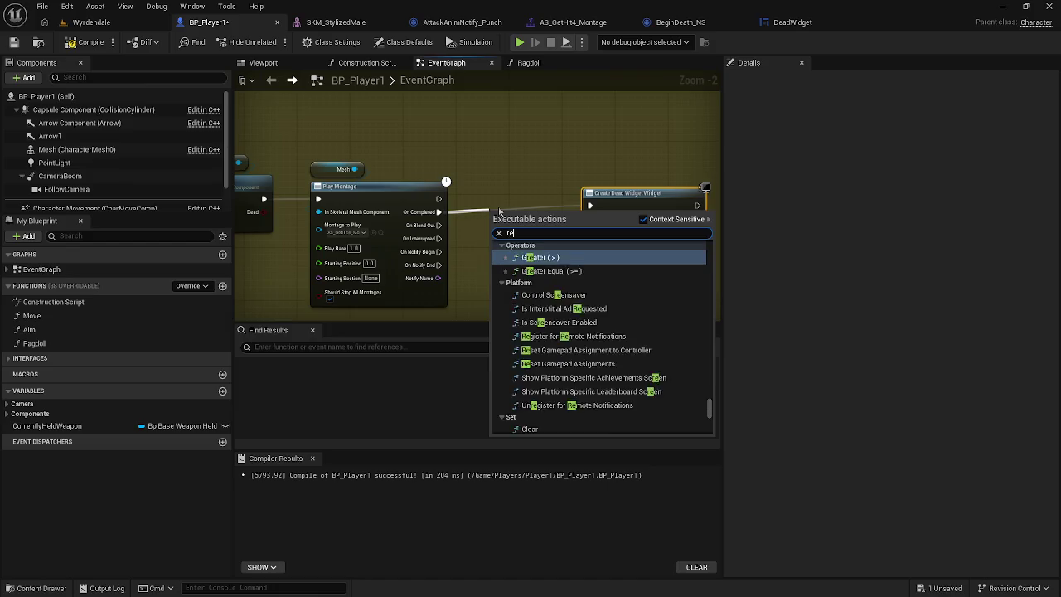
{"action": "type", "text": "move"}
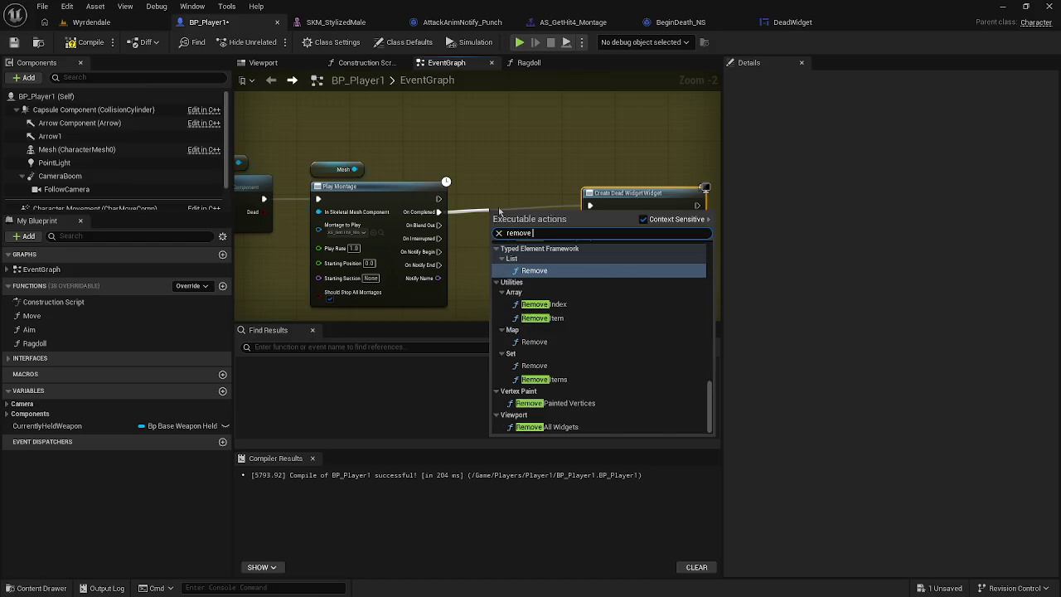
{"action": "type", "text": " widge"}
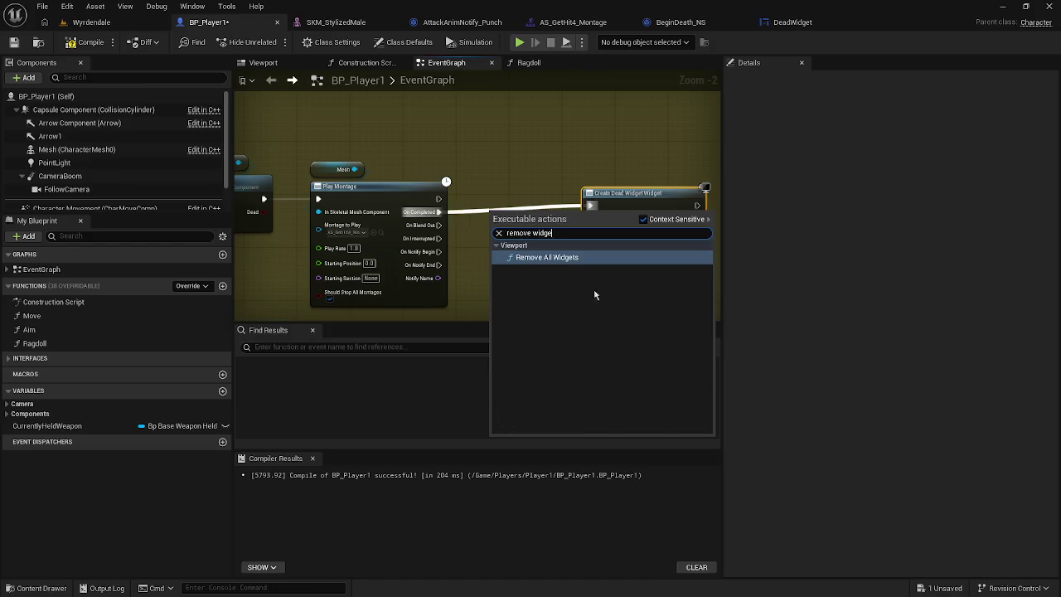
{"action": "left_click", "coordinate": [566, 258]}
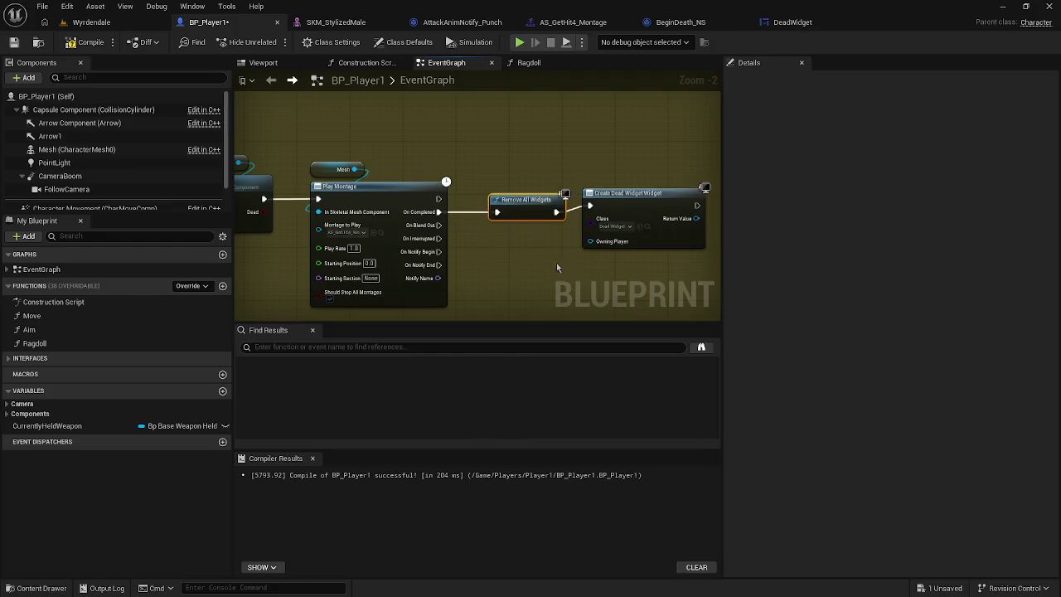
Step: Wire Remove All Widgets into Create Dead Widget Widget, then open the DeadWidget asset
{"action": "left_click_drag", "start_coordinate": [511, 210], "coordinate": [417, 210]}
{"action": "left_click_drag", "start_coordinate": [530, 194], "coordinate": [518, 200]}
{"action": "left_click_drag", "start_coordinate": [484, 300], "coordinate": [437, 300]}
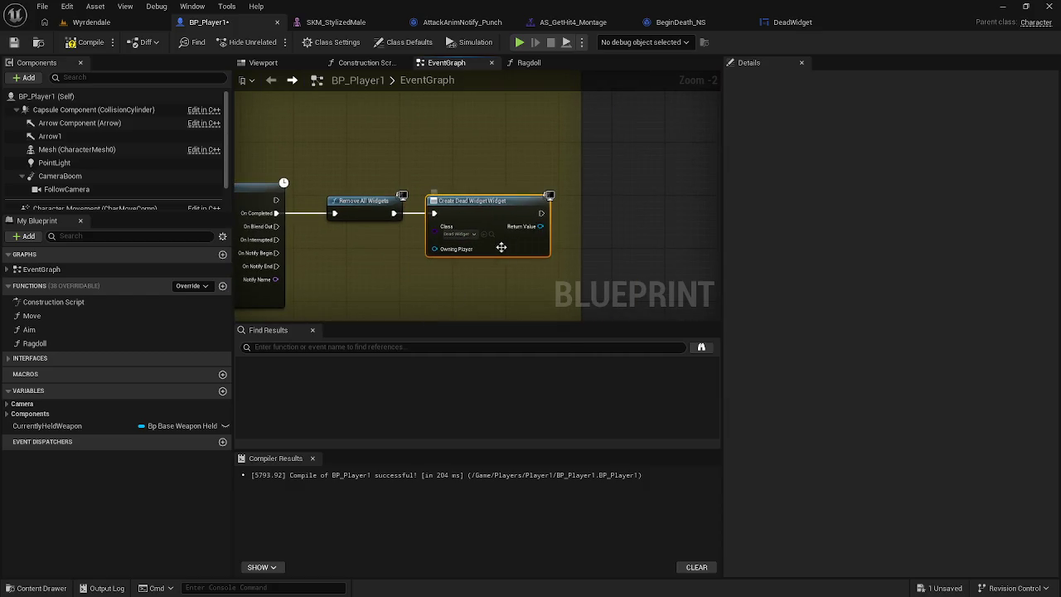
{"action": "left_click_drag", "start_coordinate": [401, 215], "coordinate": [433, 213]}
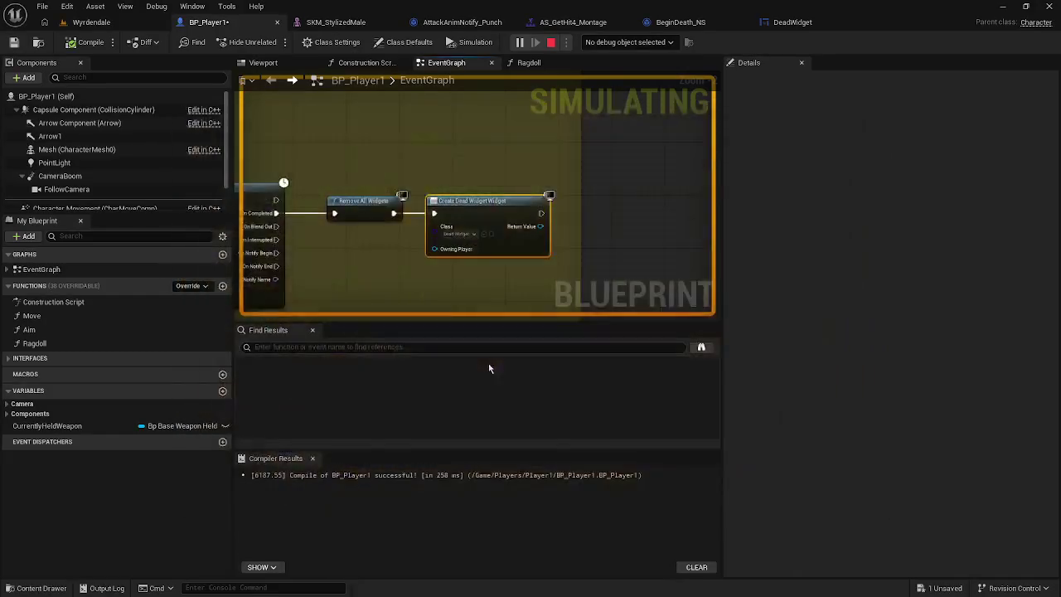
{"action": "left_click", "coordinate": [489, 234]}
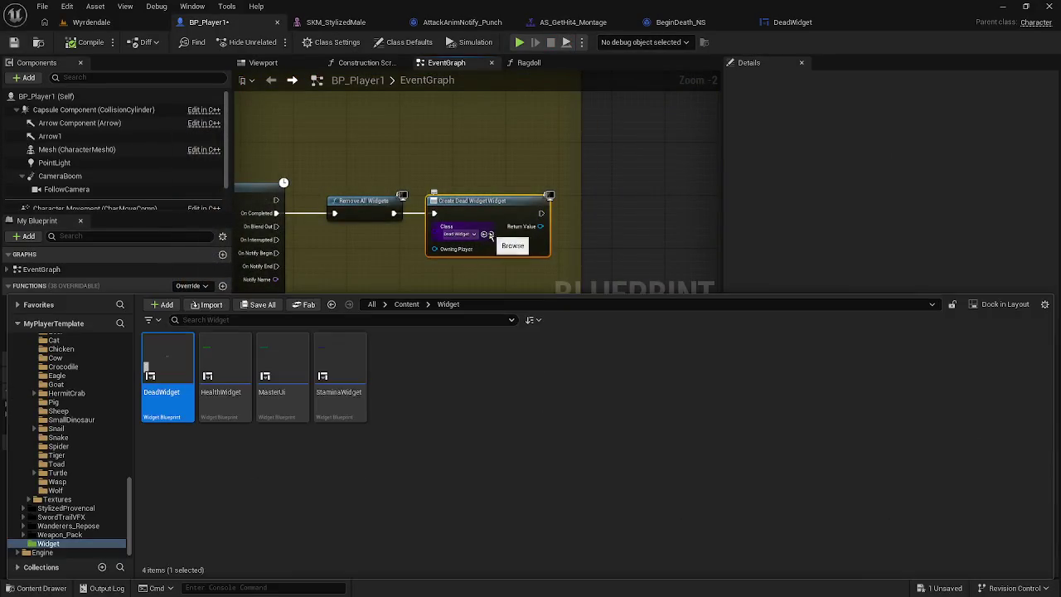
{"action": "double_click", "coordinate": [169, 356]}
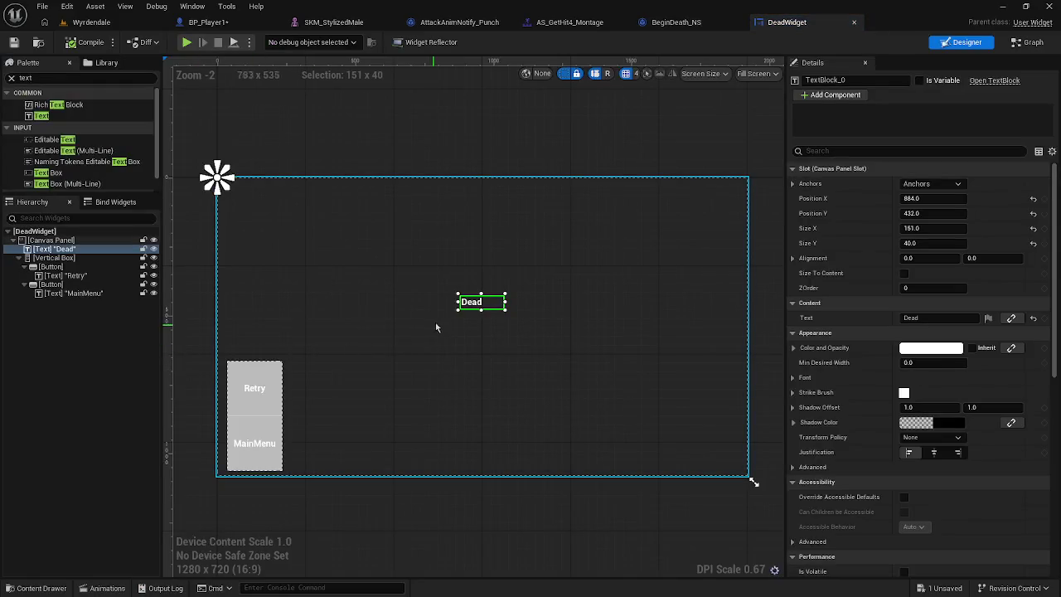
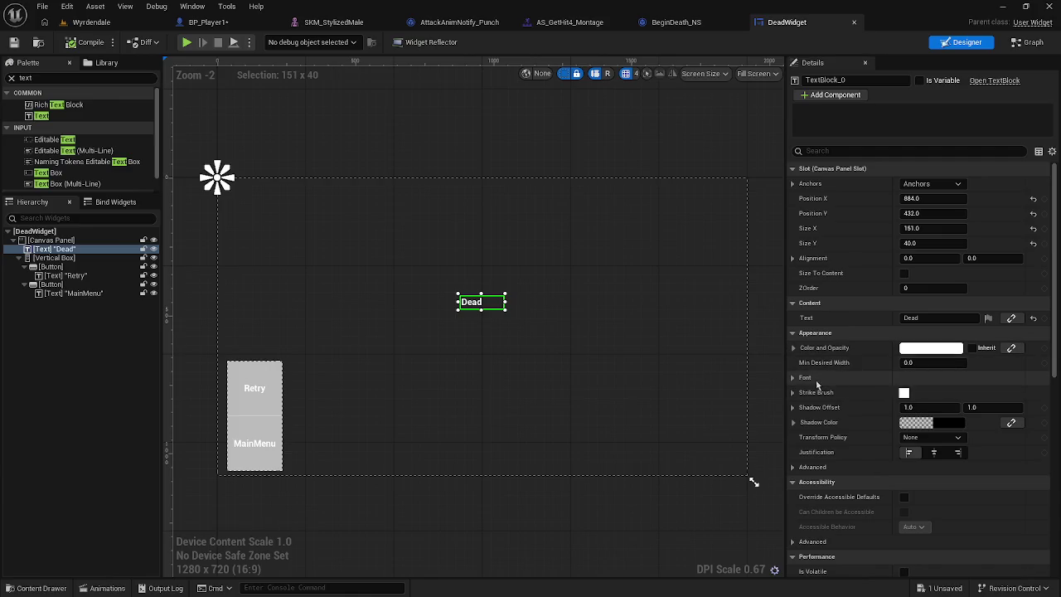
Step: Set the Dead title's font size to 60 and enlarge its text box to fit
{"action": "left_click", "coordinate": [817, 381]}
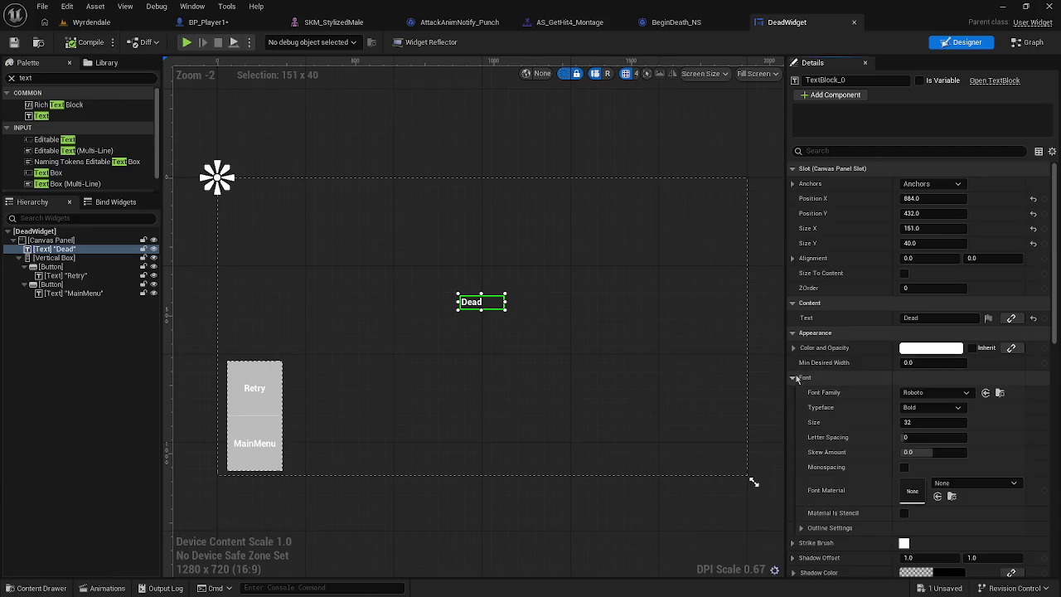
{"action": "left_click", "coordinate": [938, 420]}
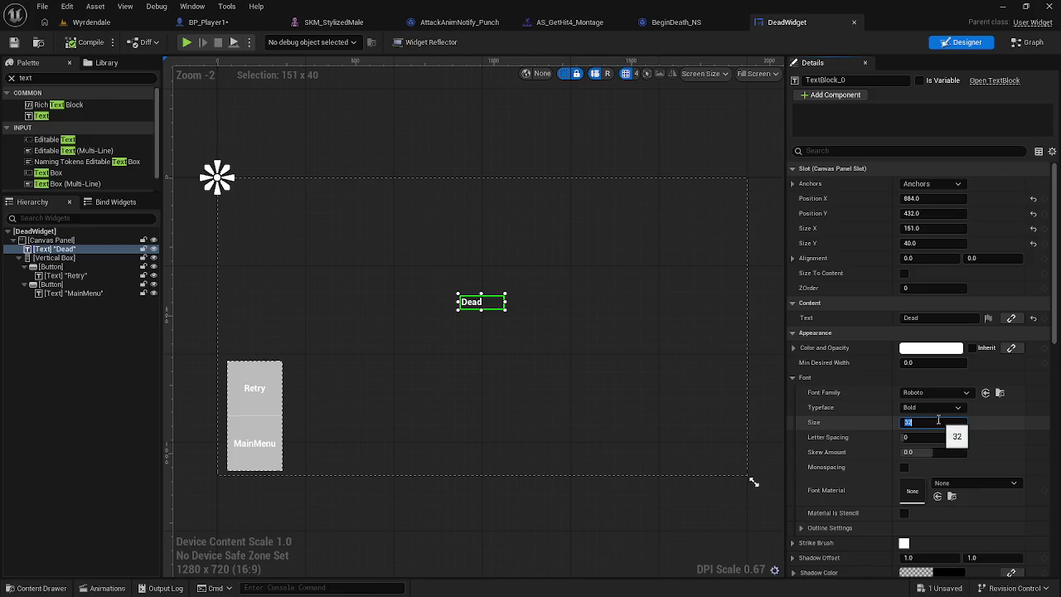
{"action": "type", "text": "60"}
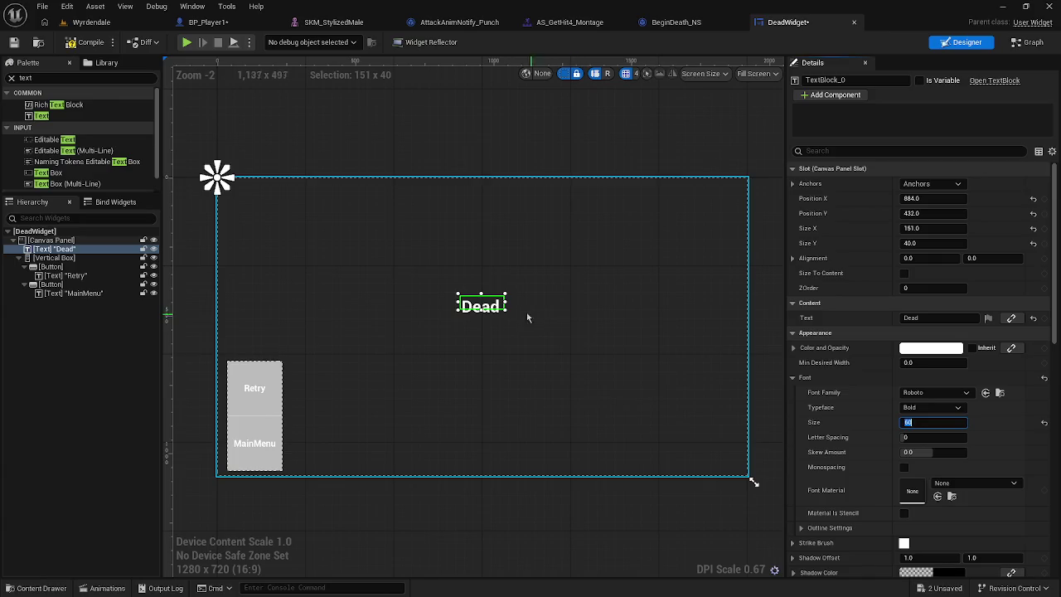
{"action": "left_click_drag", "start_coordinate": [507, 312], "coordinate": [509, 319]}
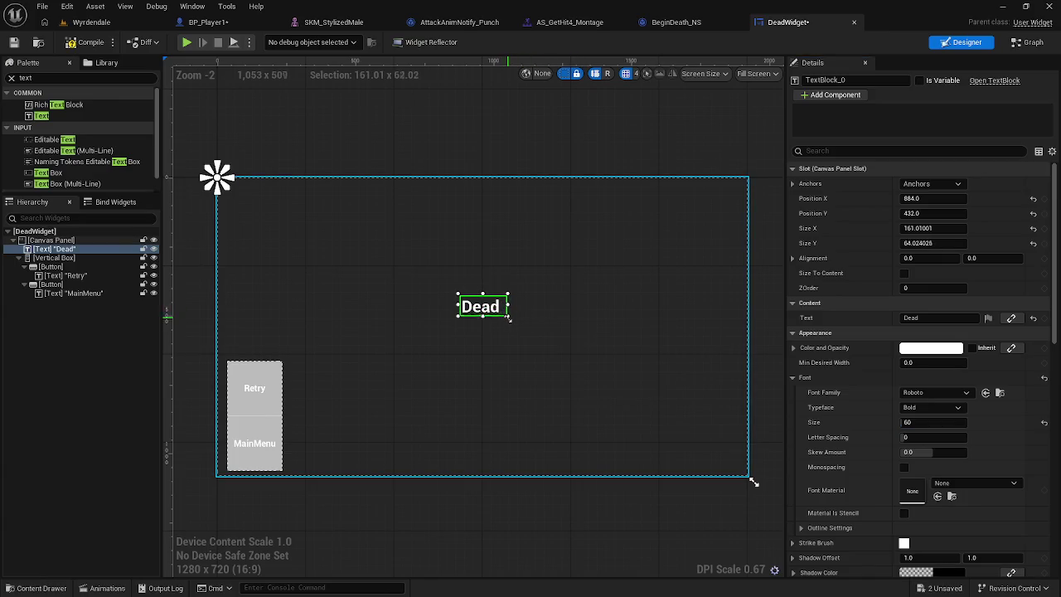
{"action": "left_click", "coordinate": [340, 161]}
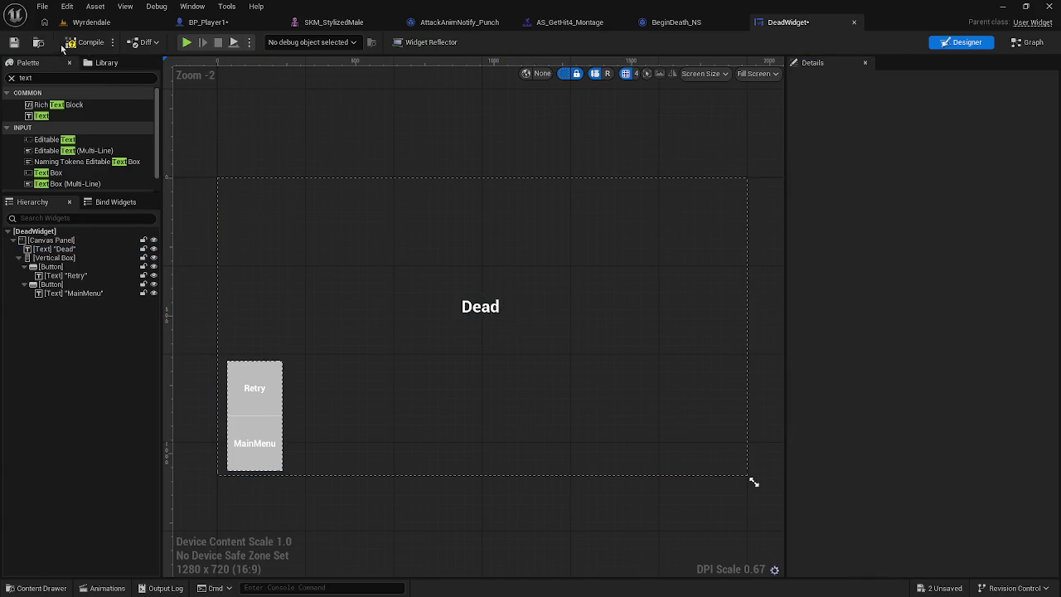
Step: Save all assets and return to the Wyrdendale level
{"action": "left_click", "coordinate": [42, 5]}
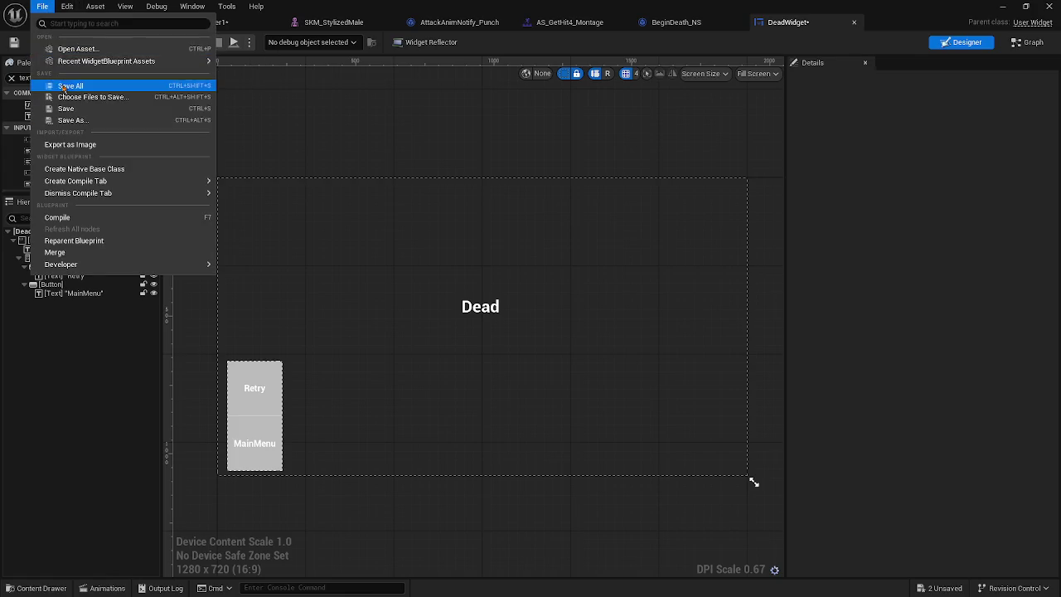
{"action": "left_click", "coordinate": [64, 86]}
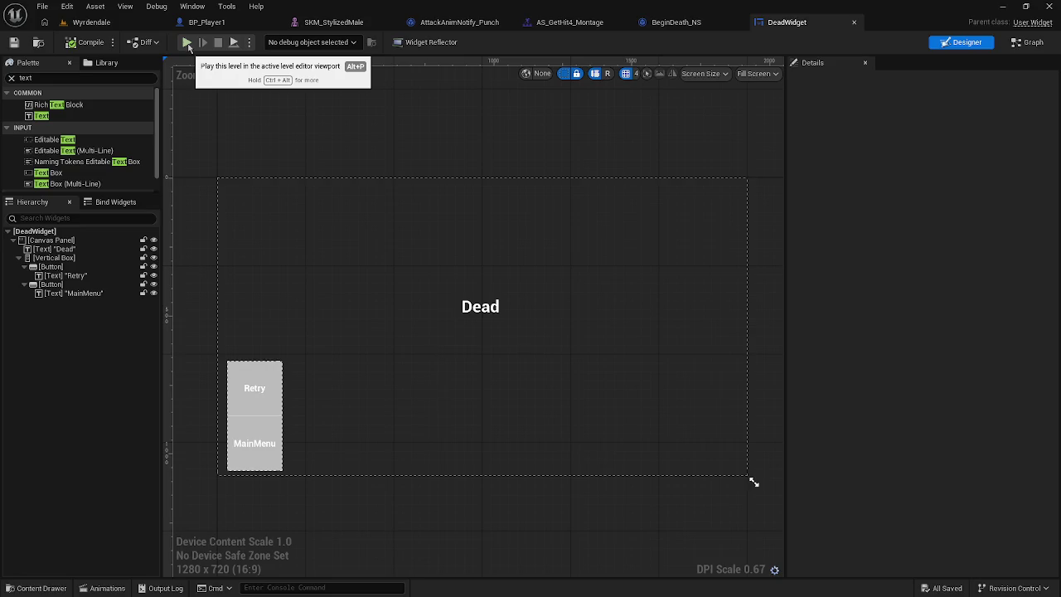
{"action": "left_click", "coordinate": [91, 21]}
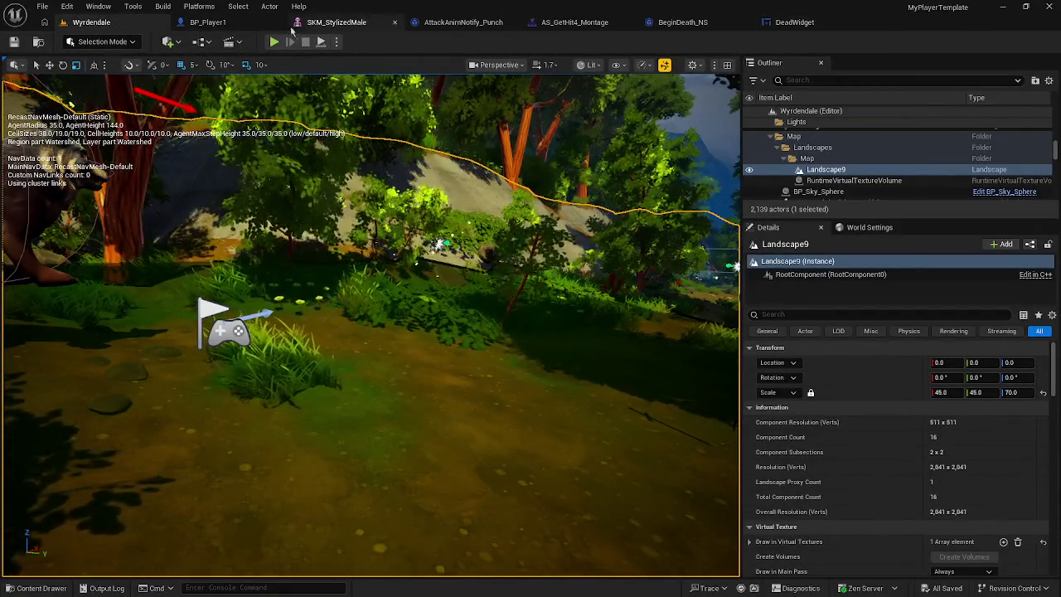
Step: In BP_Player1, wire Play Montage On Completed into Create Dead Widget and compile
{"action": "left_click", "coordinate": [220, 22]}
{"action": "scroll", "coordinate": [418, 237], "scroll_direction": "up", "scroll_amount": 2}
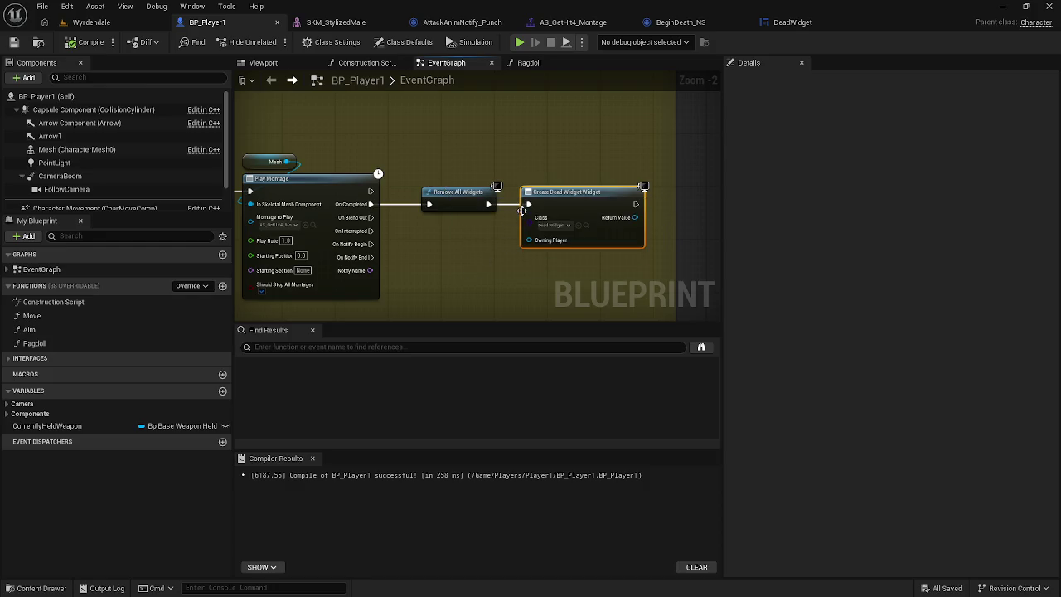
{"action": "mouse_move", "coordinate": [527, 204]}
{"action": "left_mouse_down"}
{"action": "mouse_move", "coordinate": [414, 216]}
{"action": "mouse_move", "coordinate": [370, 207]}
{"action": "left_mouse_up"}
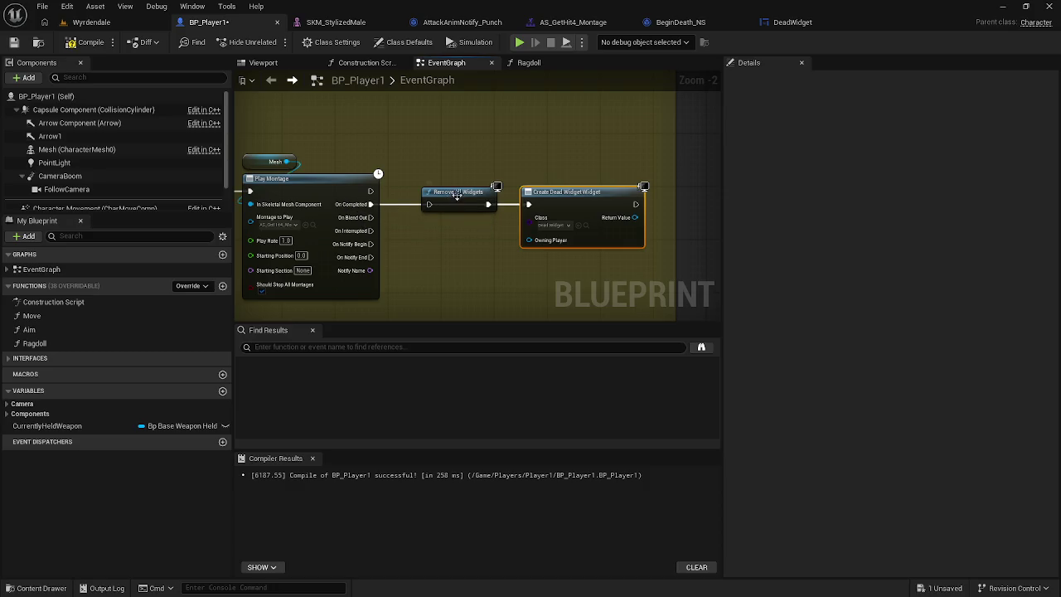
{"action": "left_click_drag", "start_coordinate": [459, 192], "coordinate": [458, 152]}
{"action": "key", "text": "F7"}
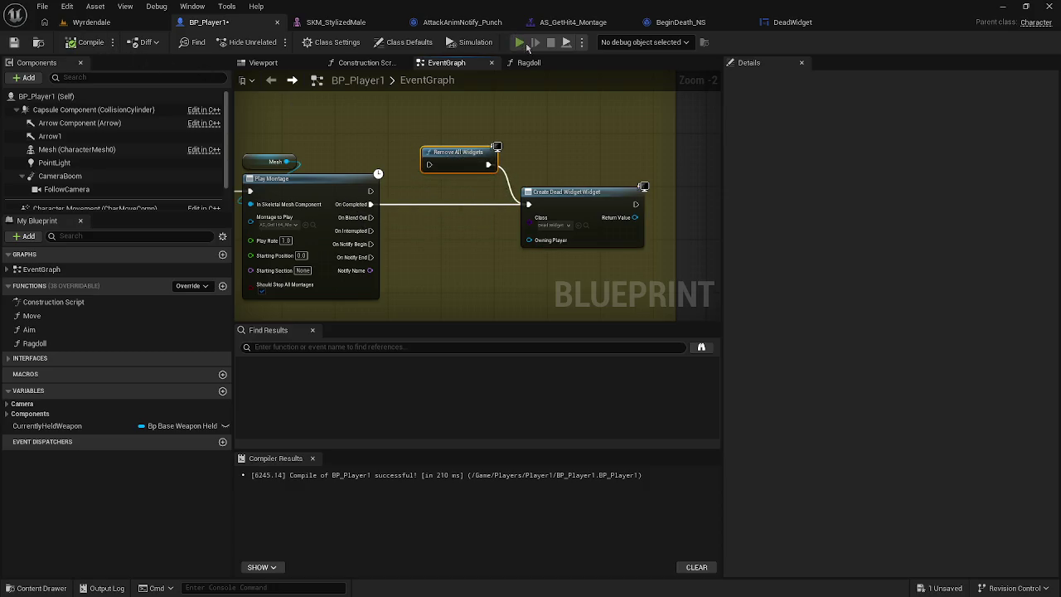
Step: Play-test the game, then shift the Create Dead Widget node to the right
{"action": "key", "text": "alt+p"}
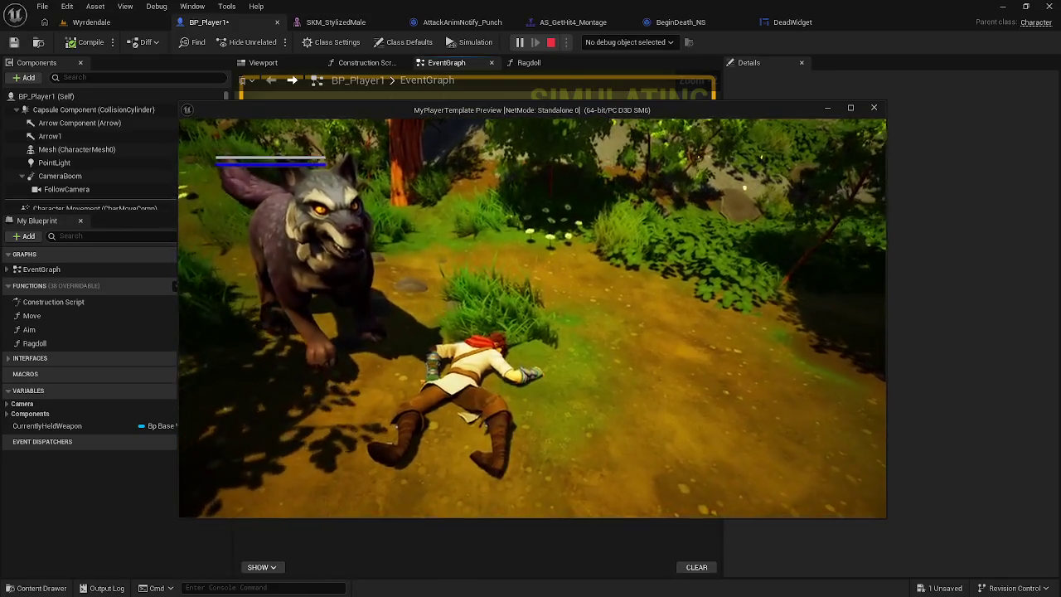
{"action": "key", "text": "Escape"}
{"action": "left_click_drag", "start_coordinate": [547, 192], "coordinate": [635, 218]}
Step: Add an Add to Viewport node after Create Dead Widget, targeting the created widget
{"action": "type", "text": "add"}
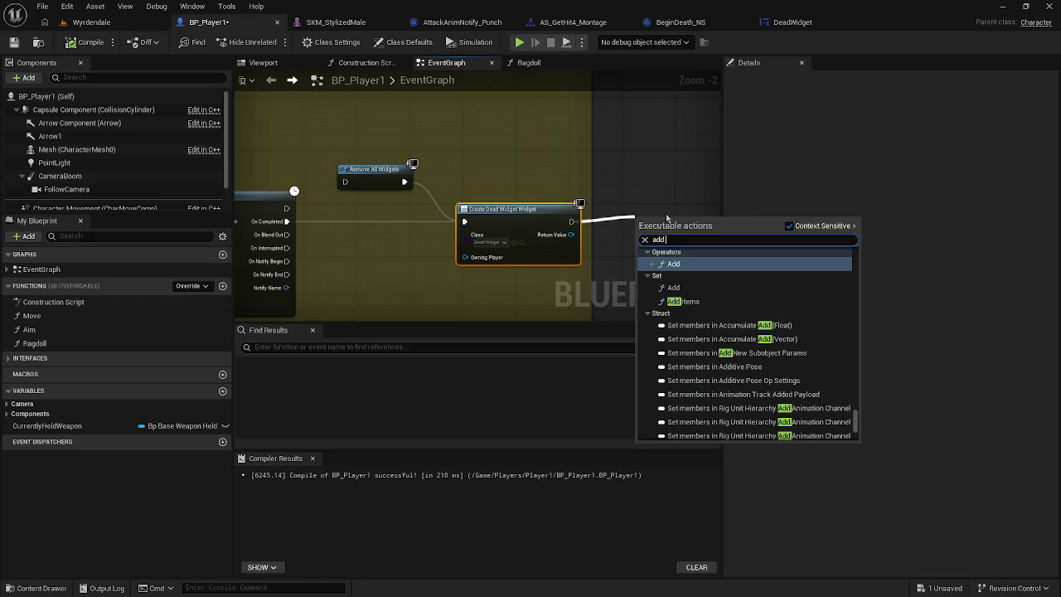
{"action": "type", "text": " to vie"}
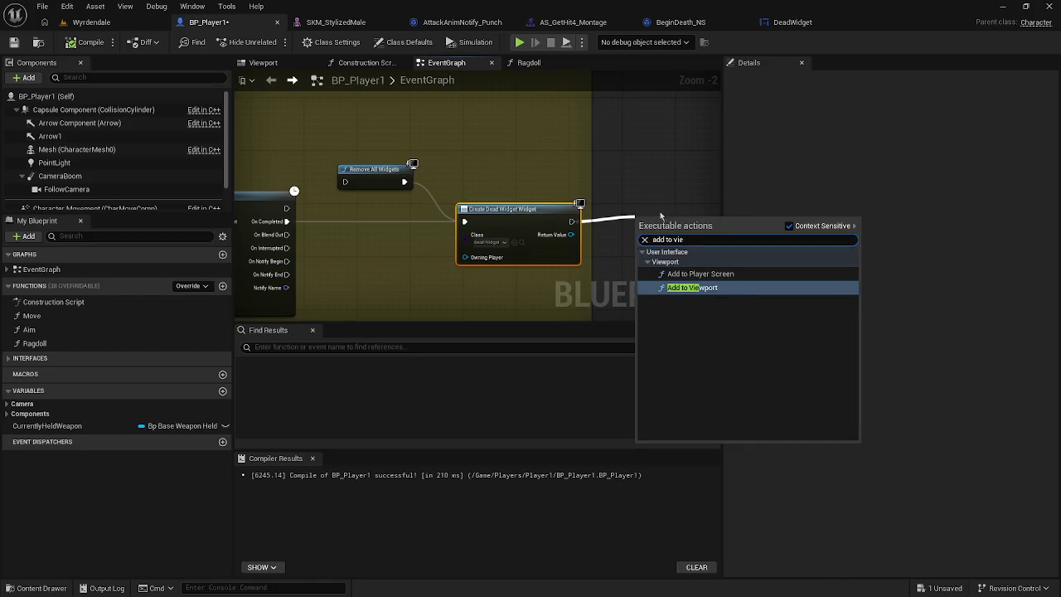
{"action": "left_click", "coordinate": [729, 288]}
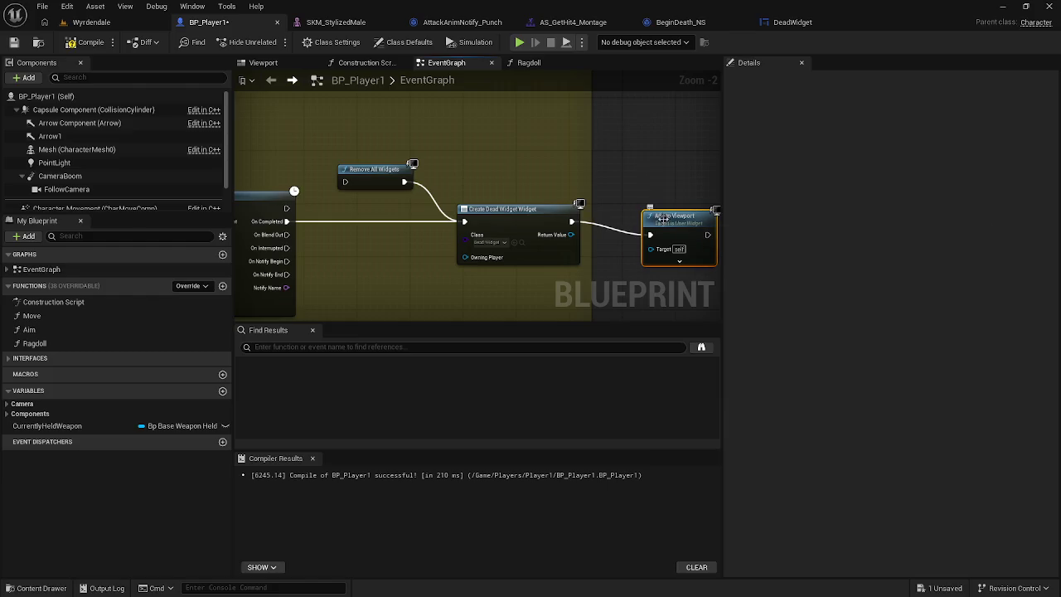
{"action": "left_click_drag", "start_coordinate": [651, 248], "coordinate": [570, 235]}
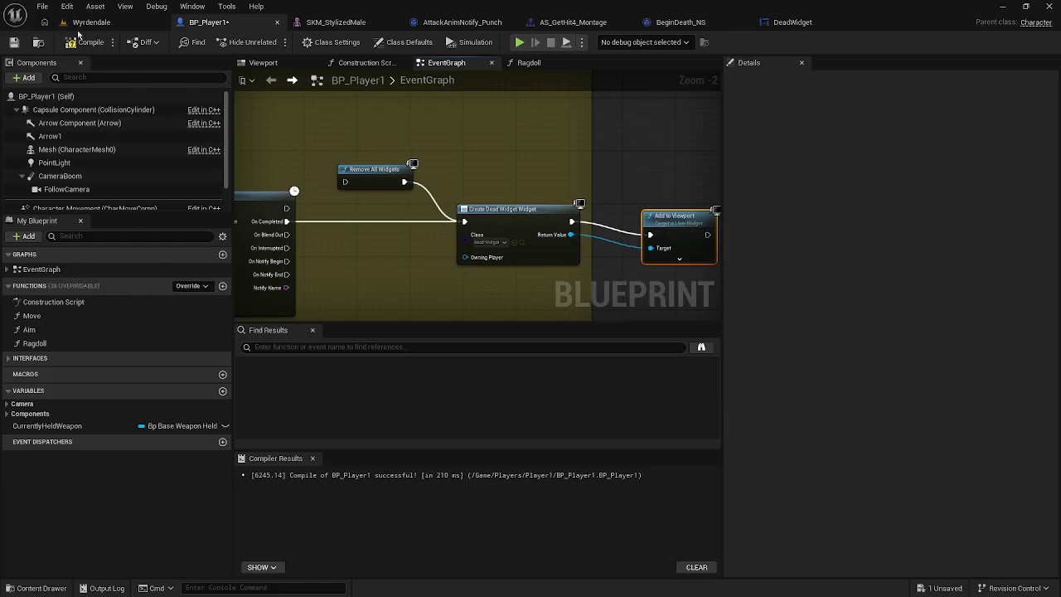
Step: Play-test from the Wyrdendale level to see the Dead screen with Retry and MainMenu
{"action": "left_click", "coordinate": [87, 22]}
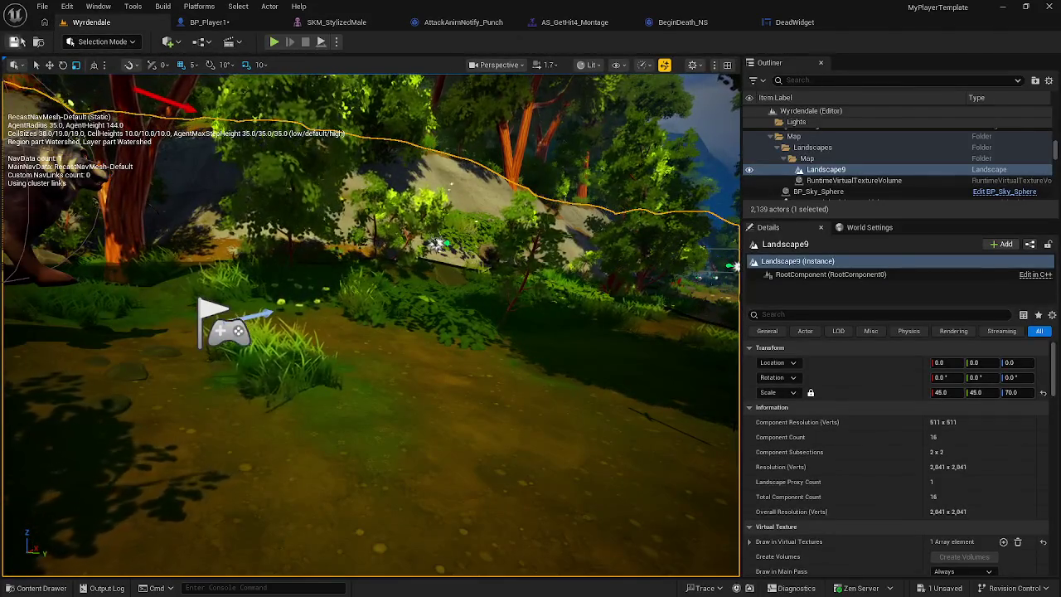
{"action": "key", "text": "alt+p"}
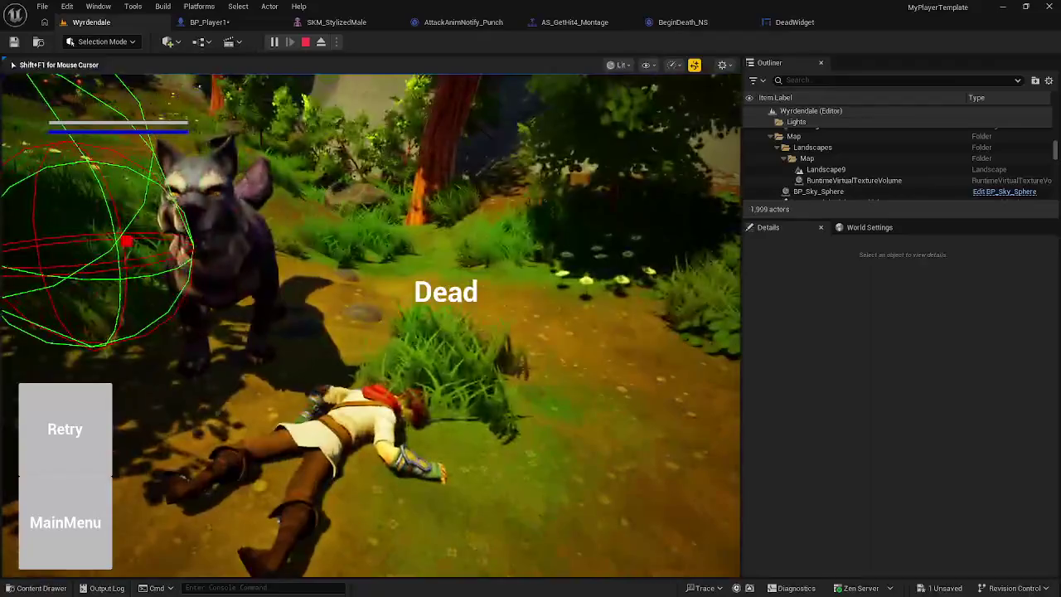
{"action": "key", "text": "Escape"}
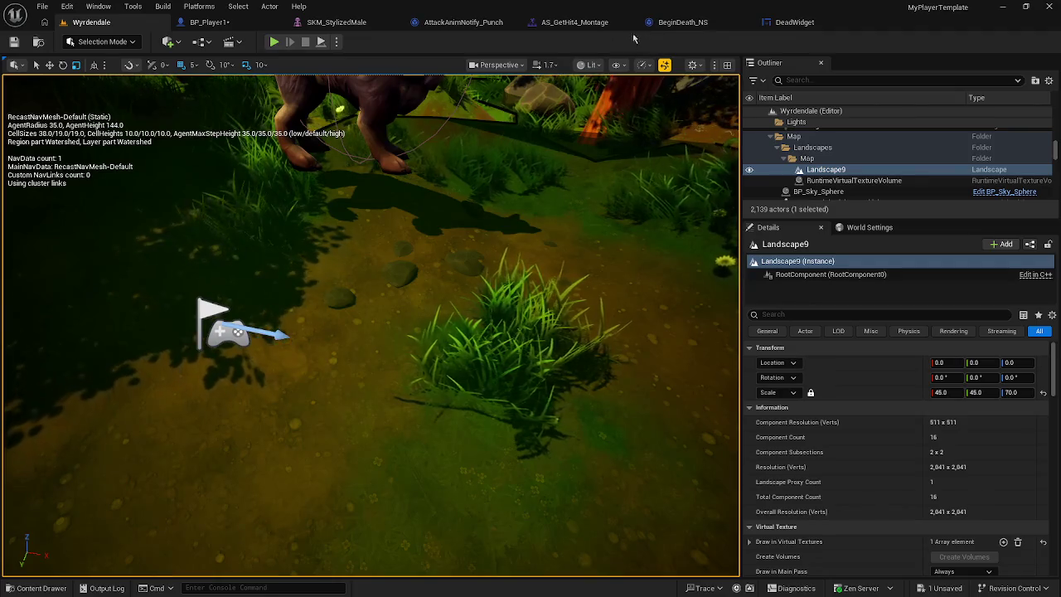
Step: Chain Remove All Widgets between On Completed and Create Dead Widget, then compile BP_Player1
{"action": "left_click", "coordinate": [223, 23]}
{"action": "mouse_move", "coordinate": [373, 170]}
{"action": "left_mouse_down"}
{"action": "mouse_move", "coordinate": [386, 196]}
{"action": "mouse_move", "coordinate": [353, 224]}
{"action": "mouse_move", "coordinate": [287, 222]}
{"action": "left_mouse_up"}
{"action": "mouse_move", "coordinate": [380, 195]}
{"action": "left_mouse_down"}
{"action": "mouse_move", "coordinate": [375, 209]}
{"action": "mouse_move", "coordinate": [257, 196]}
{"action": "left_mouse_up"}
{"action": "left_click", "coordinate": [91, 43]}
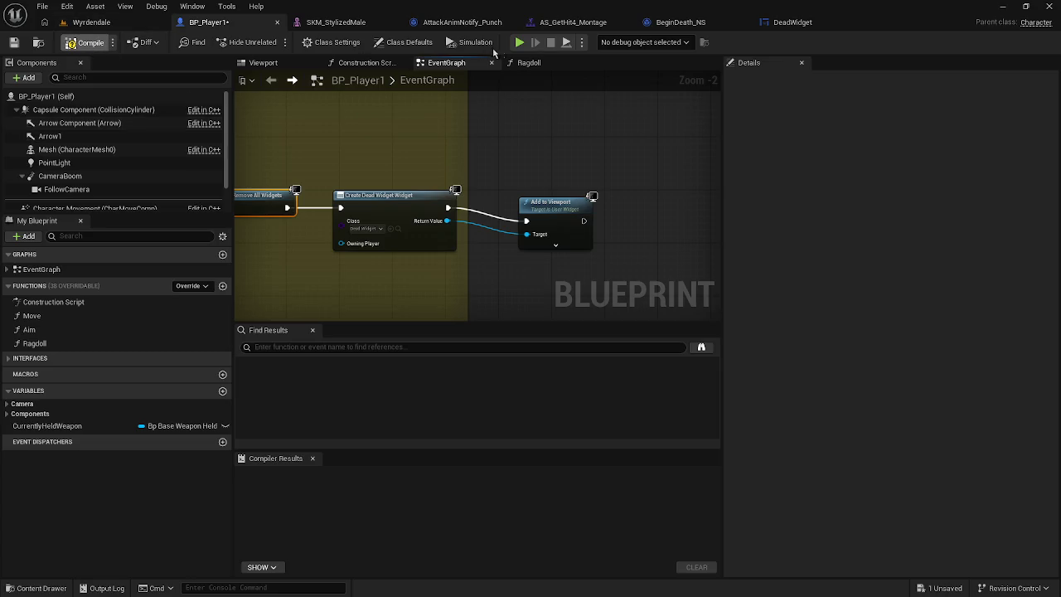
Step: Play-test the death screen, align the Add to Viewport node, and recompile
{"action": "key", "text": "alt+p"}
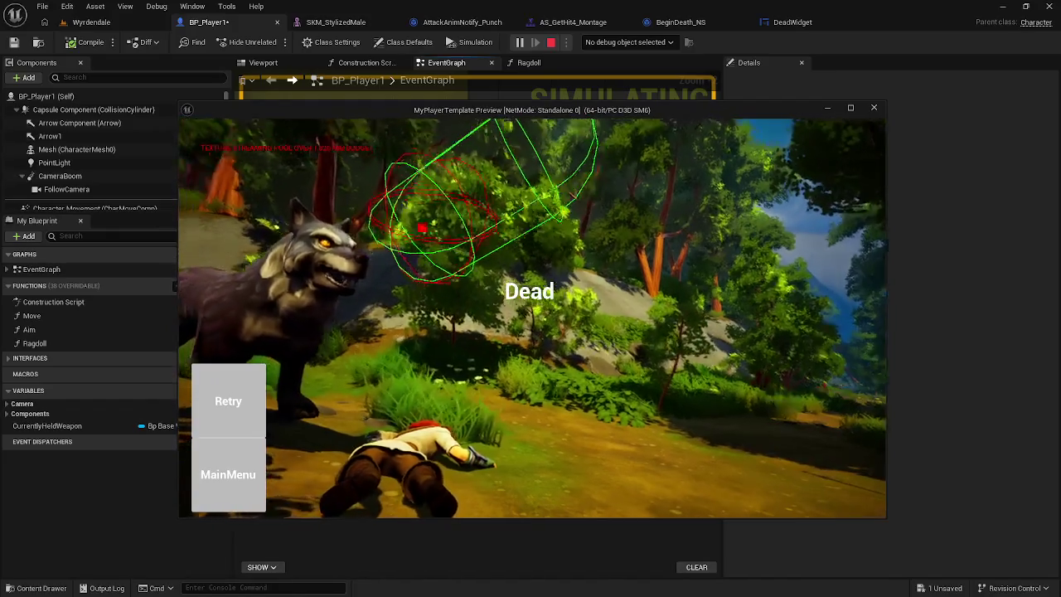
{"action": "key", "text": "Escape"}
{"action": "left_click_drag", "start_coordinate": [556, 209], "coordinate": [567, 195]}
{"action": "left_click", "coordinate": [78, 43]}
{"action": "left_click", "coordinate": [764, 22]}
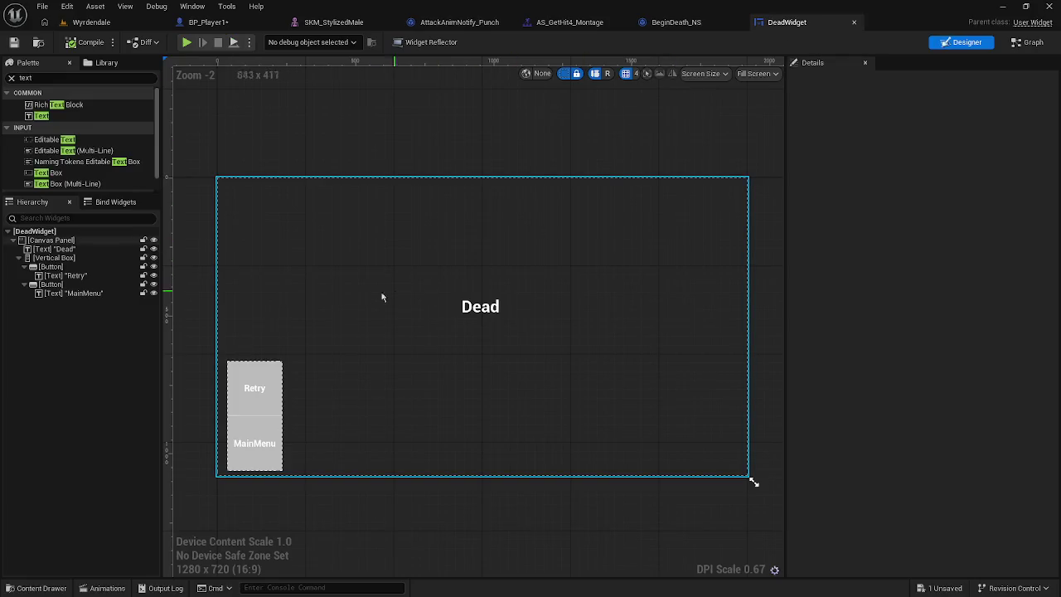
Step: Add an Image widget to the DeadWidget canvas and move it up the hierarchy
{"action": "left_click", "coordinate": [345, 257]}
{"action": "left_click", "coordinate": [34, 231]}
{"action": "left_click", "coordinate": [12, 77]}
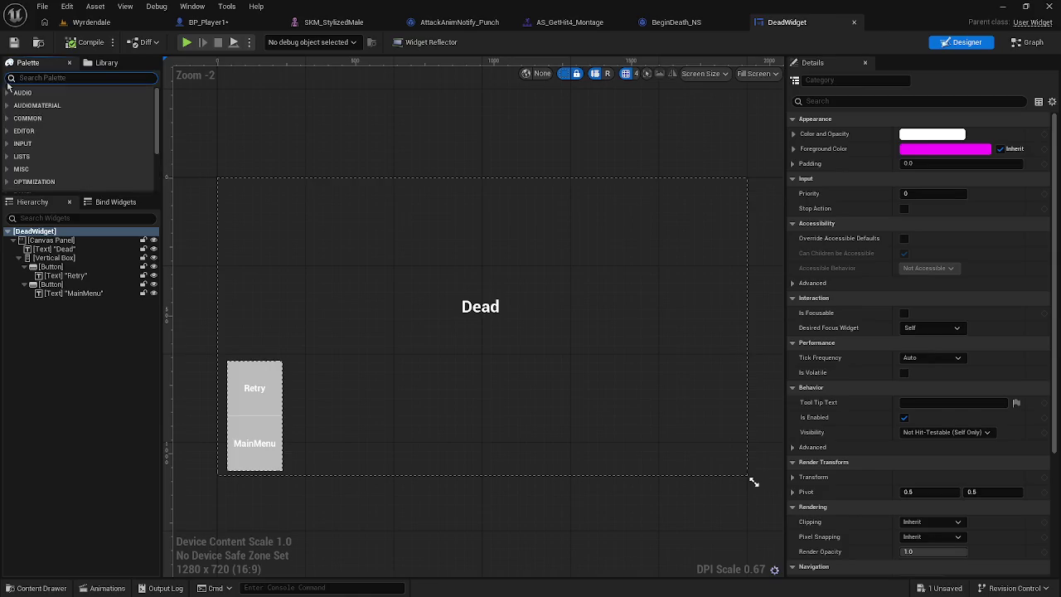
{"action": "type", "text": "image"}
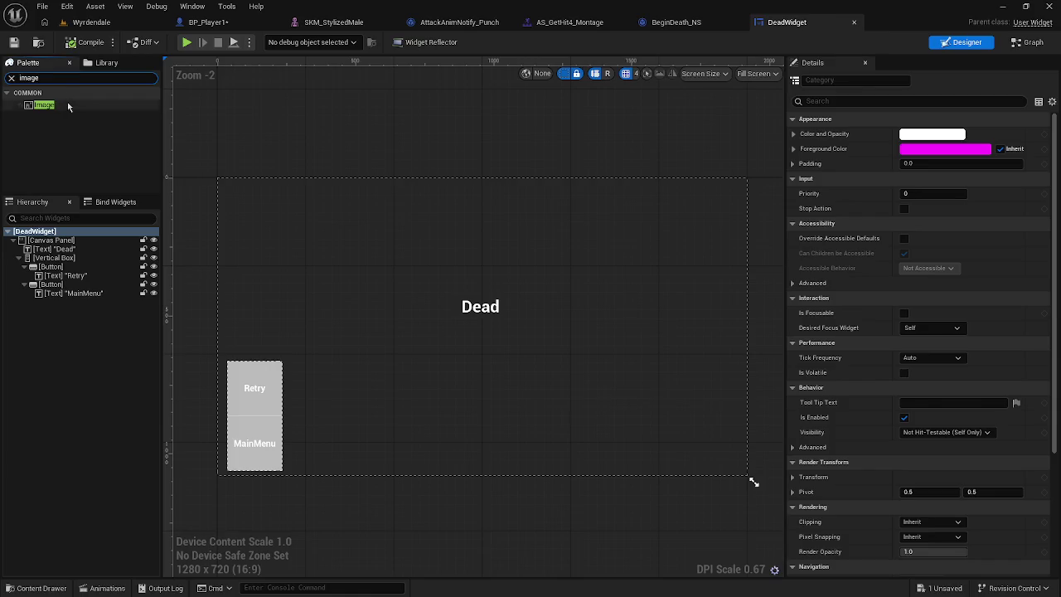
{"action": "left_click", "coordinate": [69, 106]}
{"action": "left_click_drag", "start_coordinate": [69, 106], "coordinate": [267, 246]}
{"action": "mouse_move", "coordinate": [94, 301]}
{"action": "left_mouse_down"}
{"action": "mouse_move", "coordinate": [92, 250]}
{"action": "mouse_move", "coordinate": [61, 245]}
{"action": "left_mouse_up"}
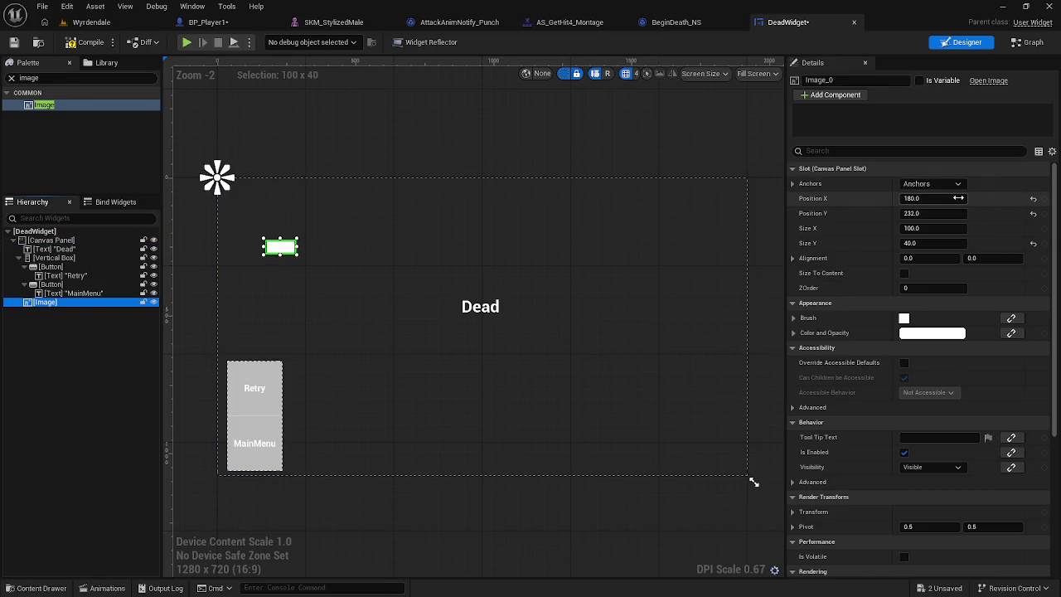
Step: Give the image position 0,0, size 1920×1080 and ZOrder -1
{"action": "left_click", "coordinate": [1032, 198]}
{"action": "left_click", "coordinate": [1033, 213]}
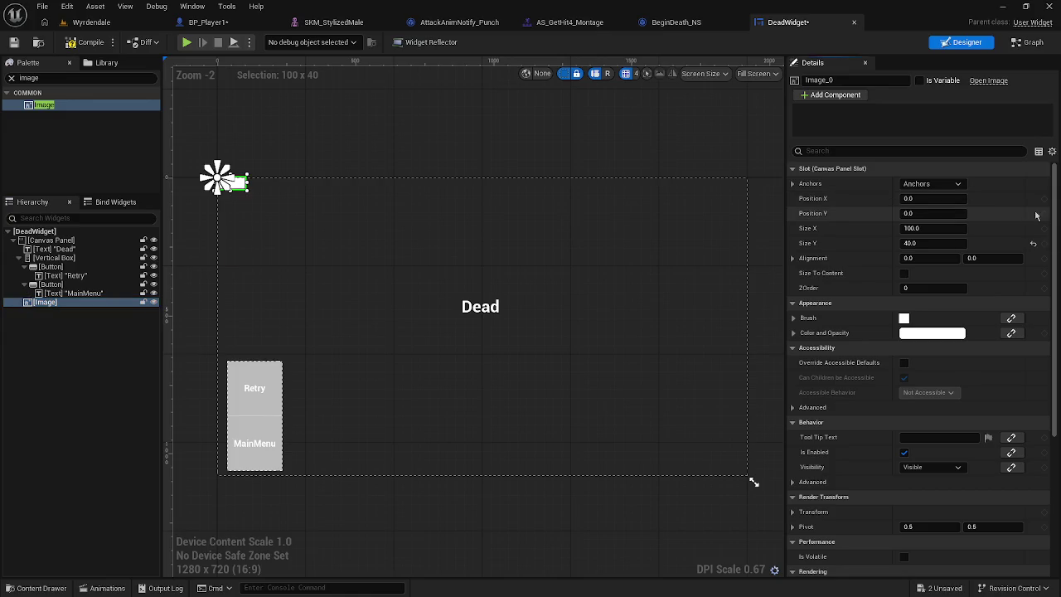
{"action": "left_click", "coordinate": [942, 228]}
{"action": "type", "text": "15"}
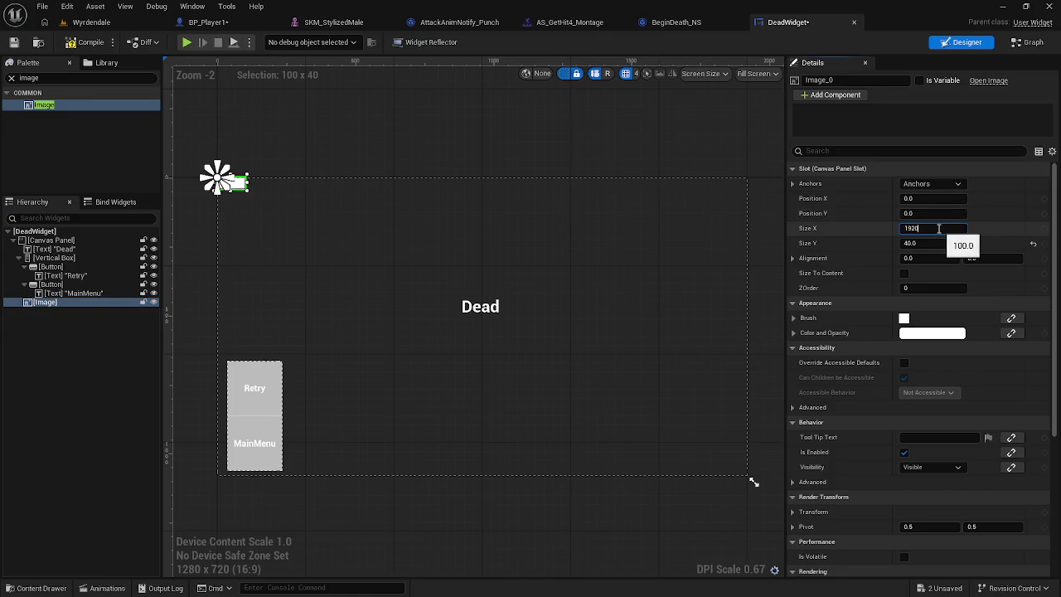
{"action": "left_click", "coordinate": [930, 243]}
{"action": "type", "text": "108"}
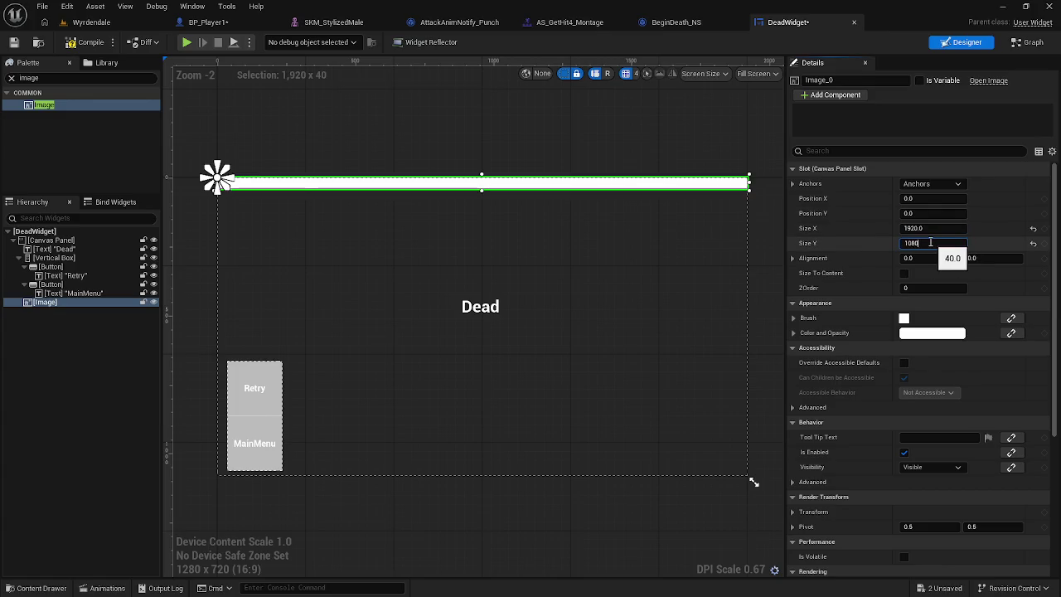
{"action": "key", "text": "Return"}
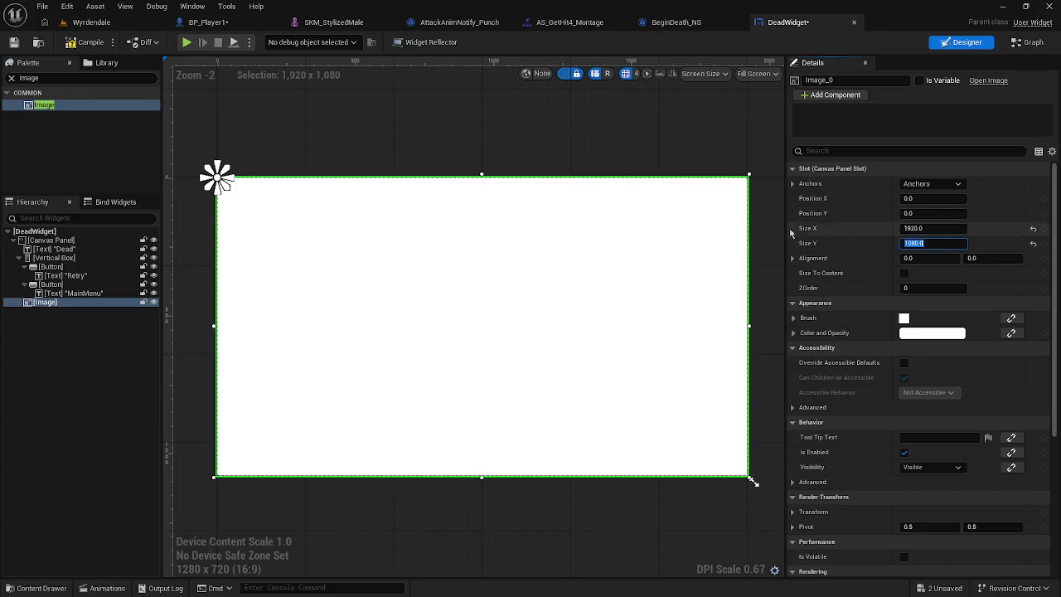
{"action": "left_click", "coordinate": [907, 289]}
{"action": "left_click", "coordinate": [948, 289]}
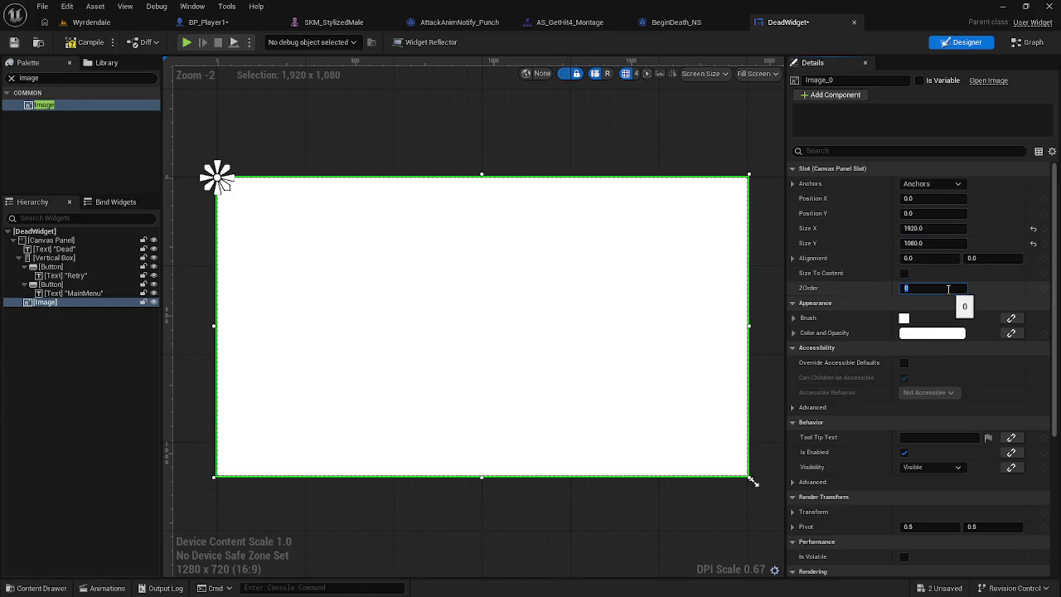
{"action": "type", "text": "-1"}
{"action": "key", "text": "Return"}
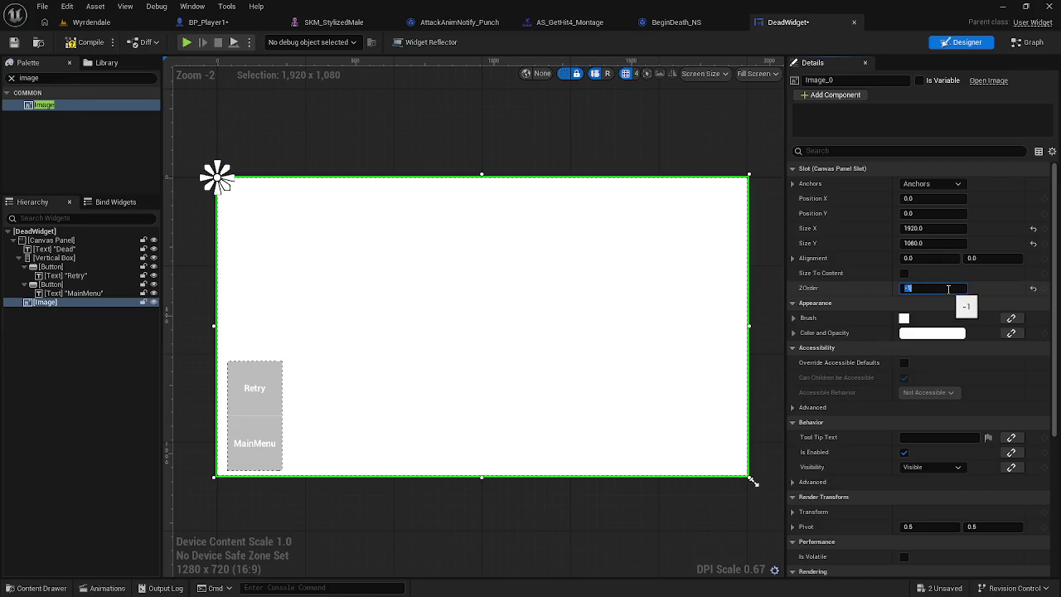
Step: Reselect the background image and darken its tint toward black
{"action": "left_click", "coordinate": [298, 137]}
{"action": "left_click", "coordinate": [269, 229]}
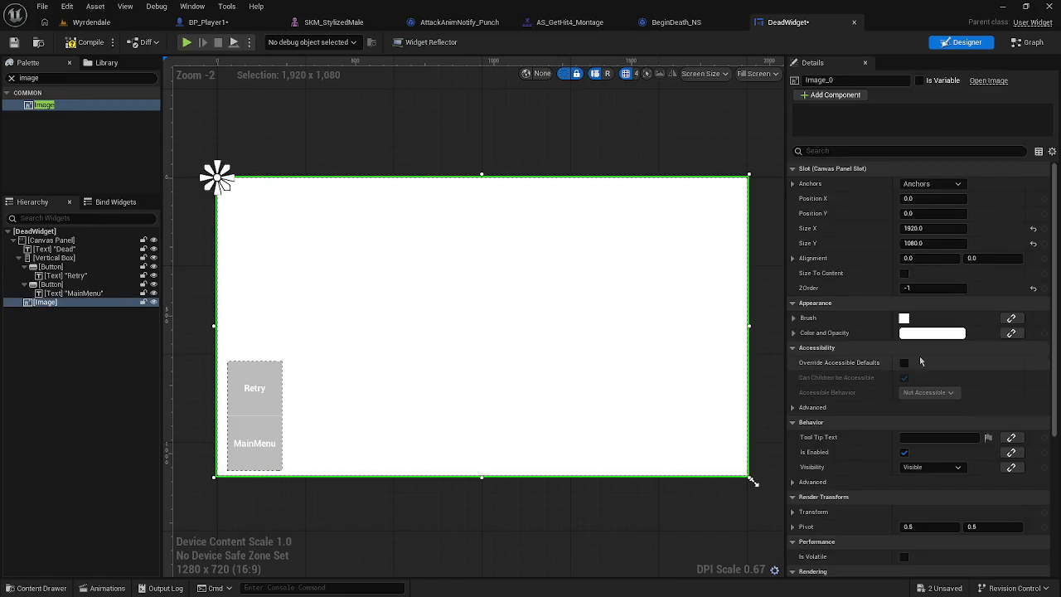
{"action": "left_click", "coordinate": [949, 334]}
{"action": "left_click_drag", "start_coordinate": [856, 364], "coordinate": [859, 417]}
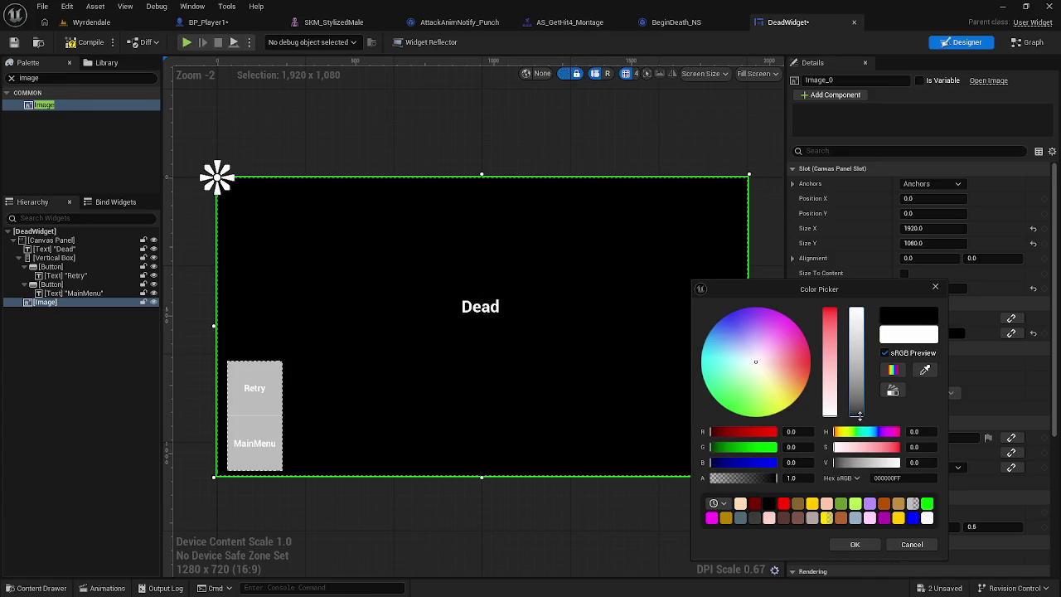
Step: Confirm the black tint and select the Canvas Panel root widget
{"action": "left_click", "coordinate": [854, 545]}
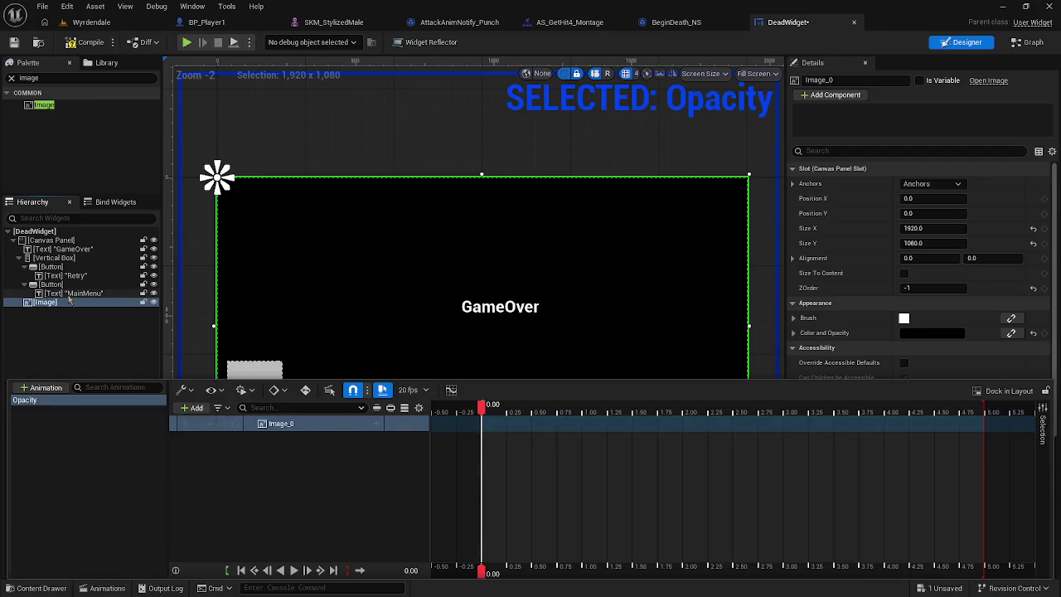
{"action": "left_click", "coordinate": [62, 242]}
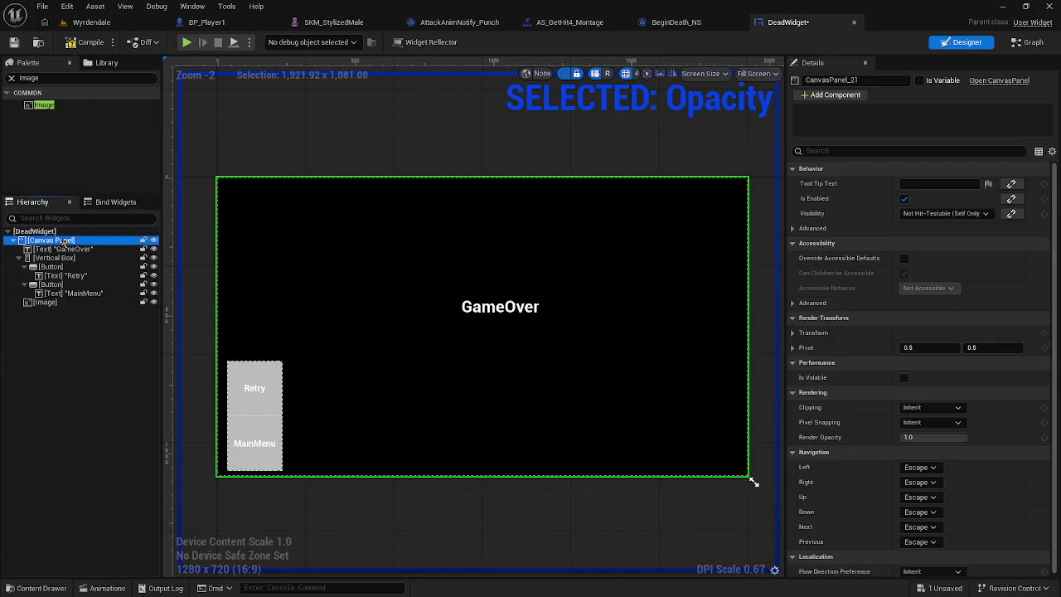
Step: Open the Opacity animation and add the whole DeadWidget ([This]) as a track
{"action": "left_click", "coordinate": [162, 587]}
{"action": "left_click", "coordinate": [106, 587]}
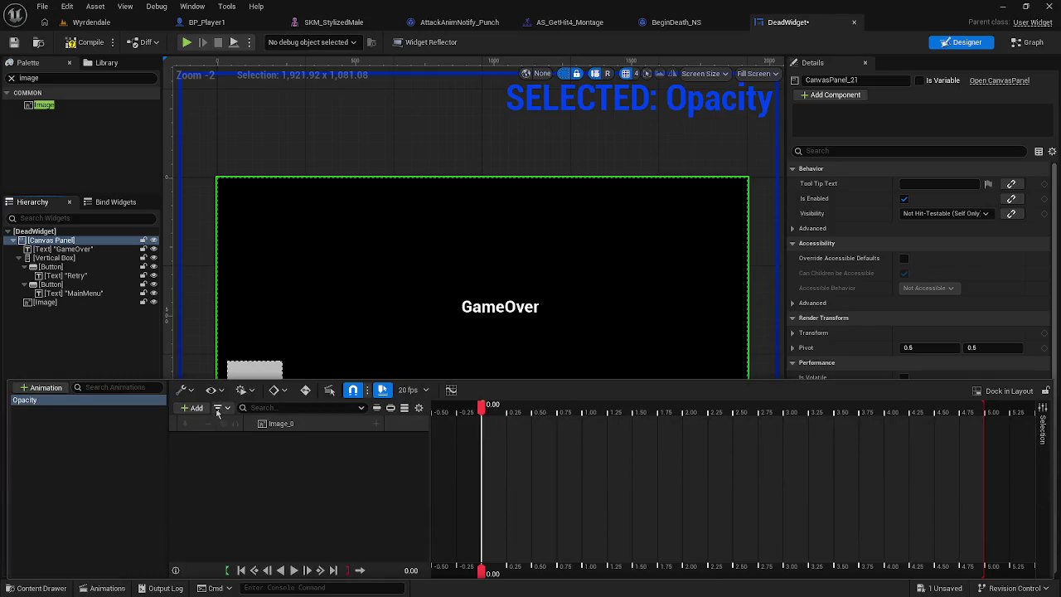
{"action": "left_click", "coordinate": [194, 408]}
{"action": "mouse_move", "coordinate": [290, 448]}
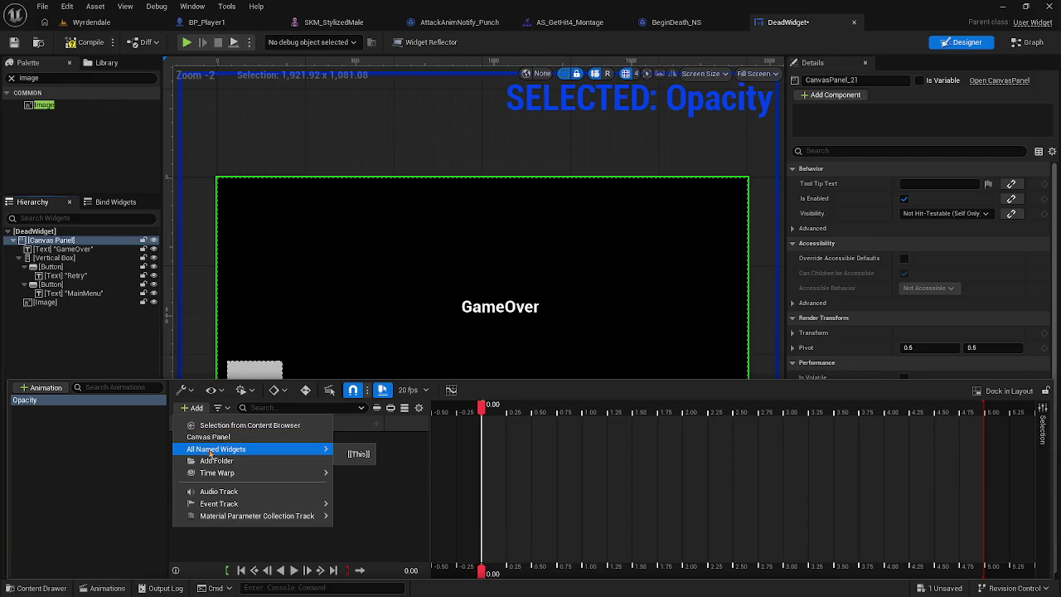
{"action": "left_click", "coordinate": [348, 457]}
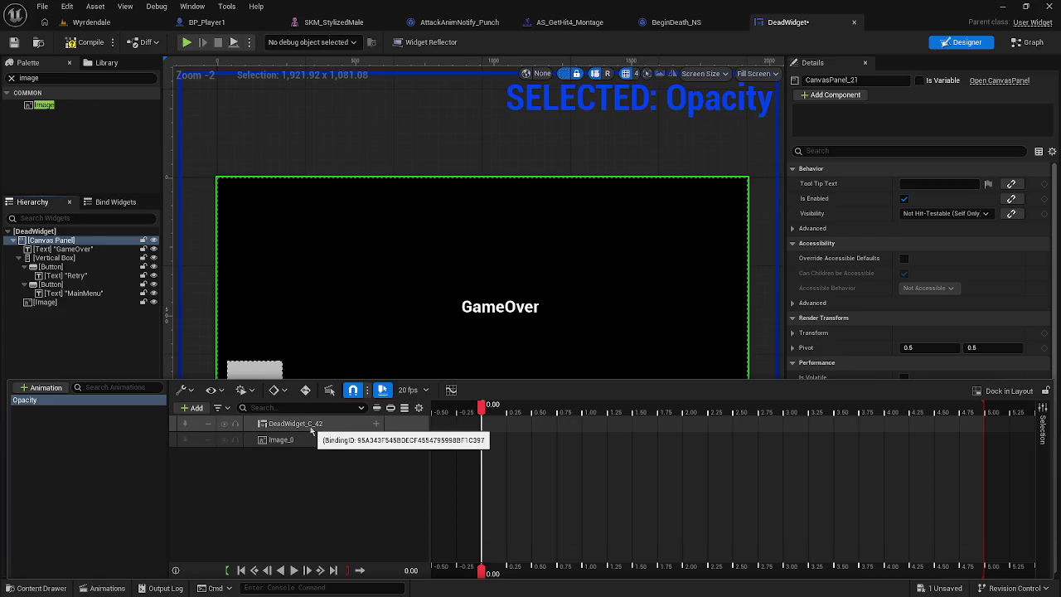
Step: Delete the Image_0 track and list DeadWidget_C_42's animatable properties
{"action": "left_click", "coordinate": [323, 440]}
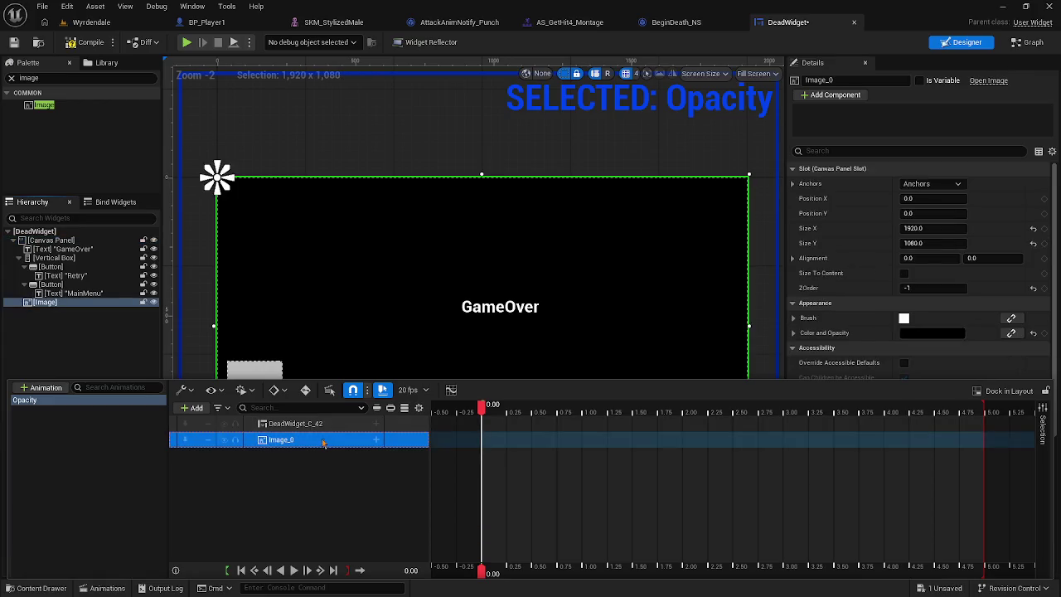
{"action": "key", "text": "Delete"}
{"action": "left_click", "coordinate": [315, 425]}
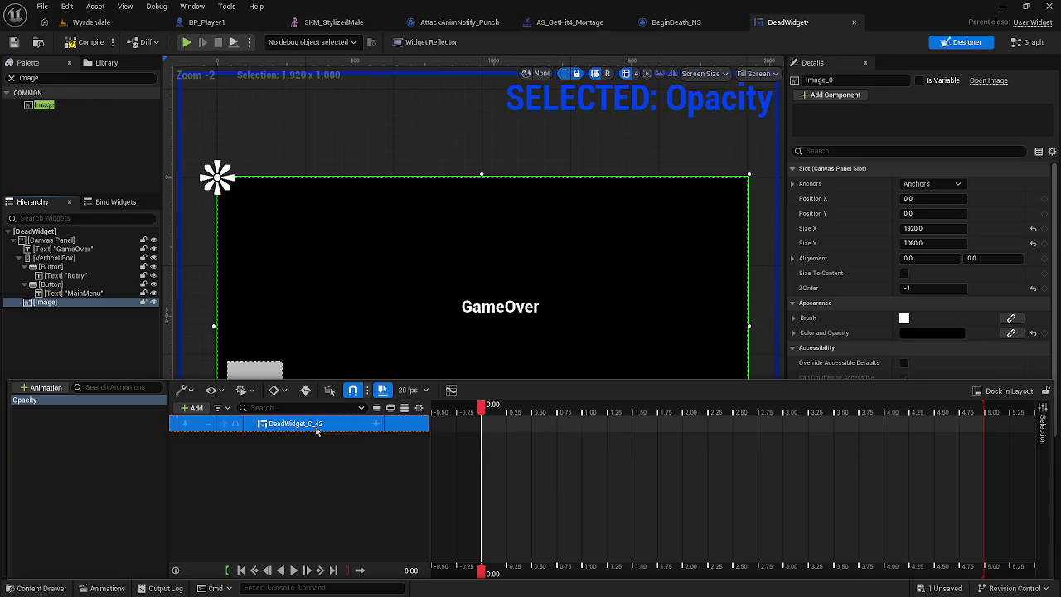
{"action": "left_click", "coordinate": [375, 423]}
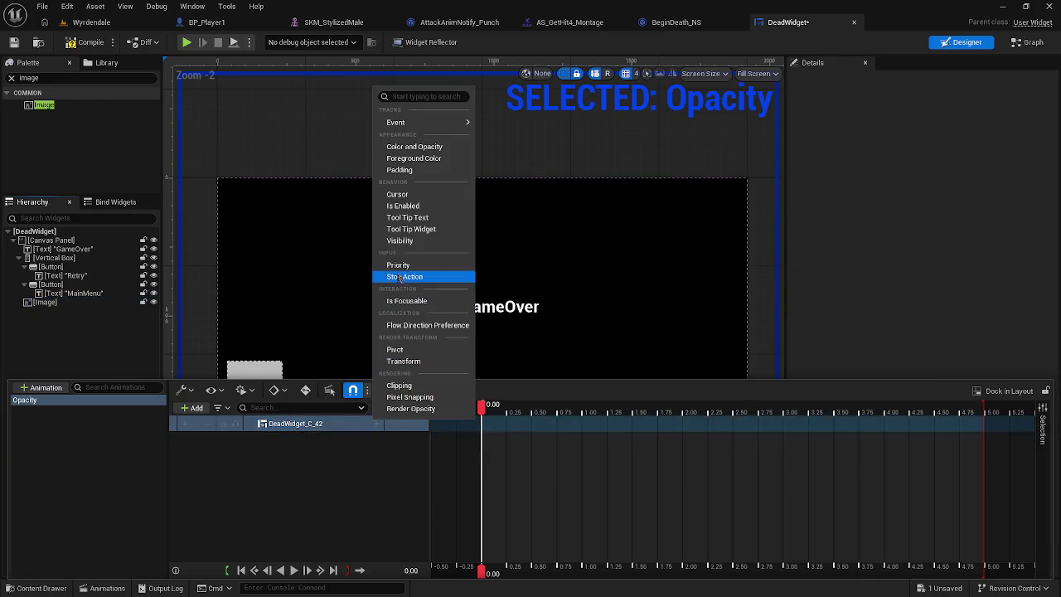
Step: Add a Color and Opacity track and expand its R, G, B, A channels
{"action": "left_click", "coordinate": [411, 150]}
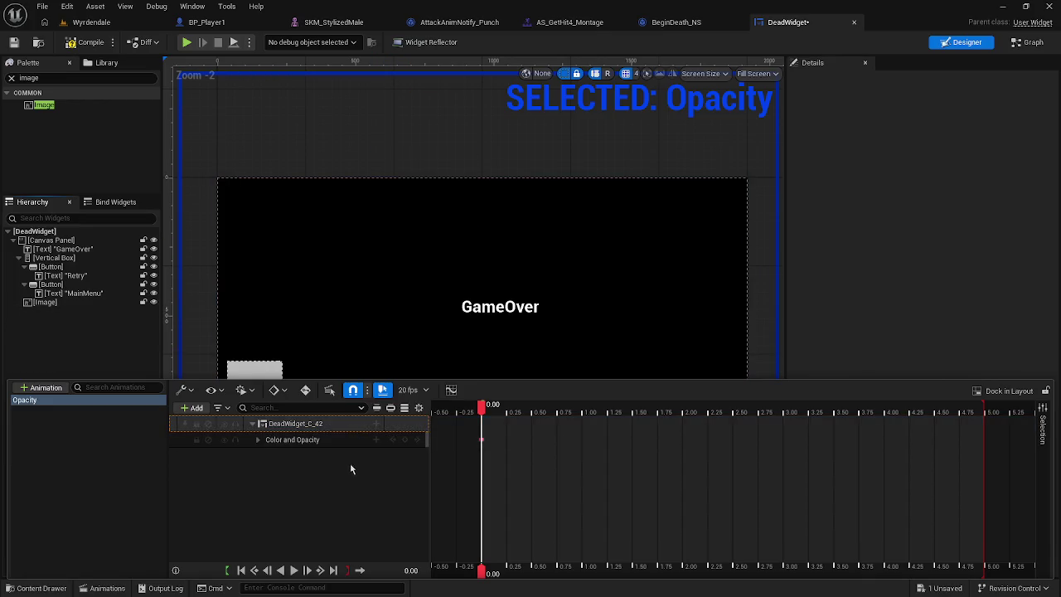
{"action": "left_click", "coordinate": [376, 440]}
{"action": "left_click", "coordinate": [256, 439]}
{"action": "left_click", "coordinate": [257, 439]}
{"action": "left_click", "coordinate": [329, 454]}
{"action": "left_click_drag", "start_coordinate": [329, 454], "coordinate": [257, 454]}
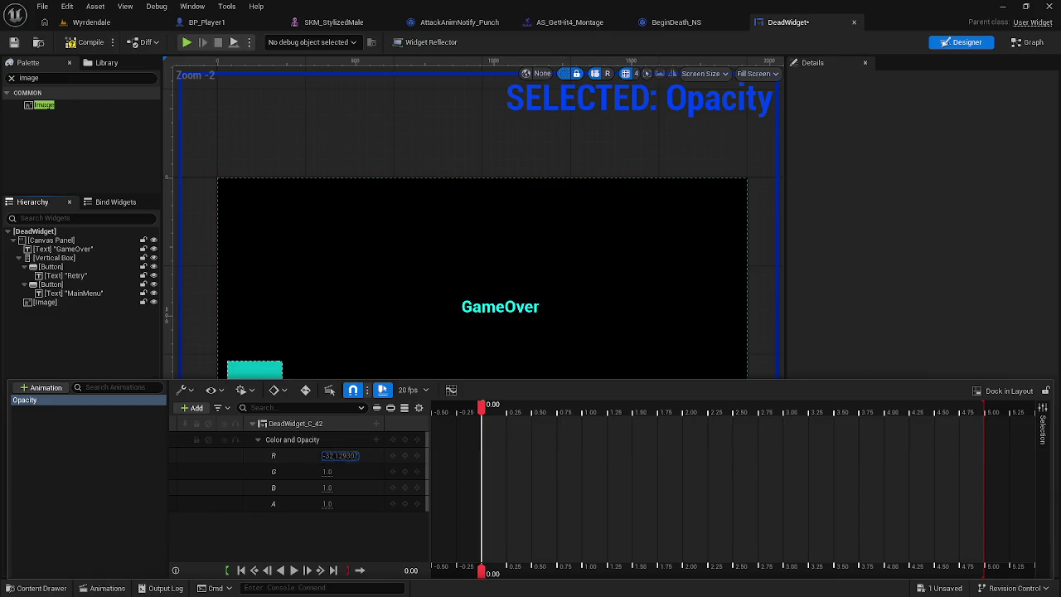
{"action": "mouse_move", "coordinate": [341, 455]}
{"action": "left_mouse_down"}
{"action": "mouse_move", "coordinate": [364, 455]}
{"action": "mouse_move", "coordinate": [322, 456]}
{"action": "left_mouse_up"}
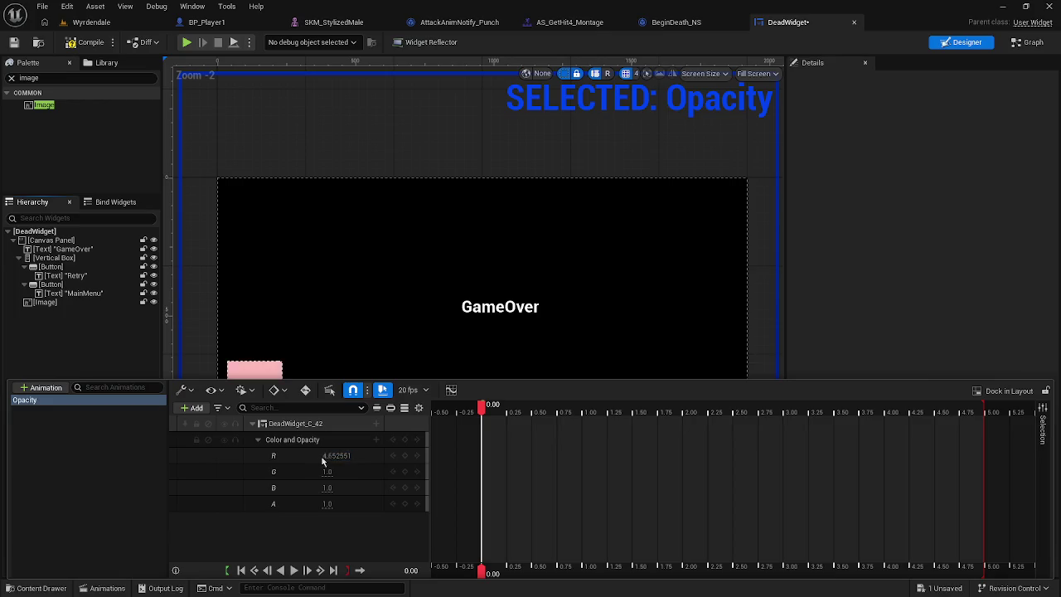
{"action": "key", "text": "ctrl+z"}
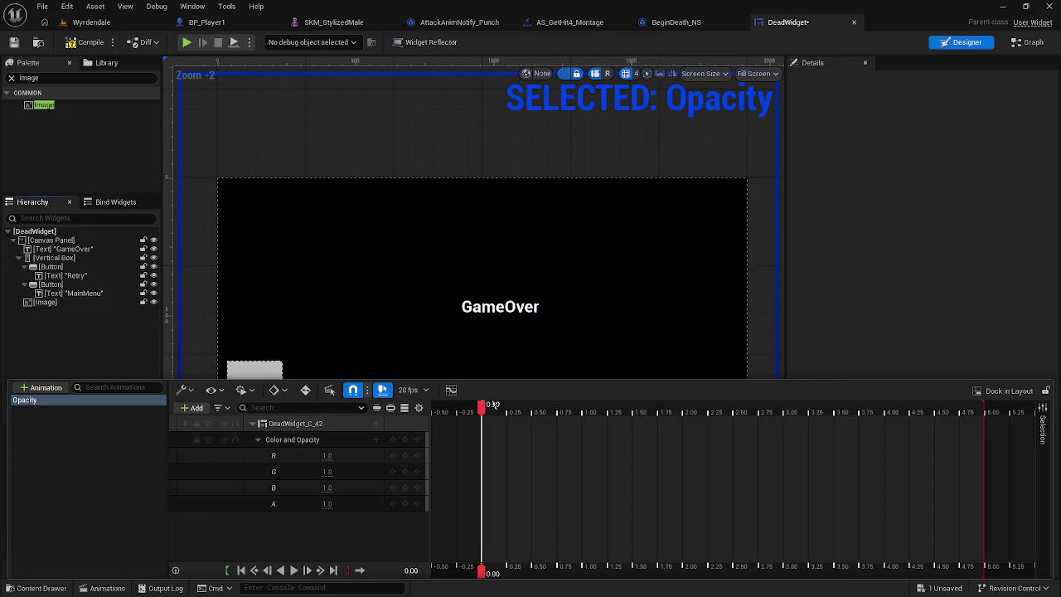
Step: Key R, G, B and A to 0 at the start of the animation
{"action": "mouse_move", "coordinate": [485, 410]}
{"action": "left_mouse_down"}
{"action": "mouse_move", "coordinate": [989, 410]}
{"action": "mouse_move", "coordinate": [481, 410]}
{"action": "left_mouse_up"}
{"action": "left_click_drag", "start_coordinate": [331, 455], "coordinate": [328, 455]}
{"action": "left_click", "coordinate": [327, 472]}
{"action": "type", "text": "0"}
{"action": "key", "text": "Tab"}
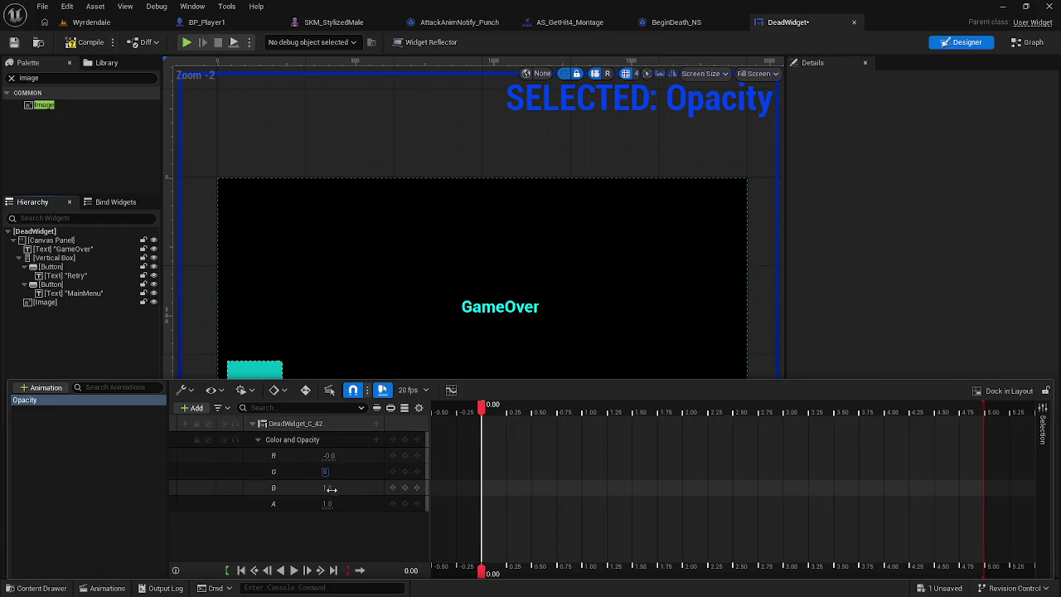
{"action": "type", "text": "0"}
{"action": "key", "text": "Tab"}
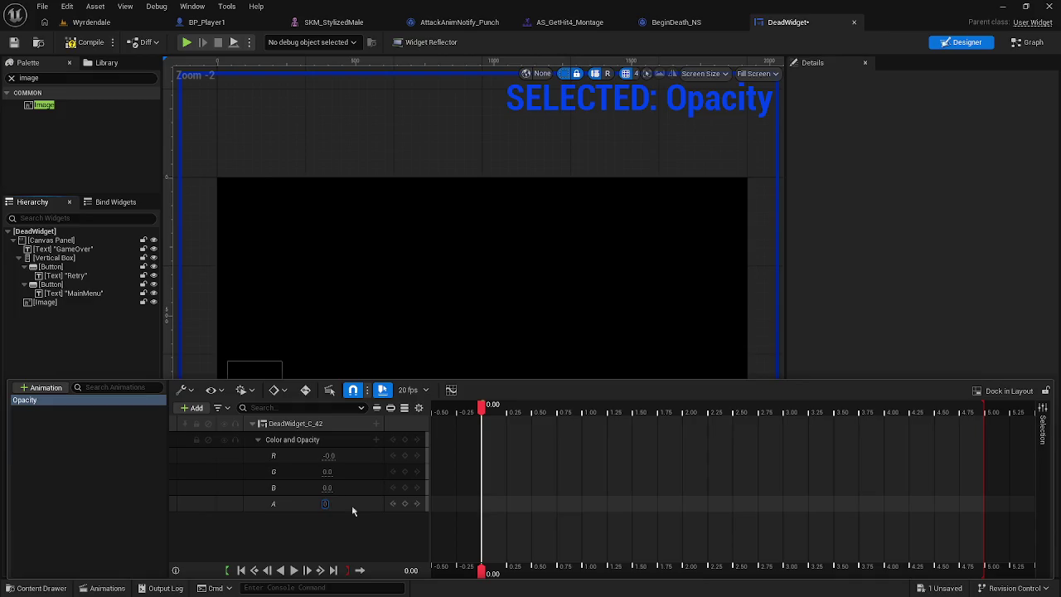
{"action": "key", "text": "Tab"}
Step: Key R, G, B and A to 1 at the 5-second mark
{"action": "left_click_drag", "start_coordinate": [484, 418], "coordinate": [986, 412]}
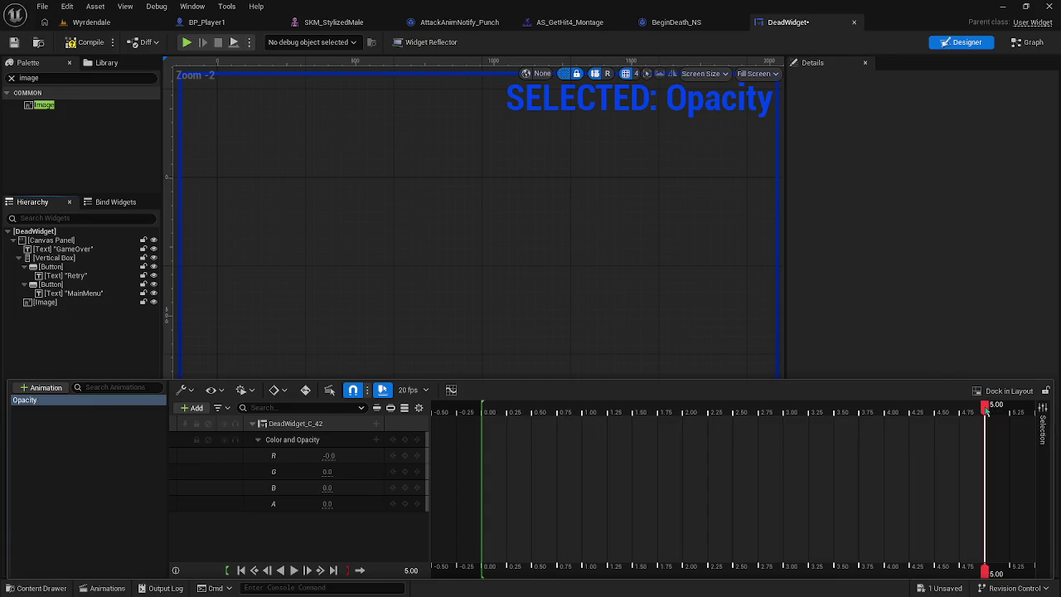
{"action": "left_click", "coordinate": [329, 455]}
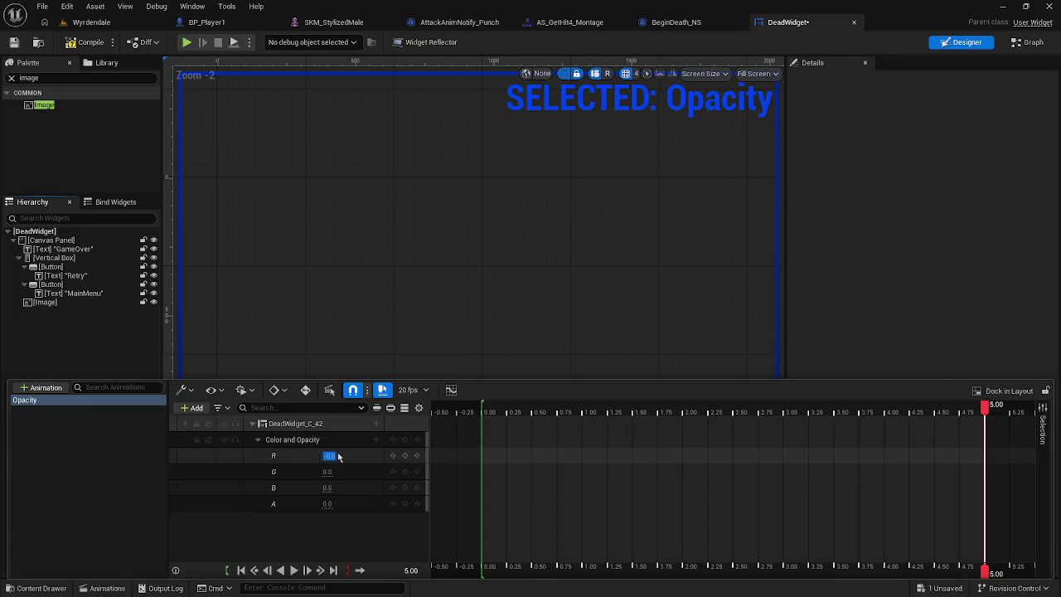
{"action": "type", "text": "1"}
{"action": "key", "text": "Tab"}
{"action": "type", "text": "1"}
{"action": "key", "text": "Tab"}
{"action": "type", "text": "1"}
{"action": "key", "text": "Tab"}
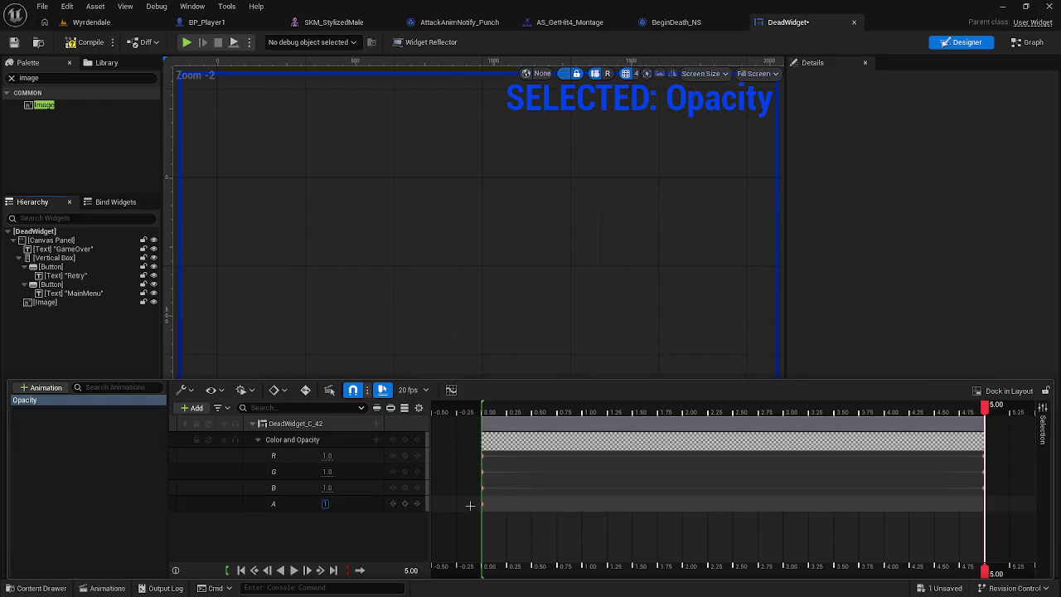
{"action": "key", "text": "Return"}
Step: Rewind to the start, preview the fade-in, and hide the timeline
{"action": "left_click_drag", "start_coordinate": [984, 406], "coordinate": [451, 431]}
{"action": "key", "text": "space"}
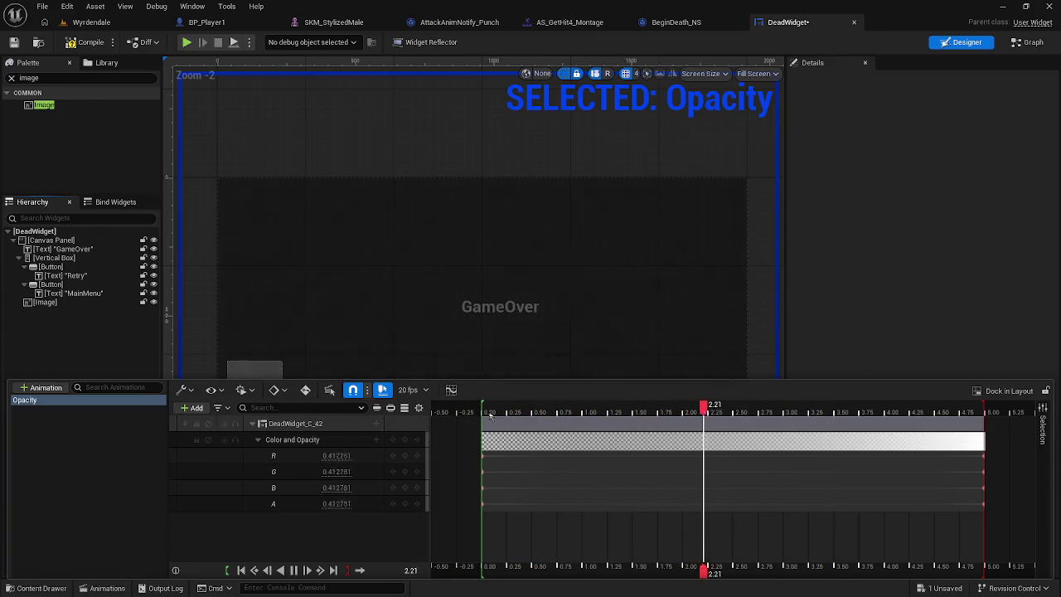
{"action": "left_click", "coordinate": [498, 307]}
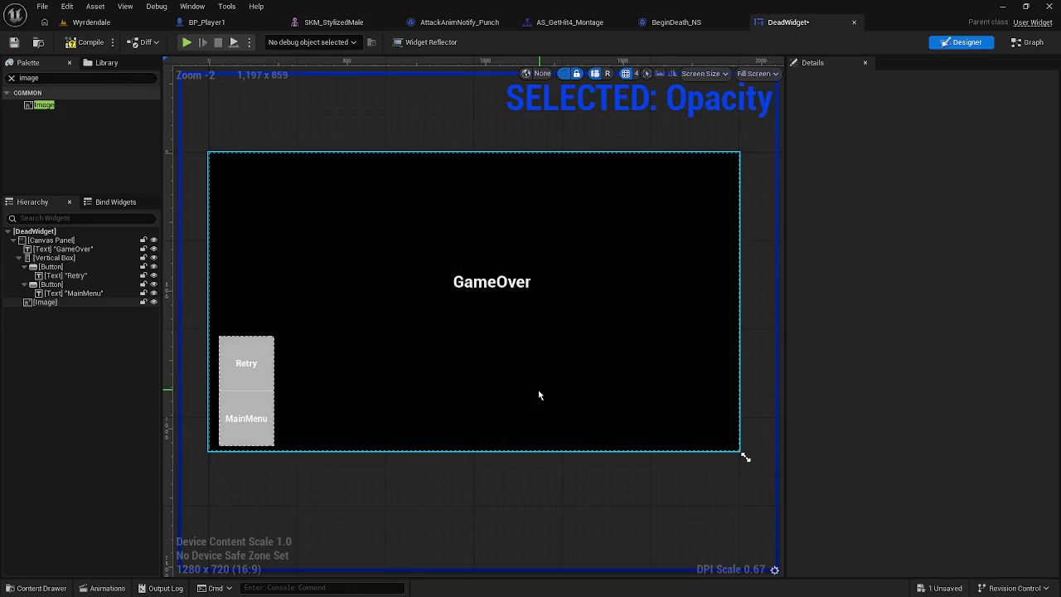
{"action": "left_click", "coordinate": [116, 22]}
{"action": "left_click", "coordinate": [274, 43]}
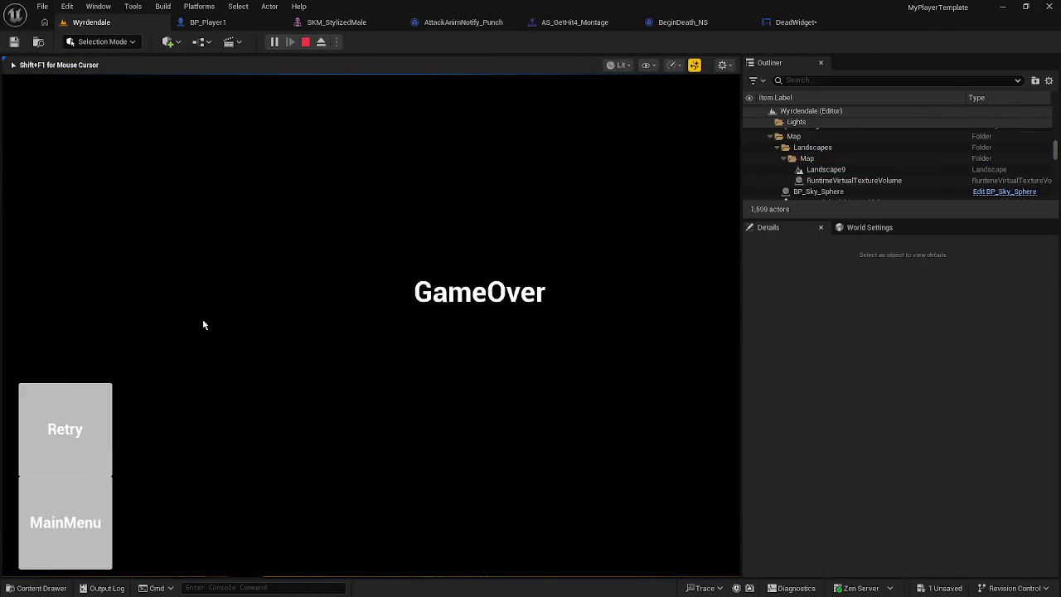
{"action": "key", "text": "Escape"}
{"action": "left_click", "coordinate": [792, 23]}
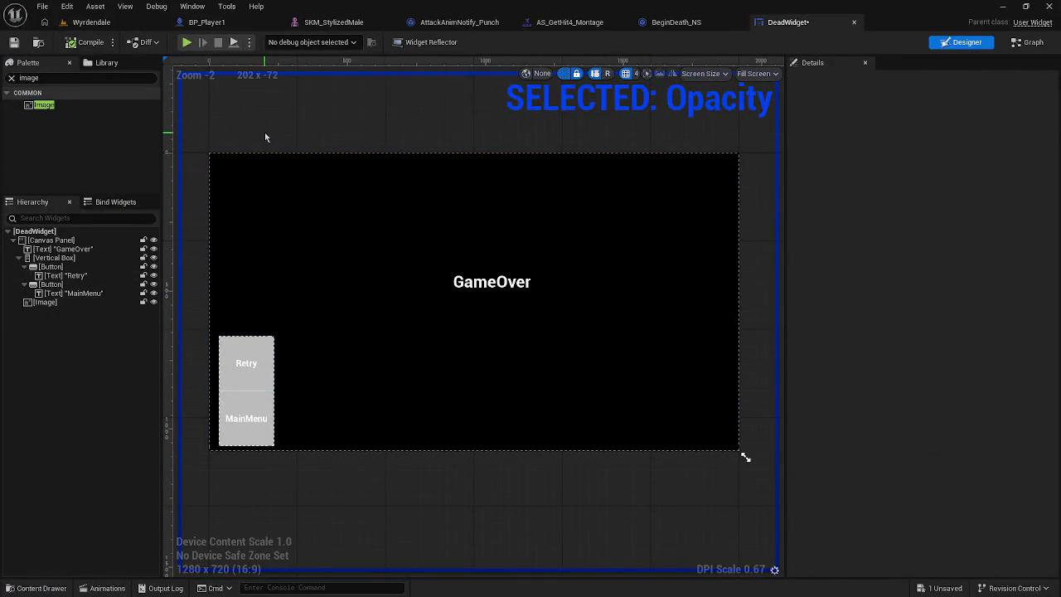
{"action": "left_click", "coordinate": [62, 248]}
{"action": "left_click", "coordinate": [132, 397]}
{"action": "key", "text": "ctrl+space"}
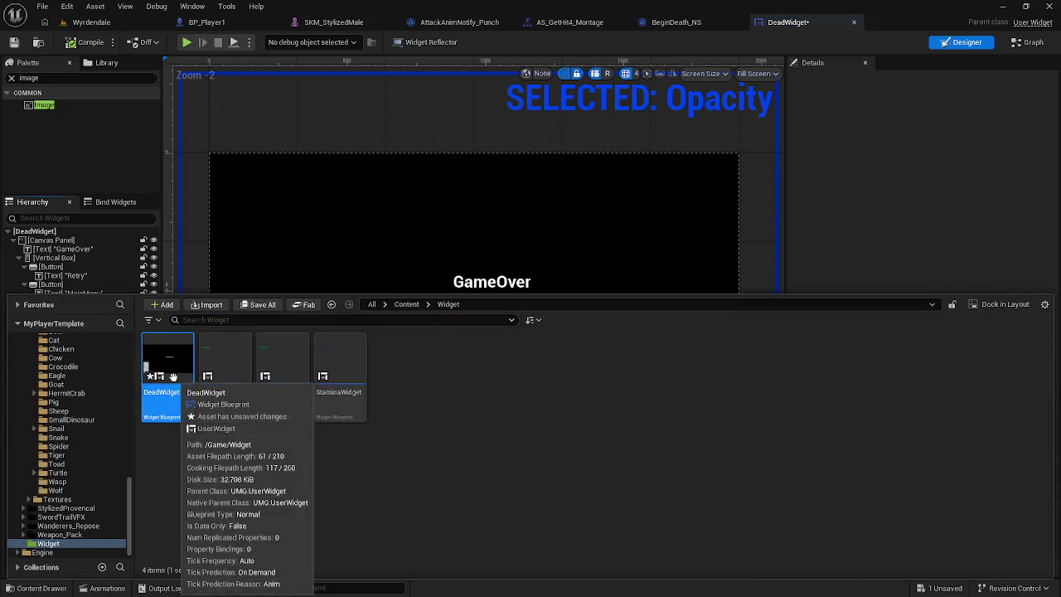
{"action": "left_click", "coordinate": [235, 118]}
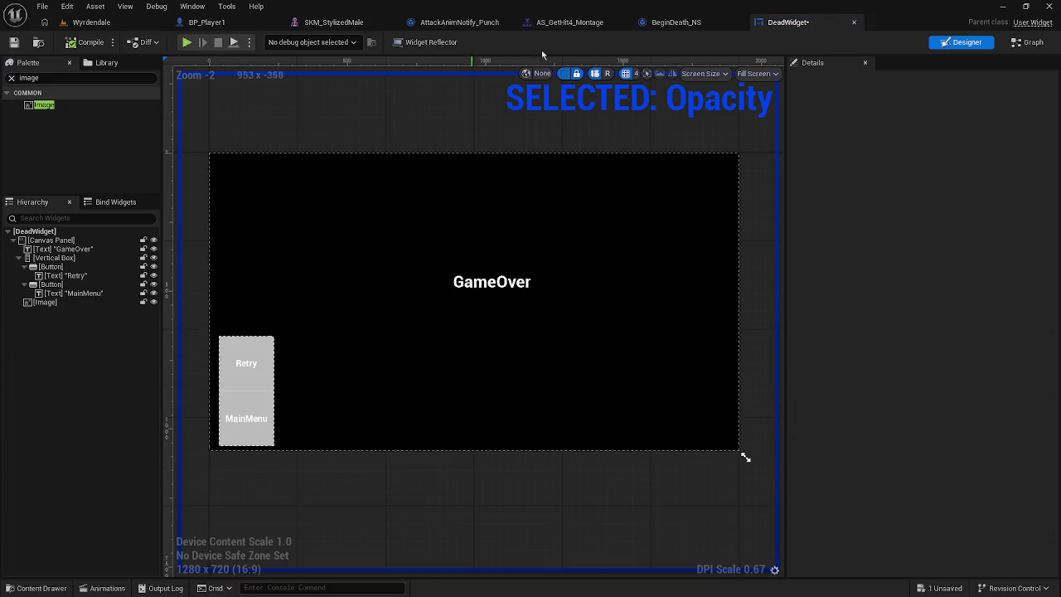
{"action": "left_click", "coordinate": [1023, 43]}
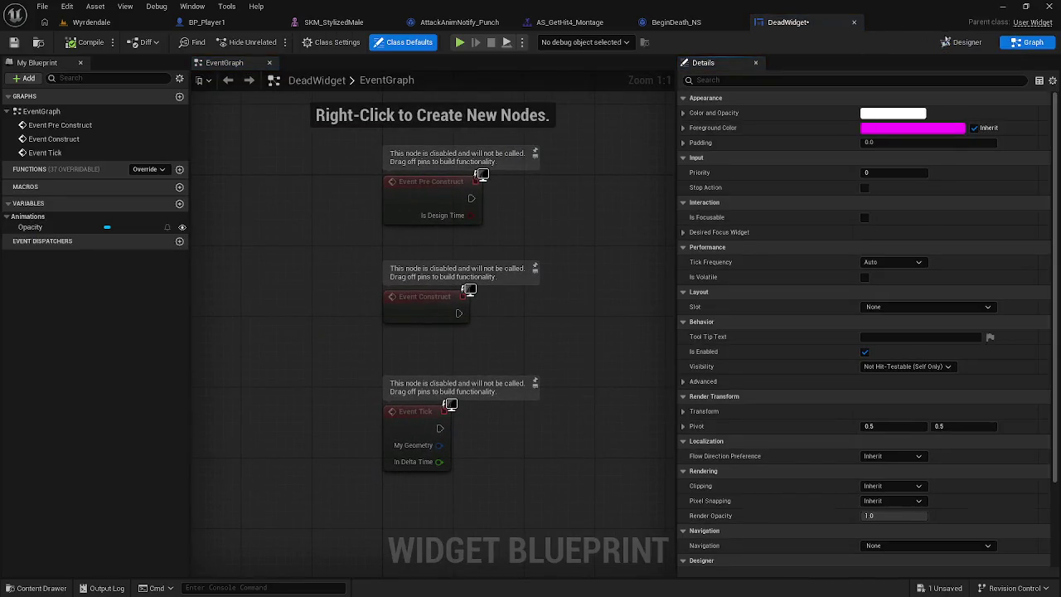
{"action": "left_click", "coordinate": [964, 45]}
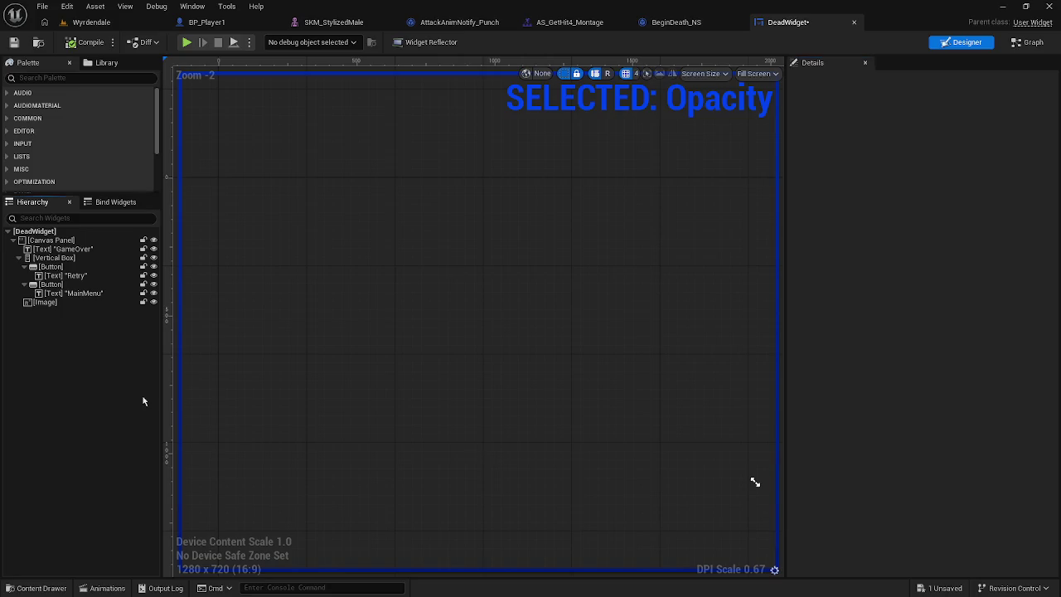
{"action": "left_click", "coordinate": [103, 588]}
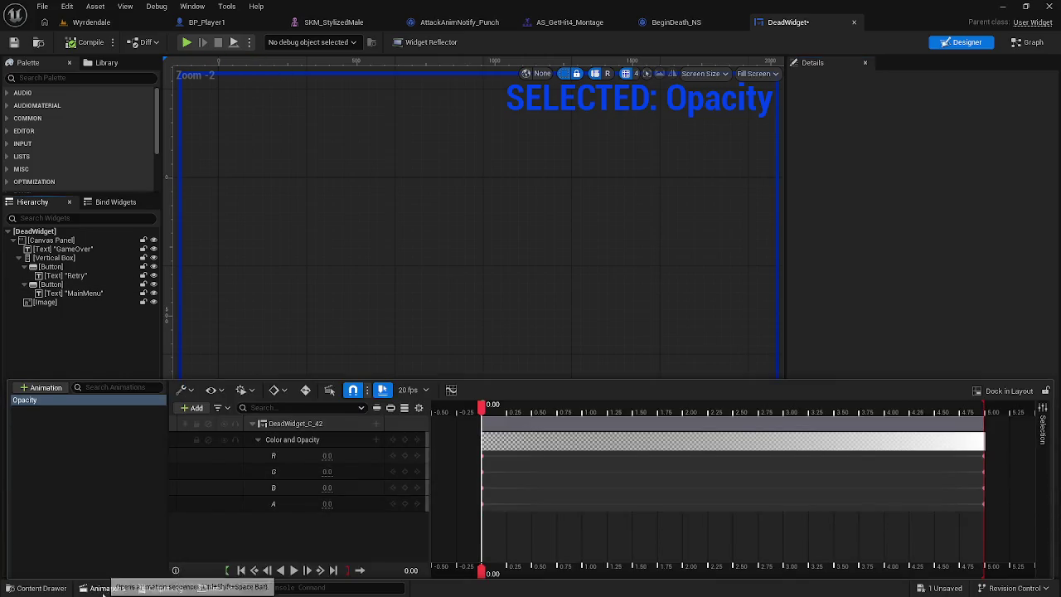
Step: Preview the fade-in and inspect the Color and Opacity track's blend options
{"action": "key", "text": "space"}
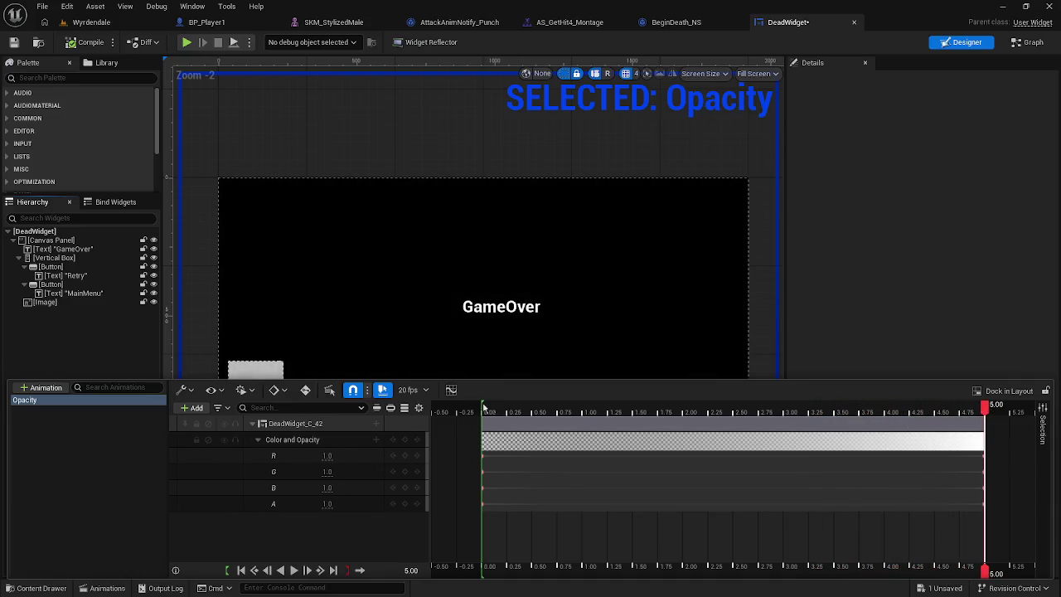
{"action": "left_click", "coordinate": [376, 441]}
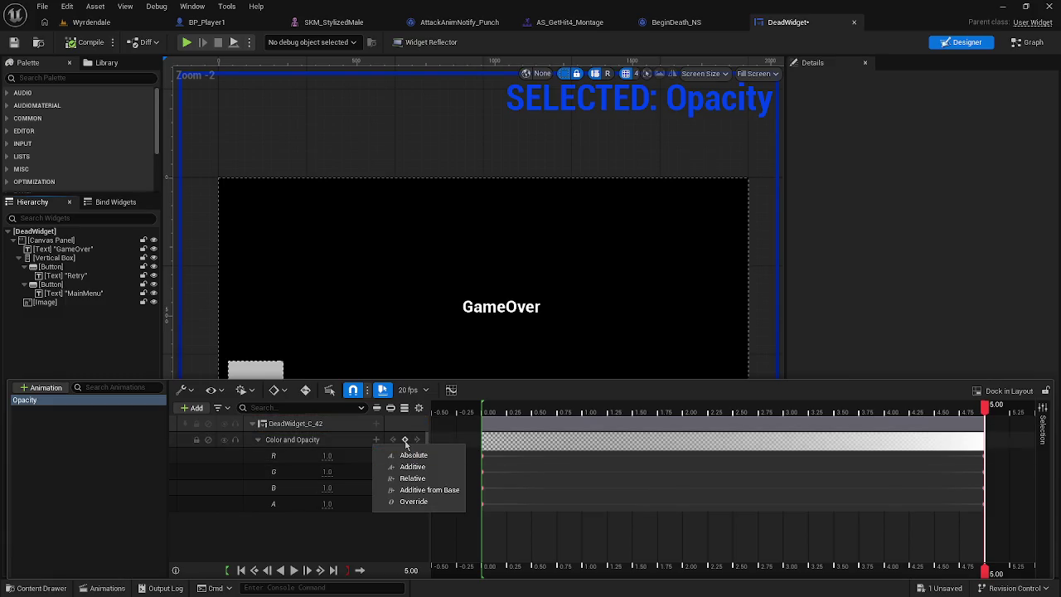
{"action": "left_click", "coordinate": [403, 440]}
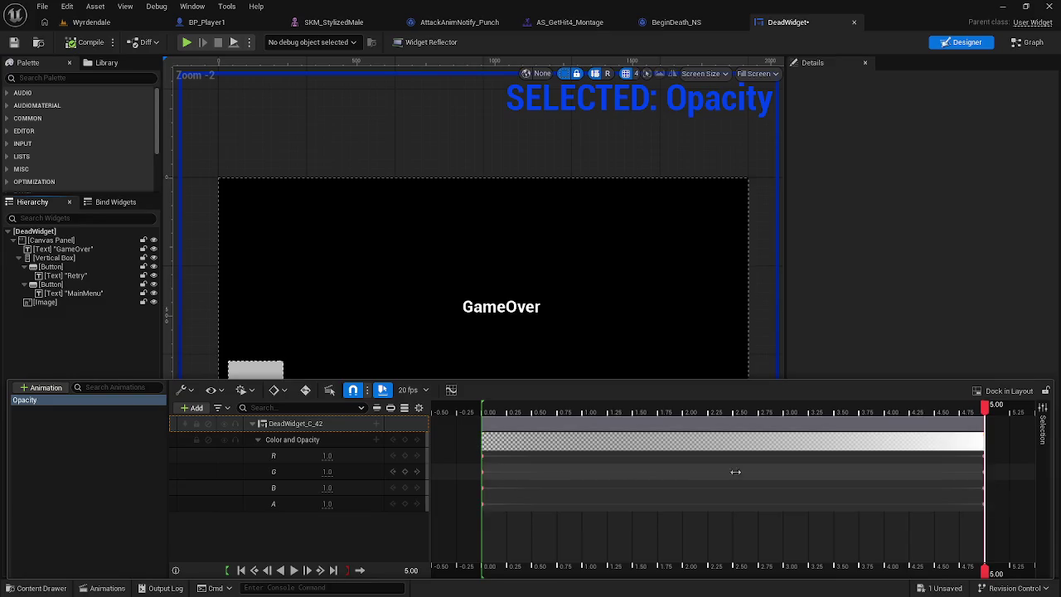
Step: Replay the fade-in, then launch a play preview showing the black GameOver screen
{"action": "key", "text": "space"}
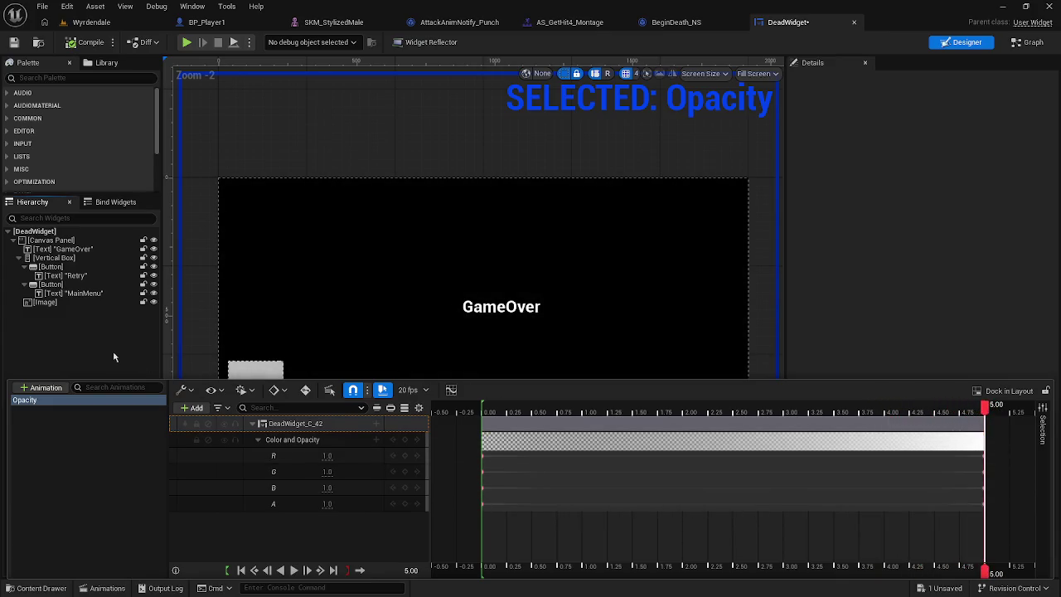
{"action": "left_click", "coordinate": [112, 351]}
{"action": "left_click", "coordinate": [187, 42]}
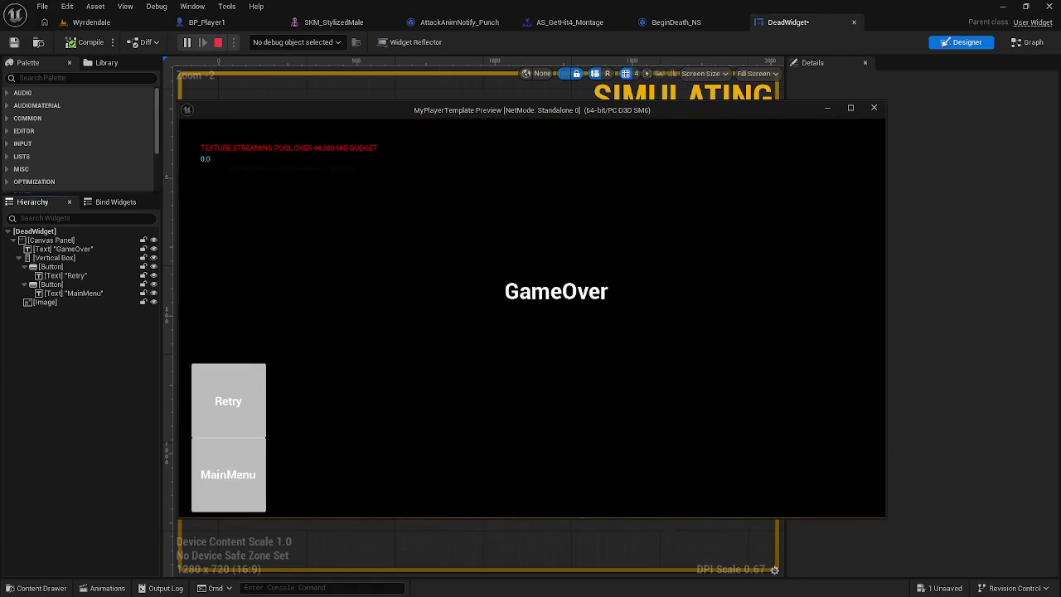
Step: Stop the play preview and switch DeadWidget to its Graph view
{"action": "key", "text": "Escape"}
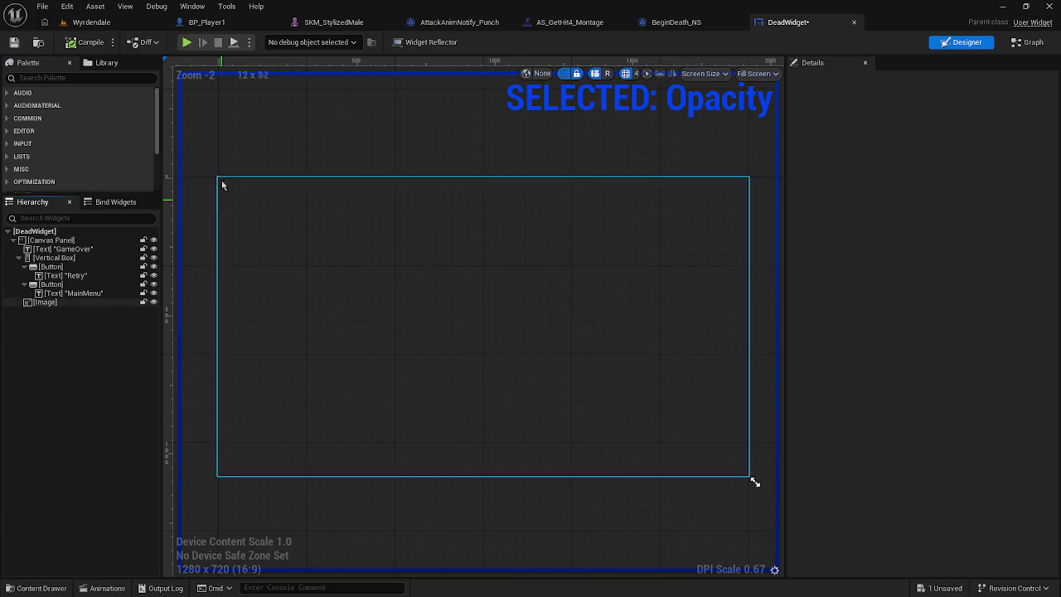
{"action": "scroll", "coordinate": [405, 313], "scroll_direction": "down", "scroll_amount": 4}
{"action": "scroll", "coordinate": [406, 315], "scroll_direction": "up", "scroll_amount": 1}
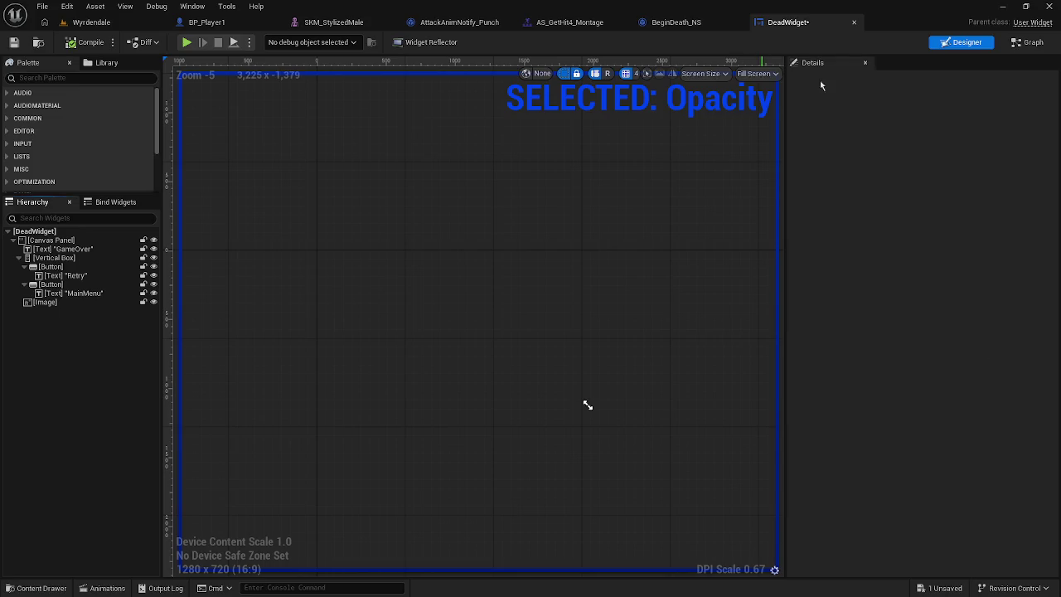
{"action": "left_click", "coordinate": [1025, 44]}
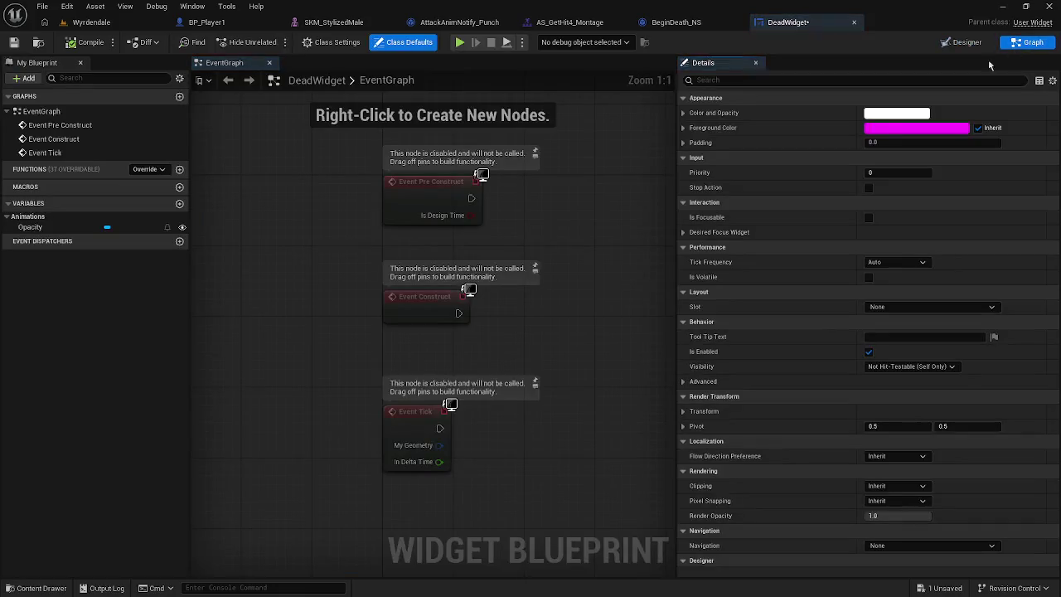
Step: Back in Designer, set the green and blue channel keys at 5.00 to 0
{"action": "left_click", "coordinate": [962, 45]}
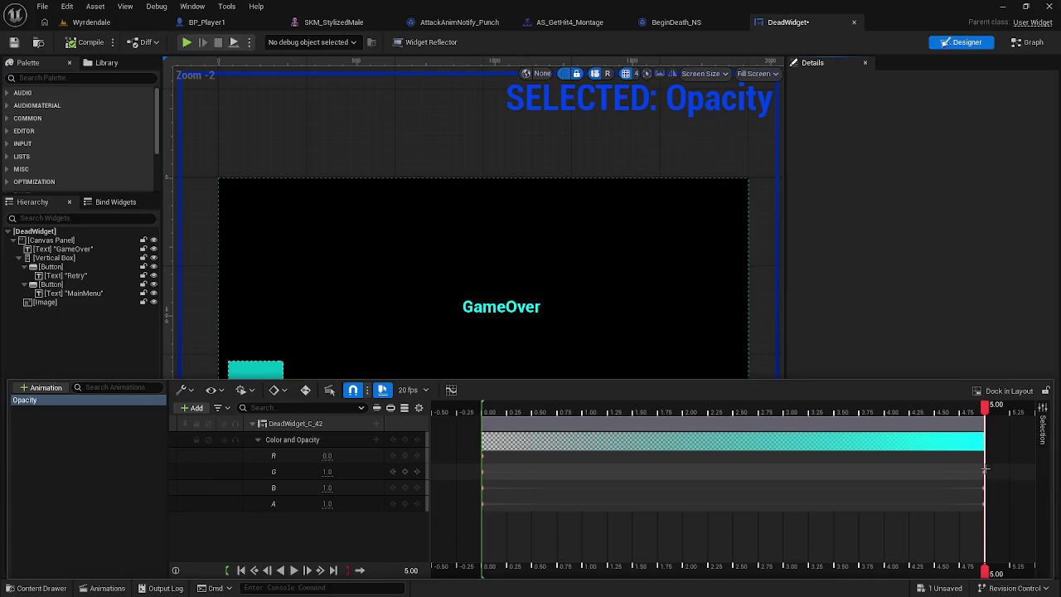
{"action": "left_click", "coordinate": [983, 471]}
{"action": "key", "text": "Delete"}
{"action": "left_click", "coordinate": [982, 487]}
{"action": "key", "text": "Delete"}
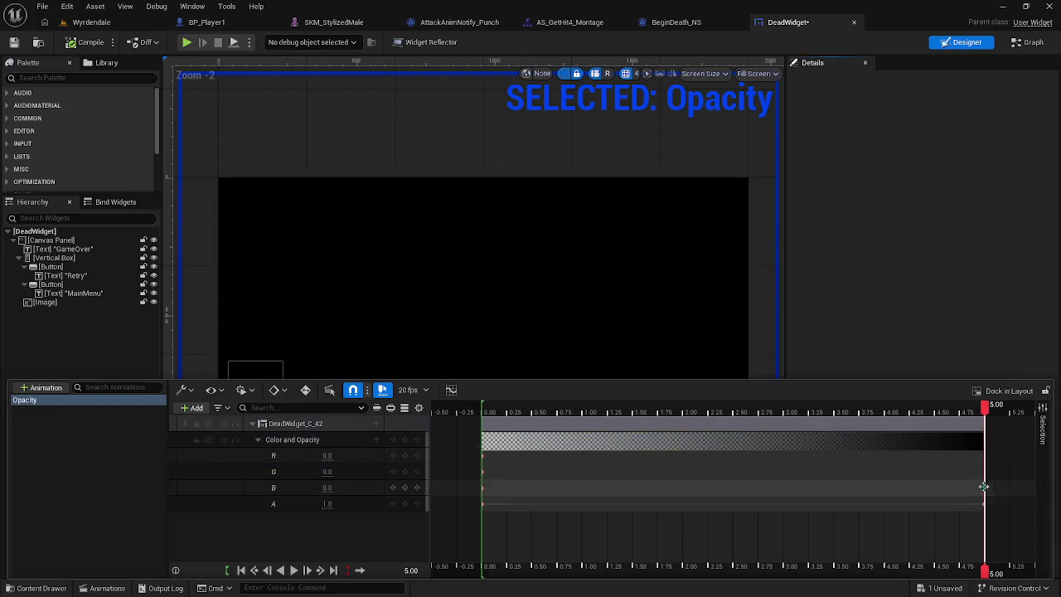
Step: Delete the Color and Opacity section, return the playhead to the start, and collapse the Animations drawer
{"action": "key", "text": "Delete"}
{"action": "left_click_drag", "start_coordinate": [986, 410], "coordinate": [429, 410]}
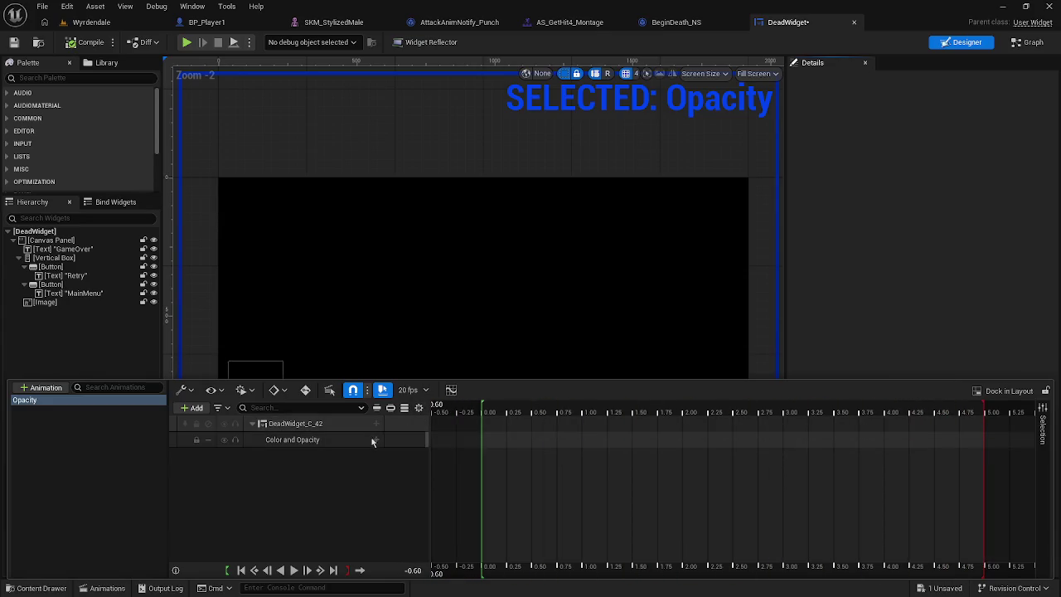
{"action": "left_click", "coordinate": [376, 439]}
{"action": "left_click", "coordinate": [372, 329]}
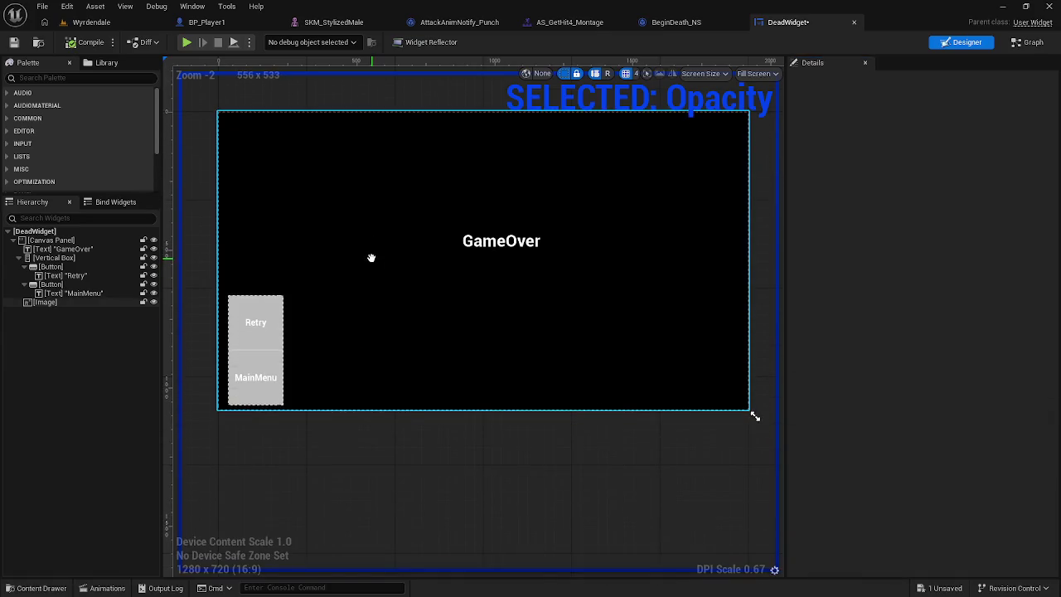
Step: Select the background Image, then select the DeadWidget_C_42 track in the Animations drawer
{"action": "key", "text": "ctrl+space"}
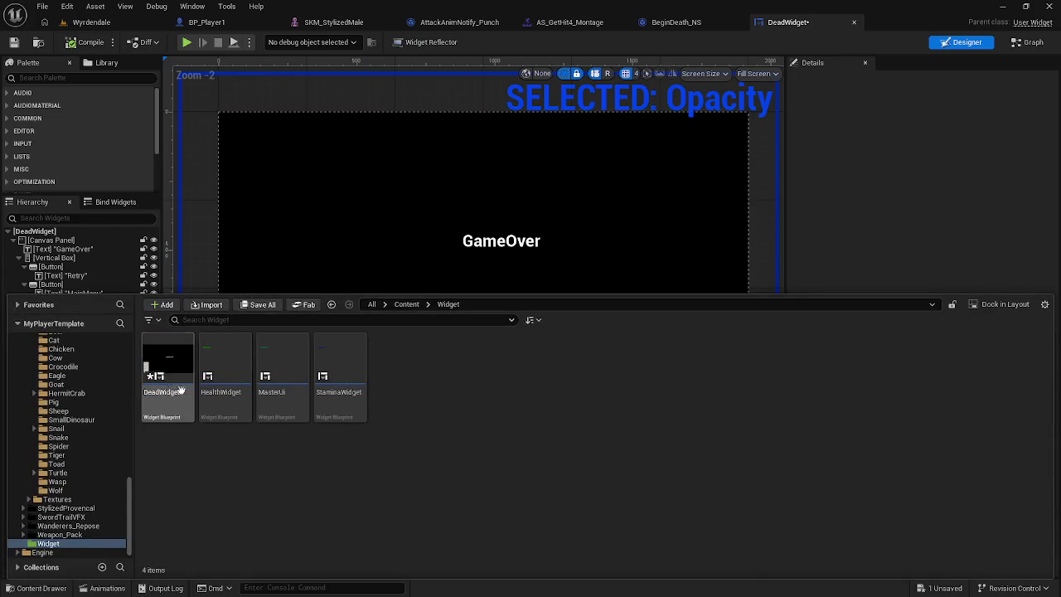
{"action": "left_click", "coordinate": [240, 240]}
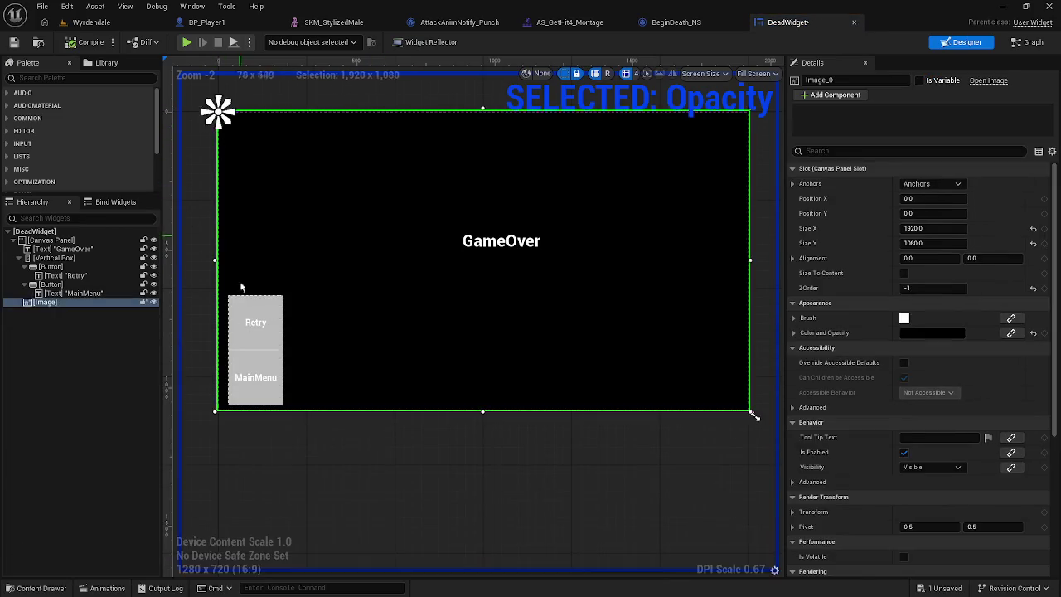
{"action": "left_click", "coordinate": [107, 587]}
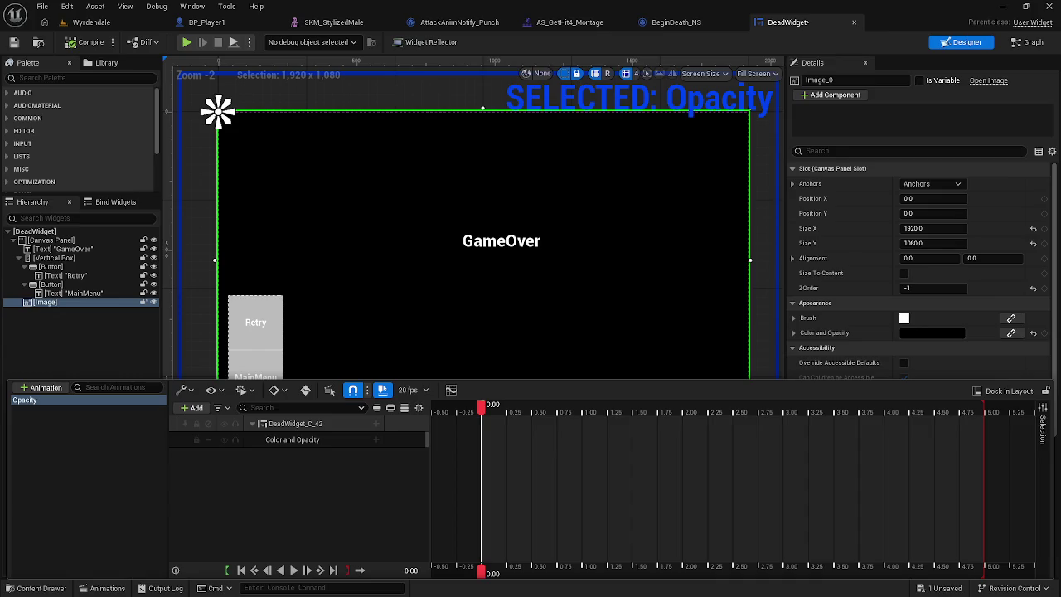
{"action": "left_click", "coordinate": [295, 424]}
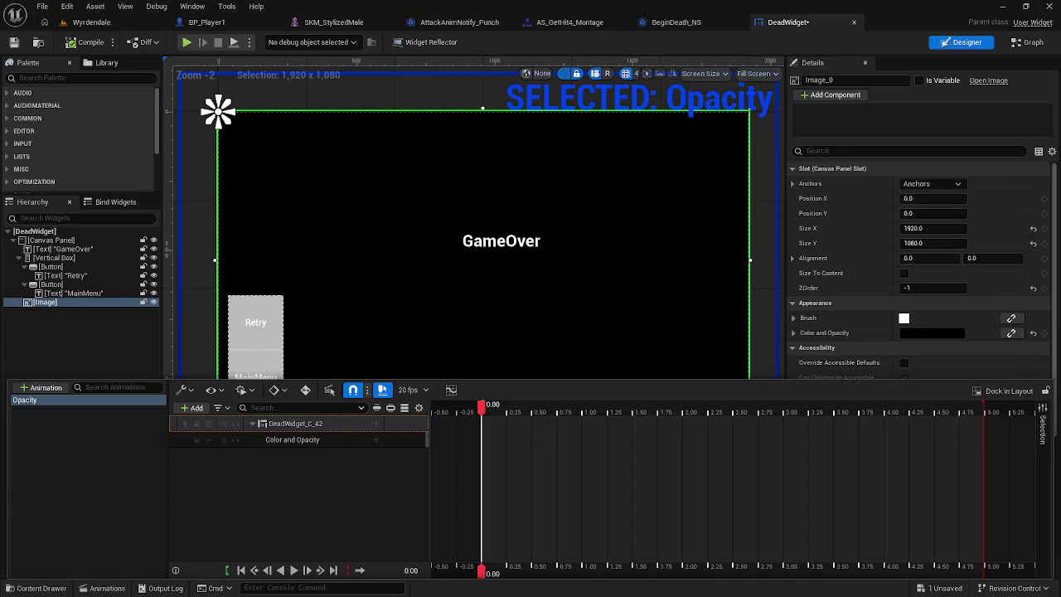
{"action": "left_click", "coordinate": [449, 276]}
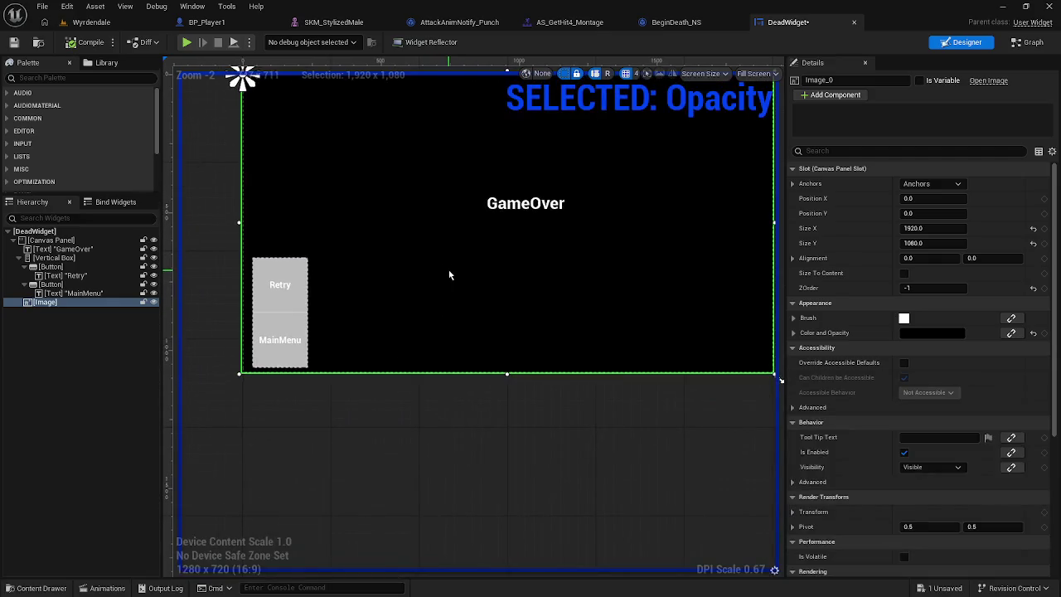
Step: Toggle the Content Drawer, select the root Canvas Panel, and reopen the Animations drawer
{"action": "key", "text": "ctrl+space"}
{"action": "left_click", "coordinate": [427, 239]}
{"action": "key", "text": "ctrl+space"}
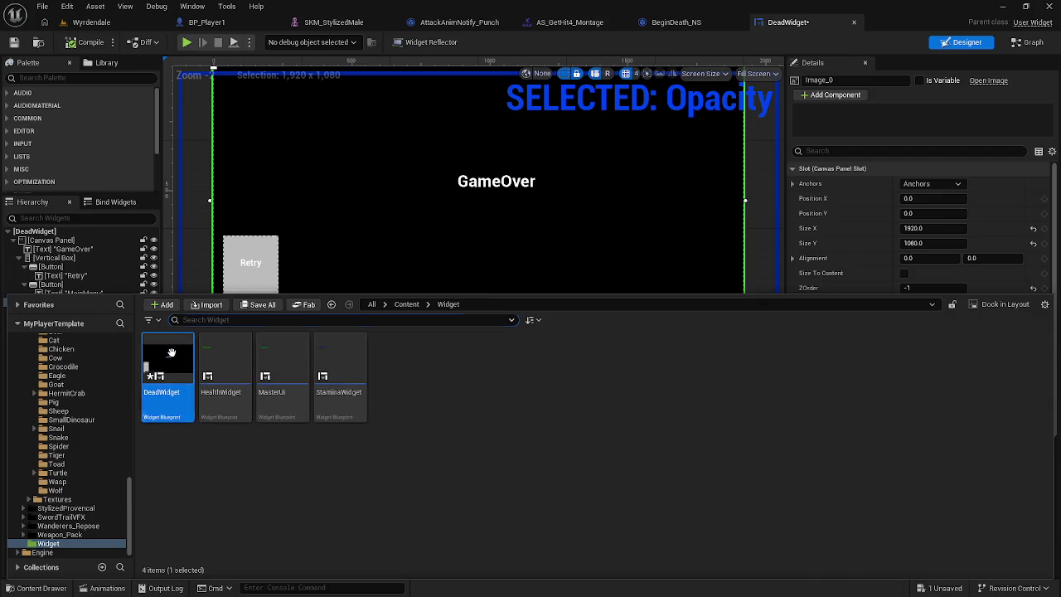
{"action": "left_click", "coordinate": [380, 239]}
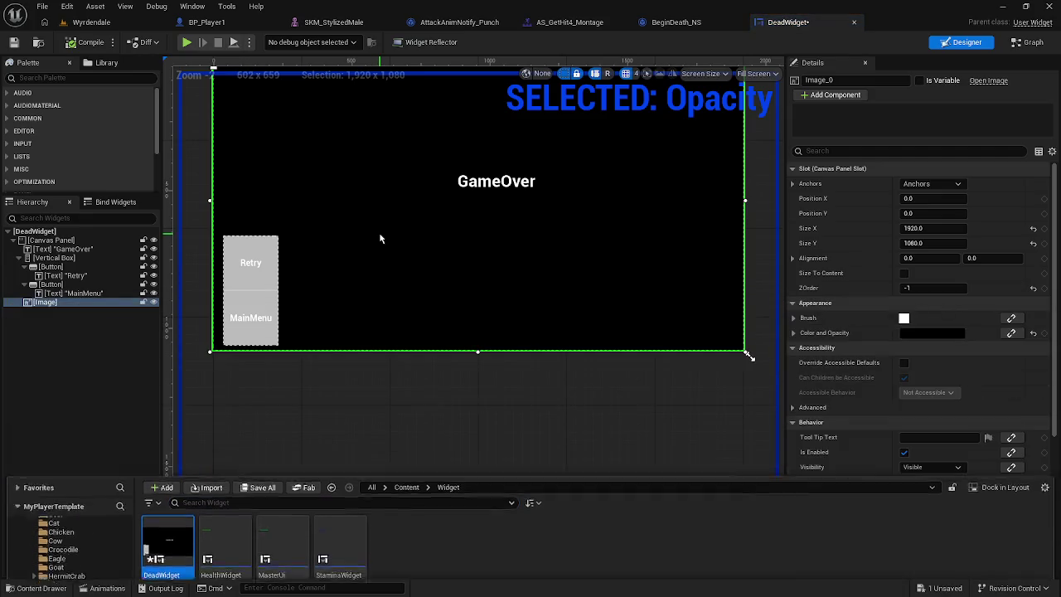
{"action": "left_click", "coordinate": [51, 240]}
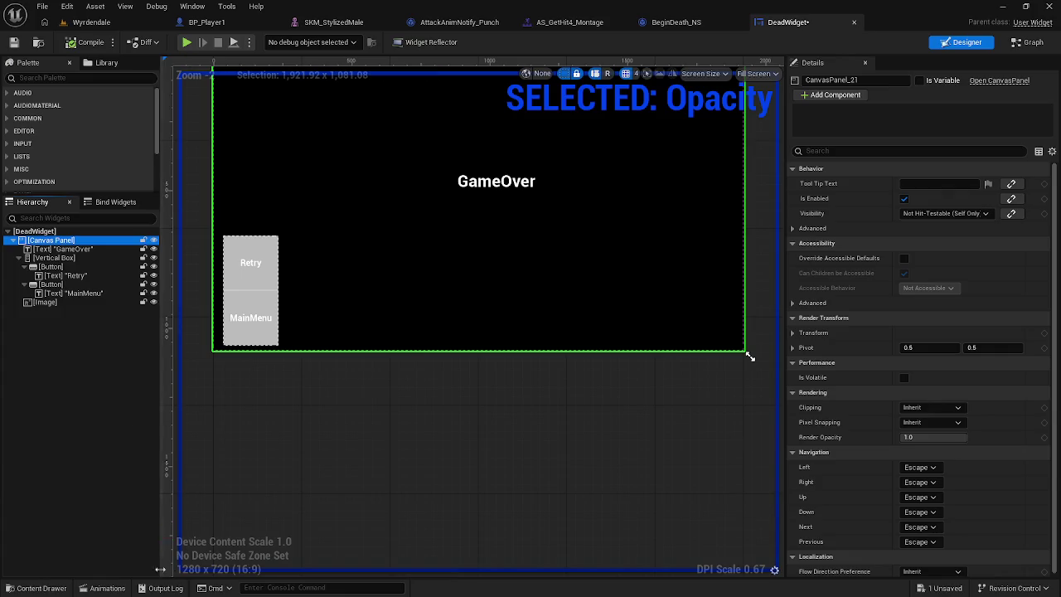
{"action": "left_click", "coordinate": [106, 588]}
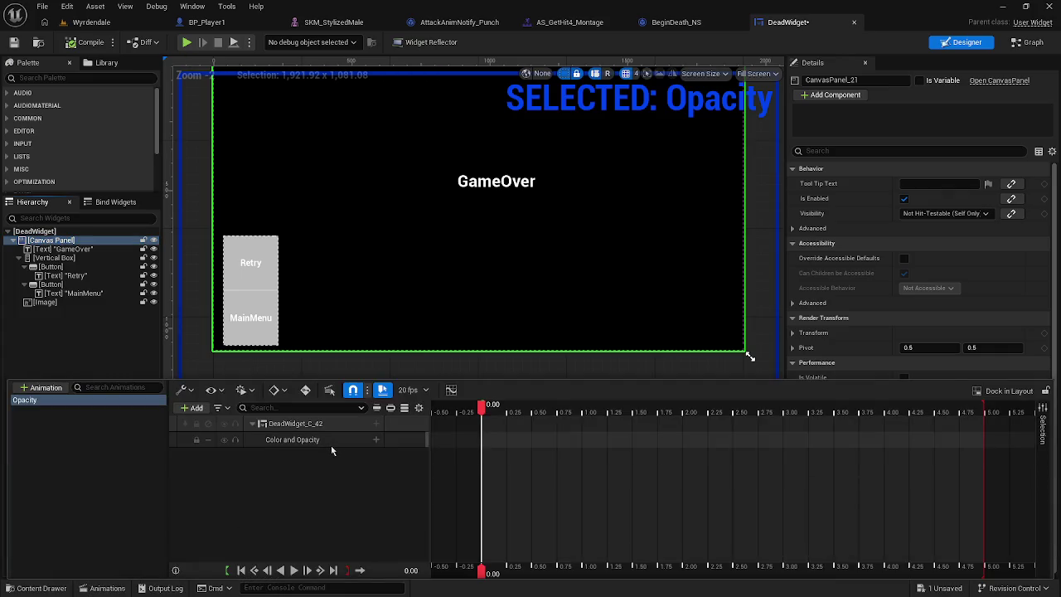
{"action": "left_click", "coordinate": [251, 425]}
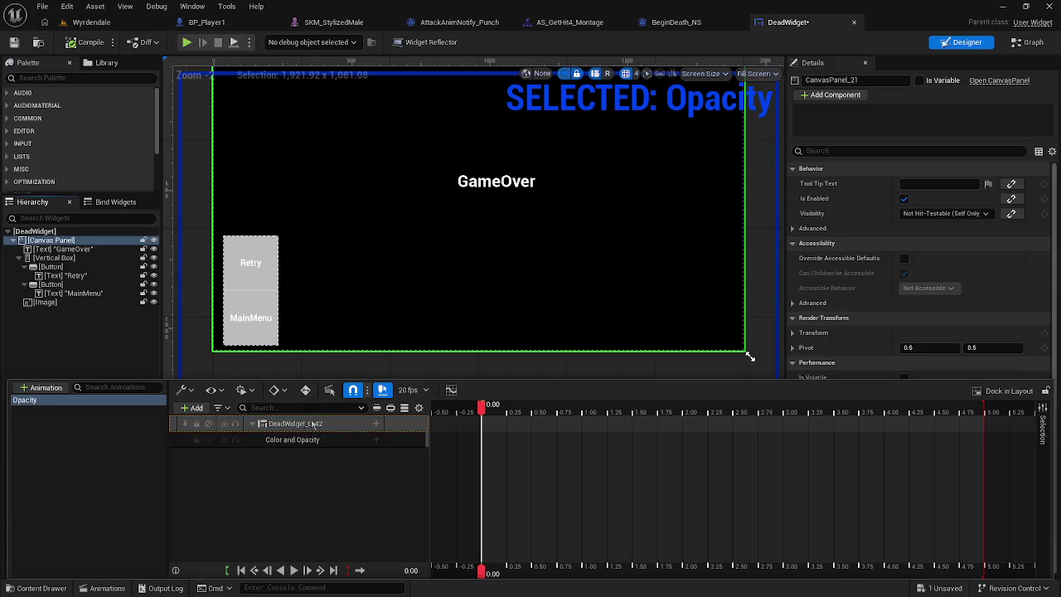
{"action": "left_click", "coordinate": [375, 425]}
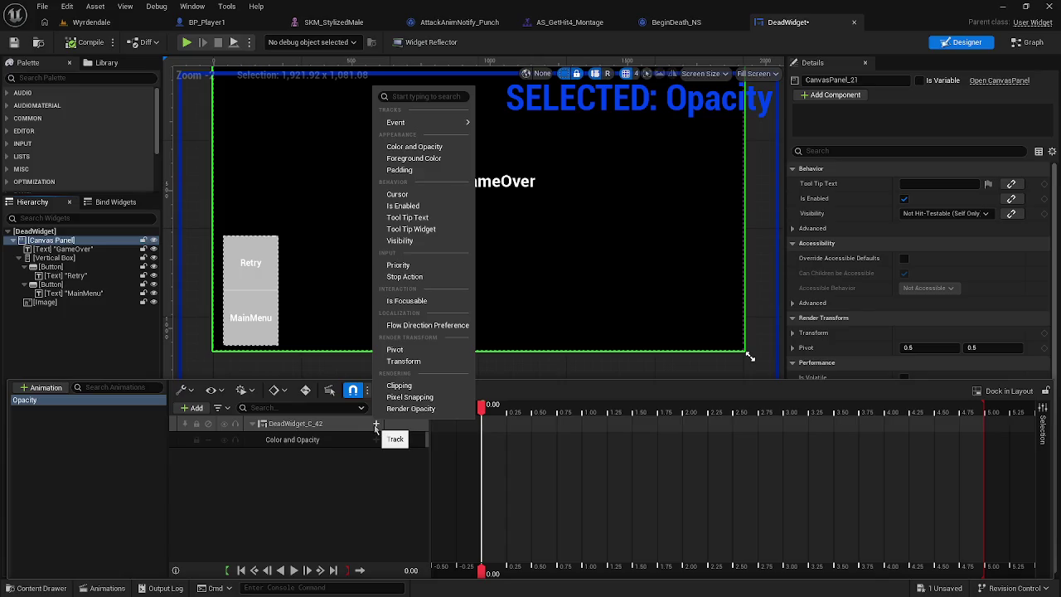
{"action": "left_click", "coordinate": [273, 442]}
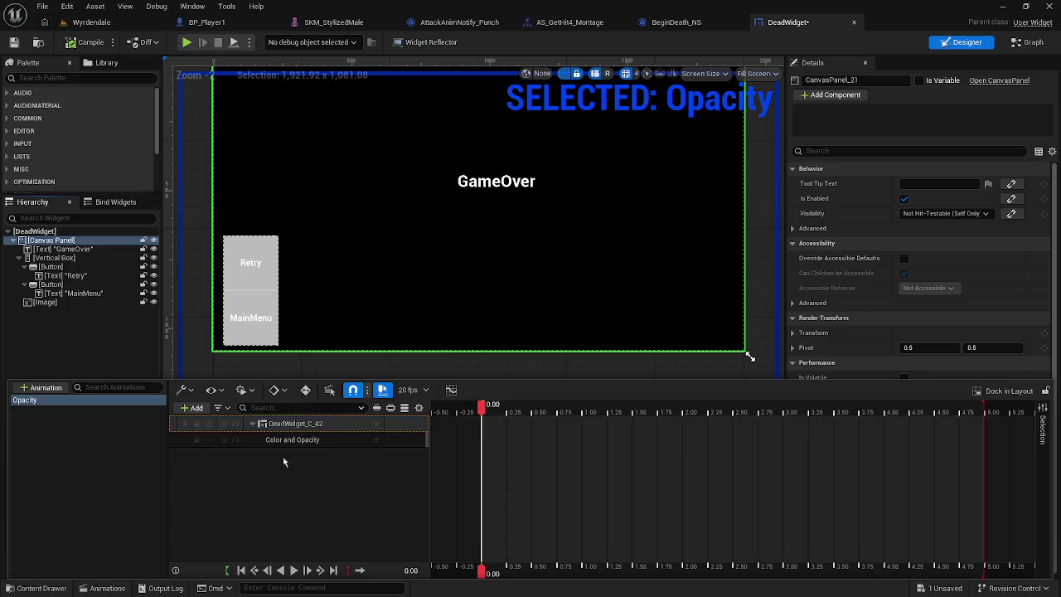
{"action": "left_click", "coordinate": [273, 442]}
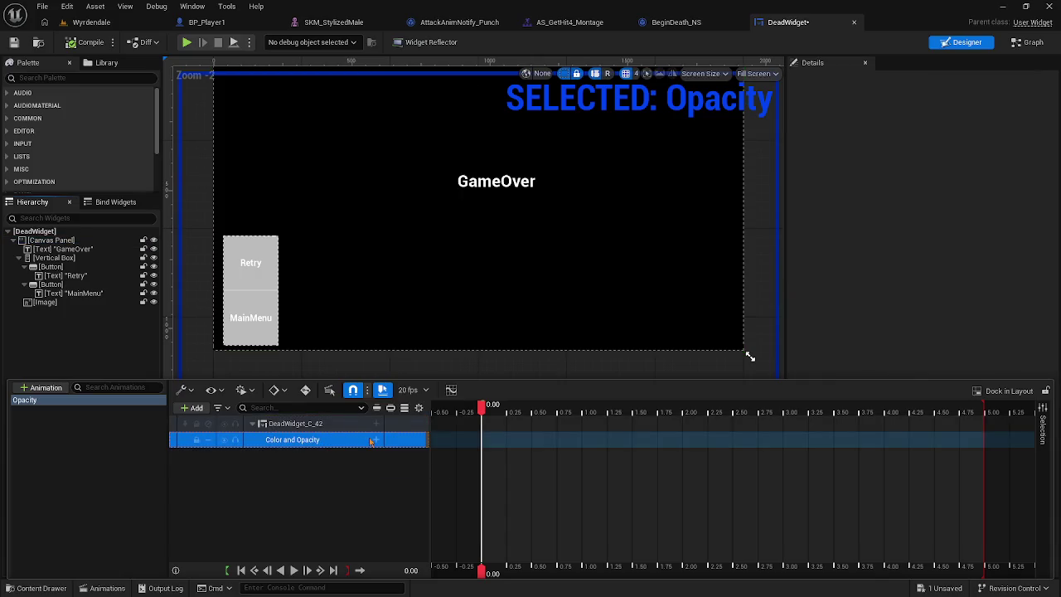
{"action": "left_click", "coordinate": [376, 442]}
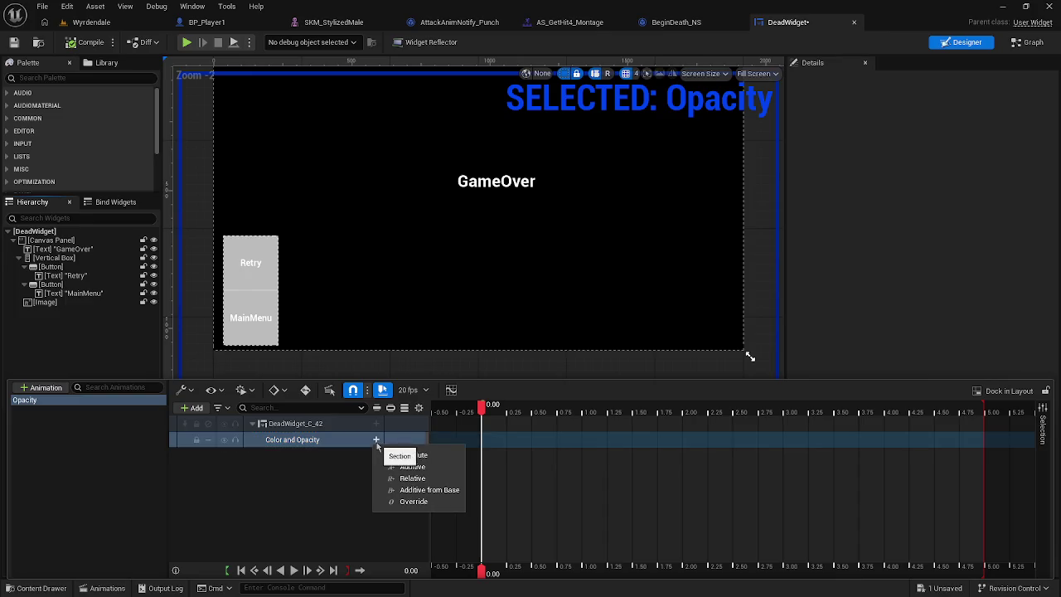
{"action": "left_click", "coordinate": [479, 443]}
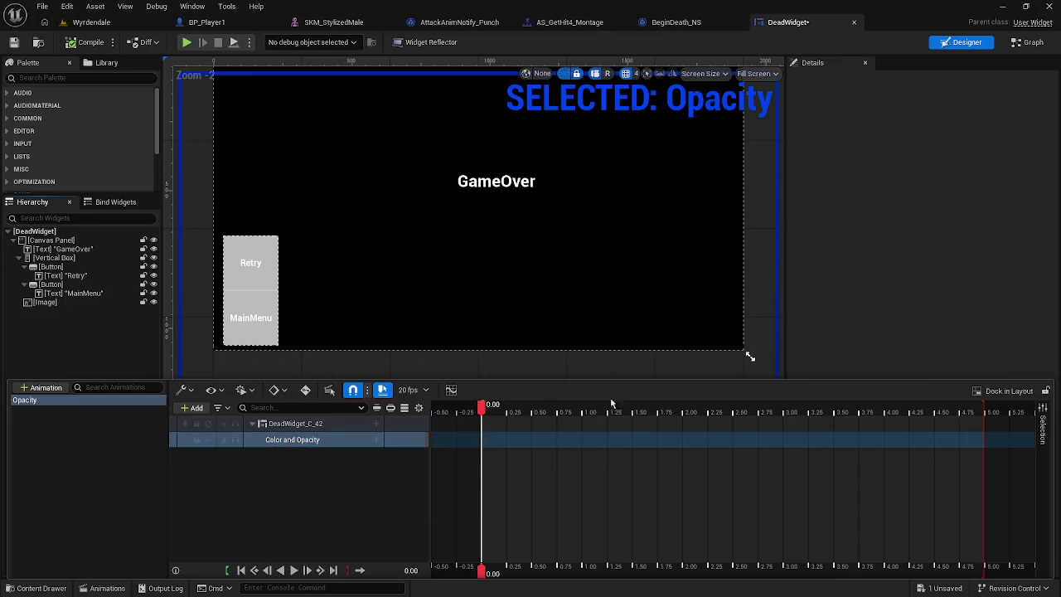
{"action": "right_click", "coordinate": [279, 460]}
{"action": "left_click", "coordinate": [270, 469]}
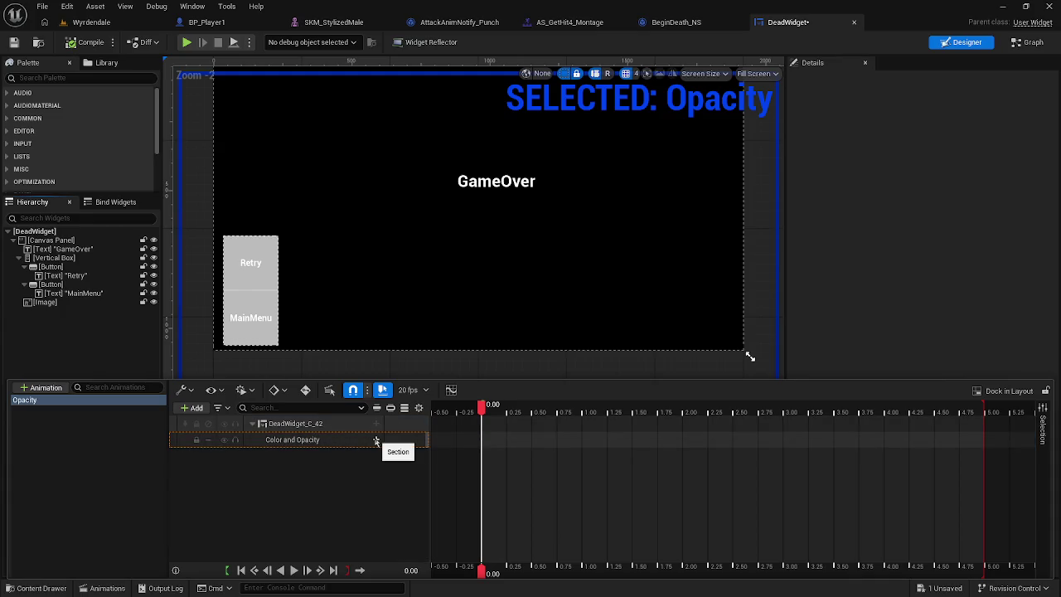
{"action": "left_click", "coordinate": [269, 443]}
{"action": "right_click", "coordinate": [275, 443]}
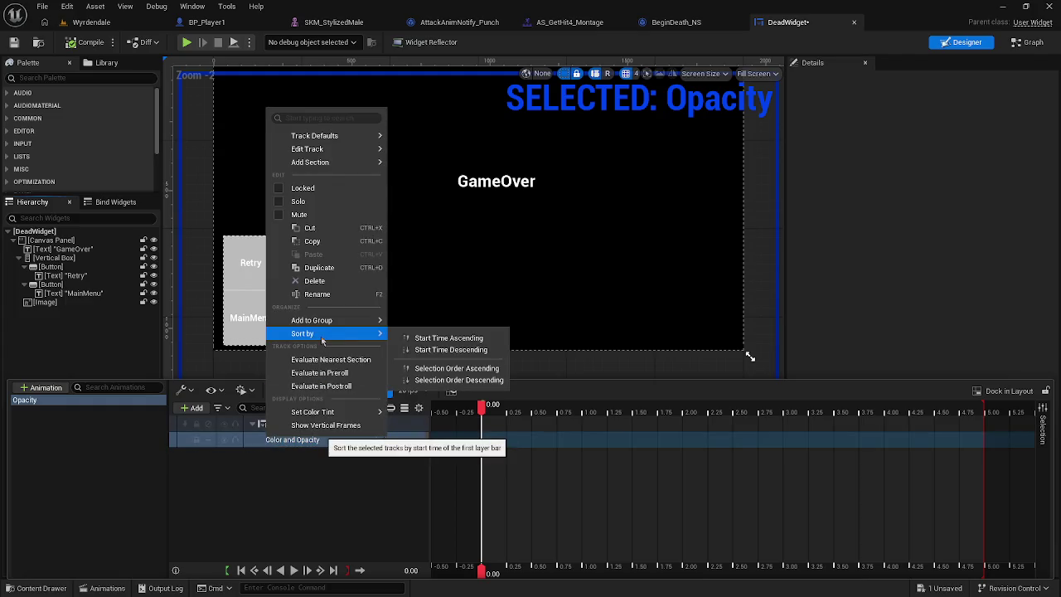
{"action": "mouse_move", "coordinate": [327, 322]}
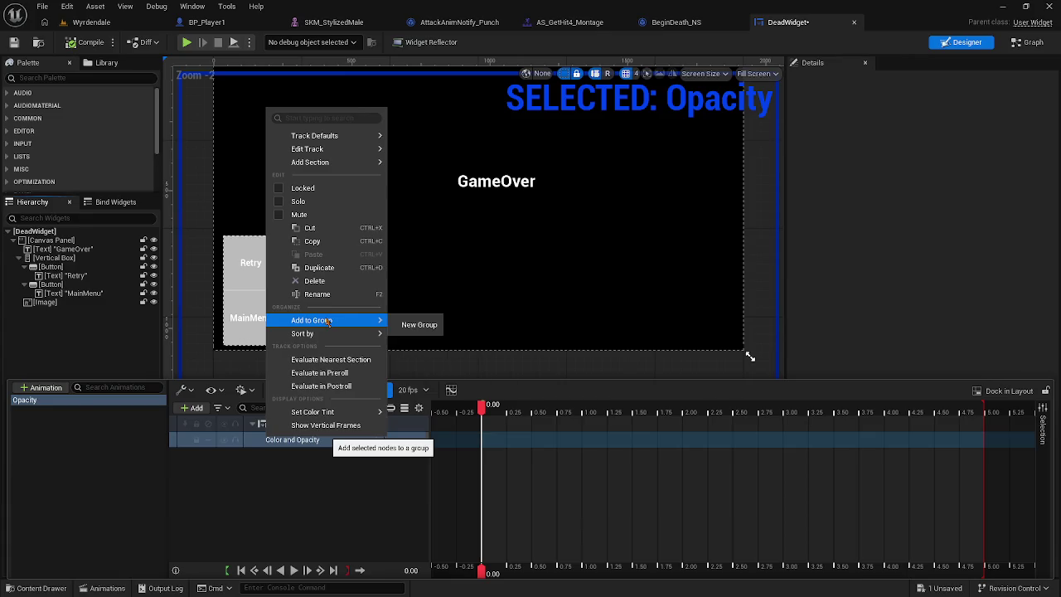
{"action": "left_click", "coordinate": [393, 512]}
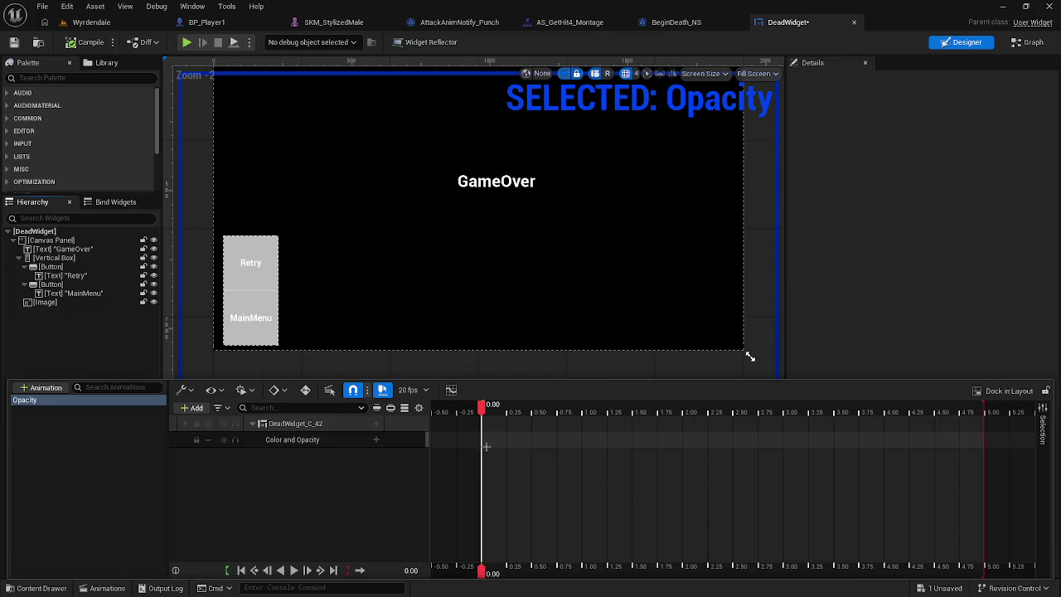
{"action": "left_click", "coordinate": [306, 390]}
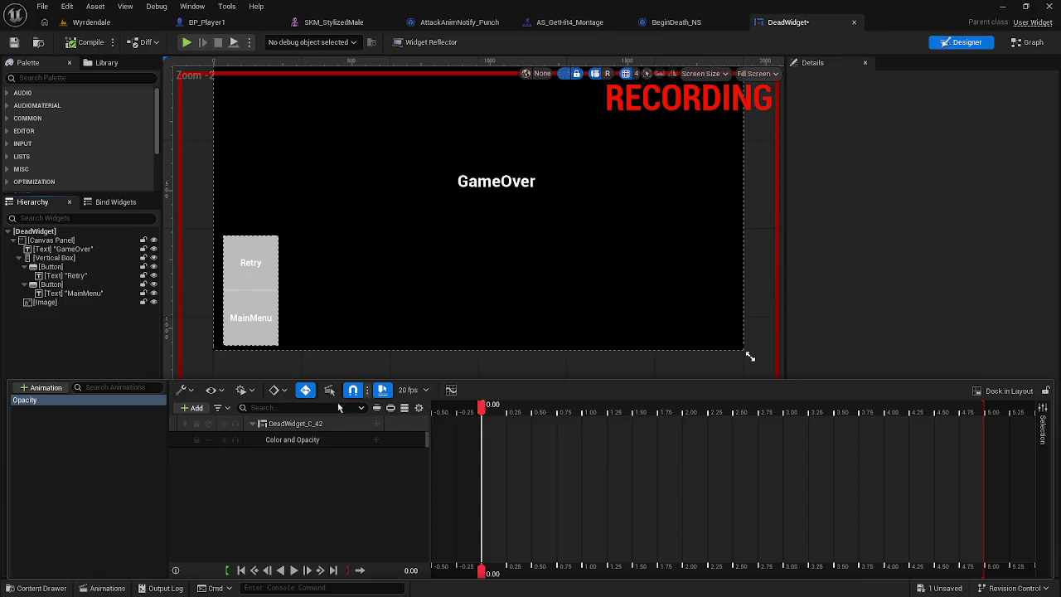
Step: Add an Absolute section to DeadWidget_C_42's Color and Opacity track
{"action": "left_click", "coordinate": [377, 439]}
{"action": "left_click", "coordinate": [272, 446]}
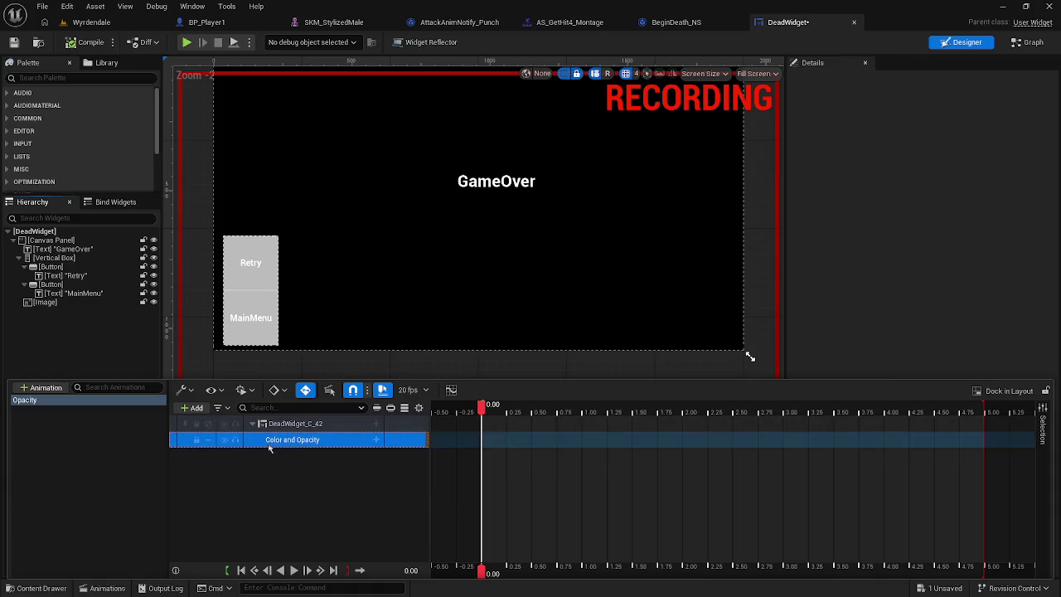
{"action": "left_click", "coordinate": [260, 426]}
{"action": "left_click", "coordinate": [252, 424]}
{"action": "left_click", "coordinate": [253, 424]}
{"action": "left_click", "coordinate": [376, 440]}
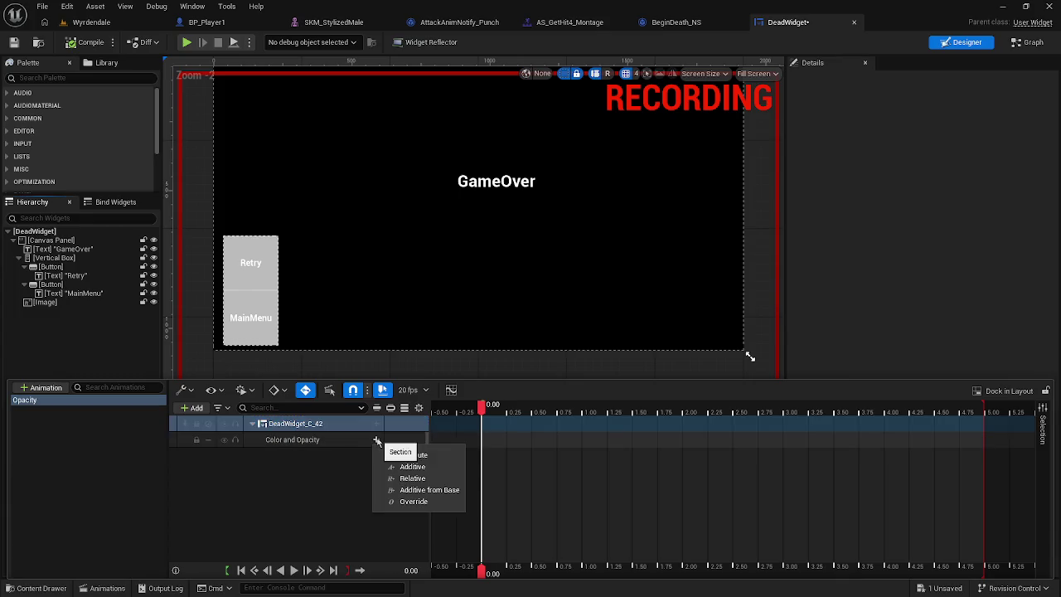
{"action": "left_click", "coordinate": [402, 458]}
Step: Delete the DeadWidget_C_42 track from the Opacity animation
{"action": "left_click", "coordinate": [280, 440]}
{"action": "right_click", "coordinate": [280, 440]}
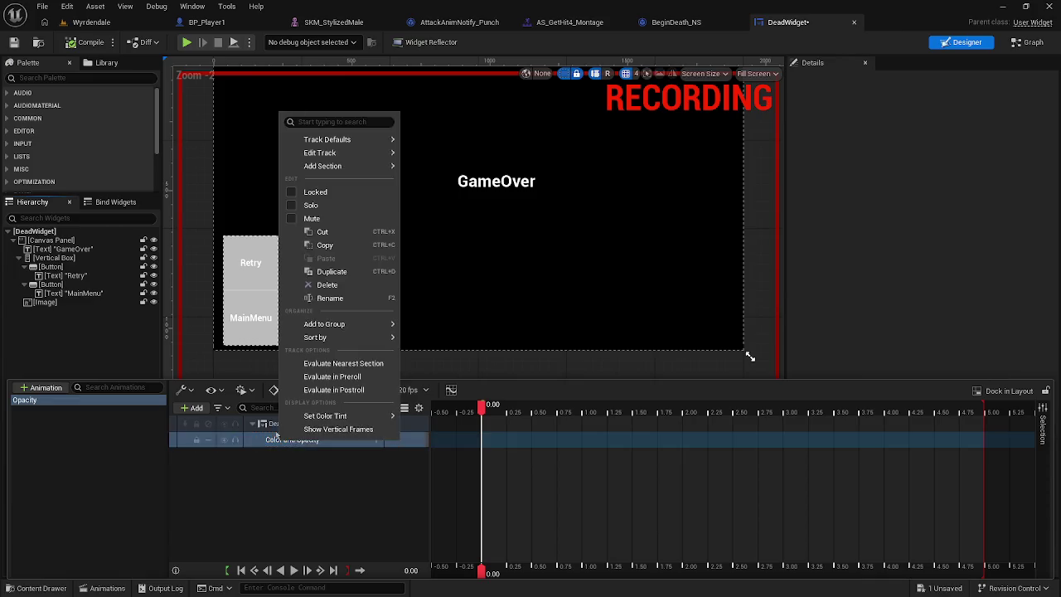
{"action": "left_click", "coordinate": [243, 489]}
{"action": "left_click", "coordinate": [284, 424]}
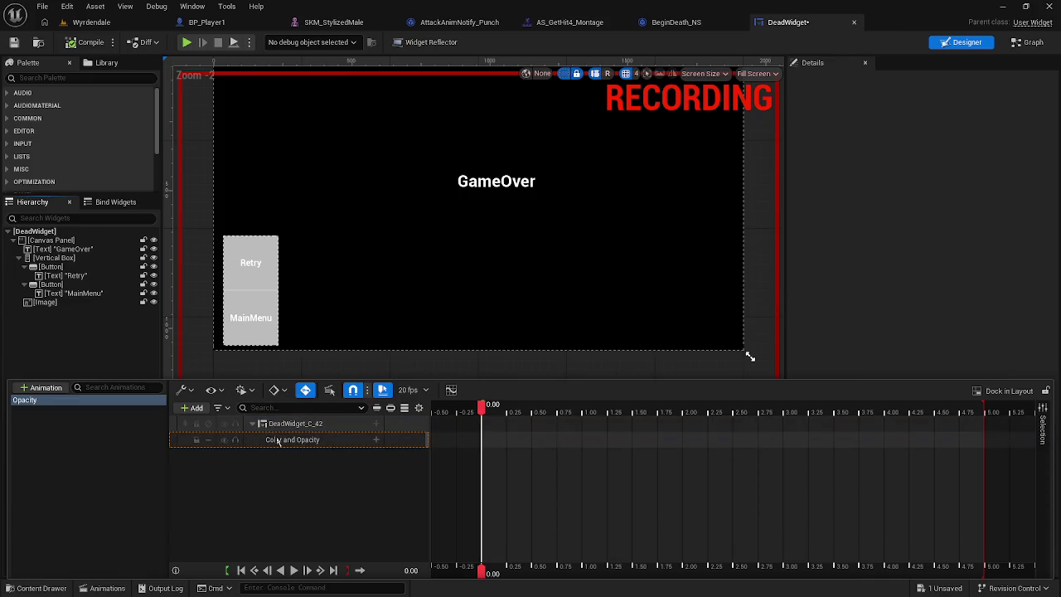
{"action": "key", "text": "Delete"}
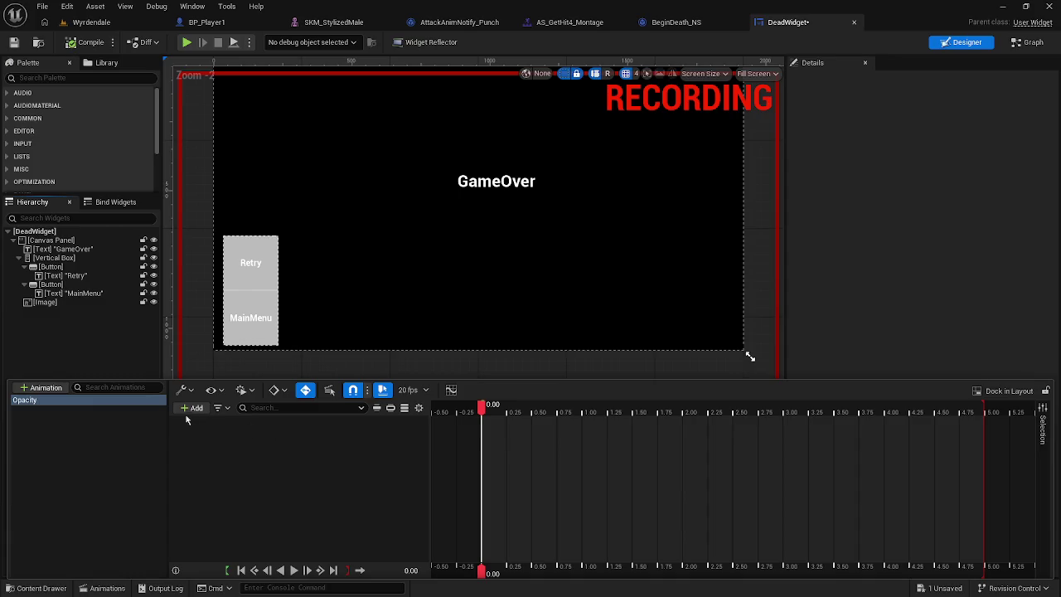
Step: Add a [[this]] track for the whole widget with a Color and Opacity subtrack
{"action": "left_click", "coordinate": [192, 408]}
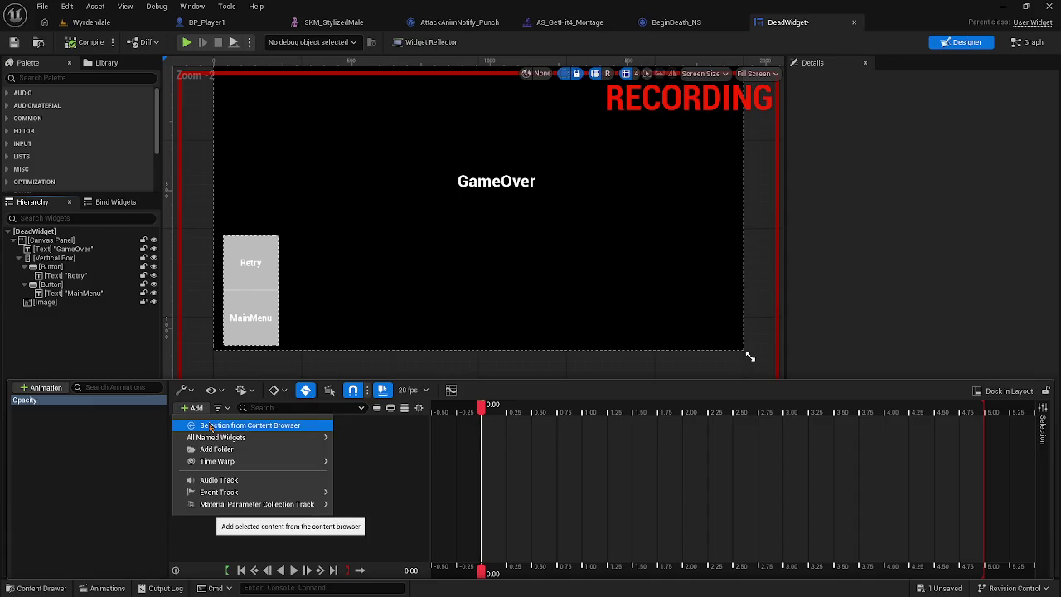
{"action": "mouse_move", "coordinate": [236, 437]}
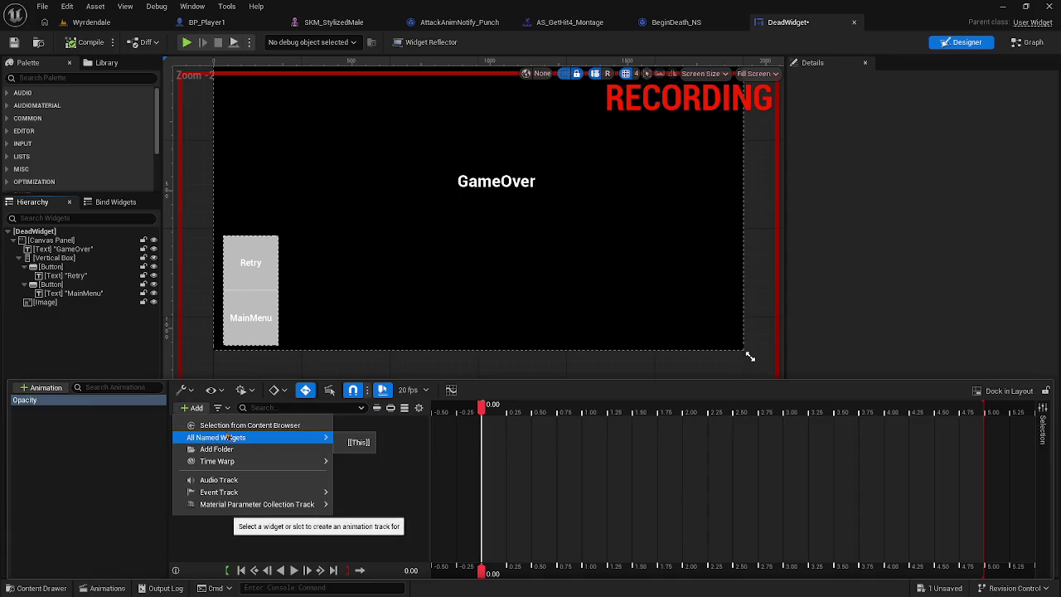
{"action": "left_click", "coordinate": [356, 442]}
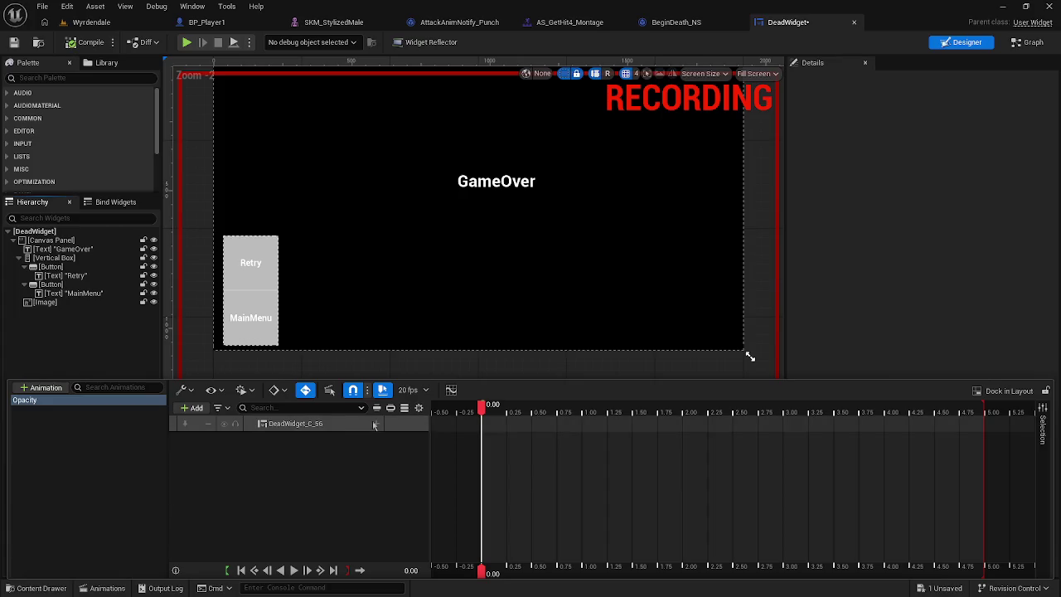
{"action": "left_click", "coordinate": [375, 424]}
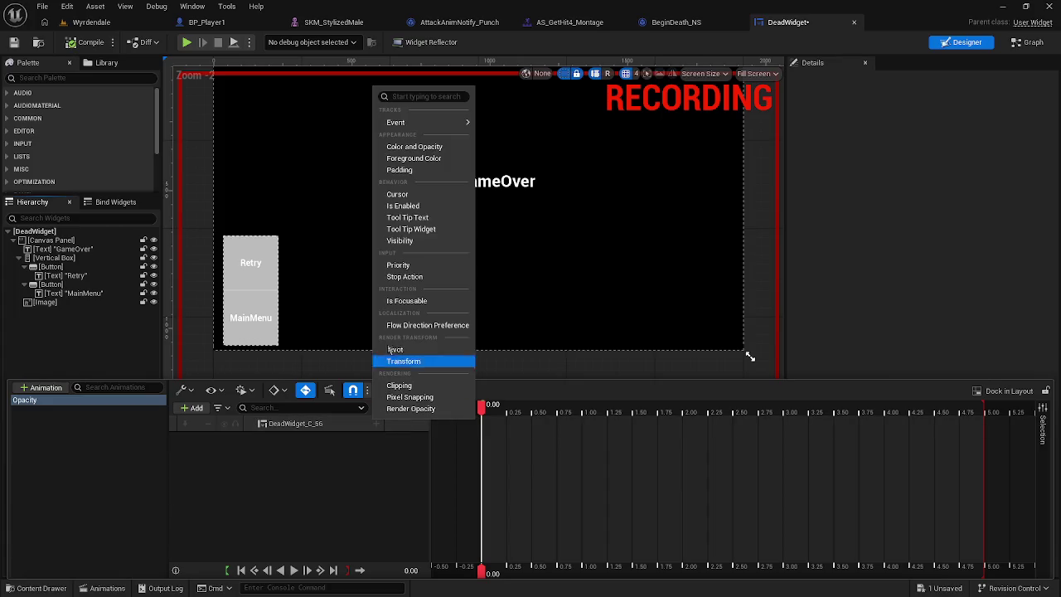
{"action": "left_click", "coordinate": [414, 147]}
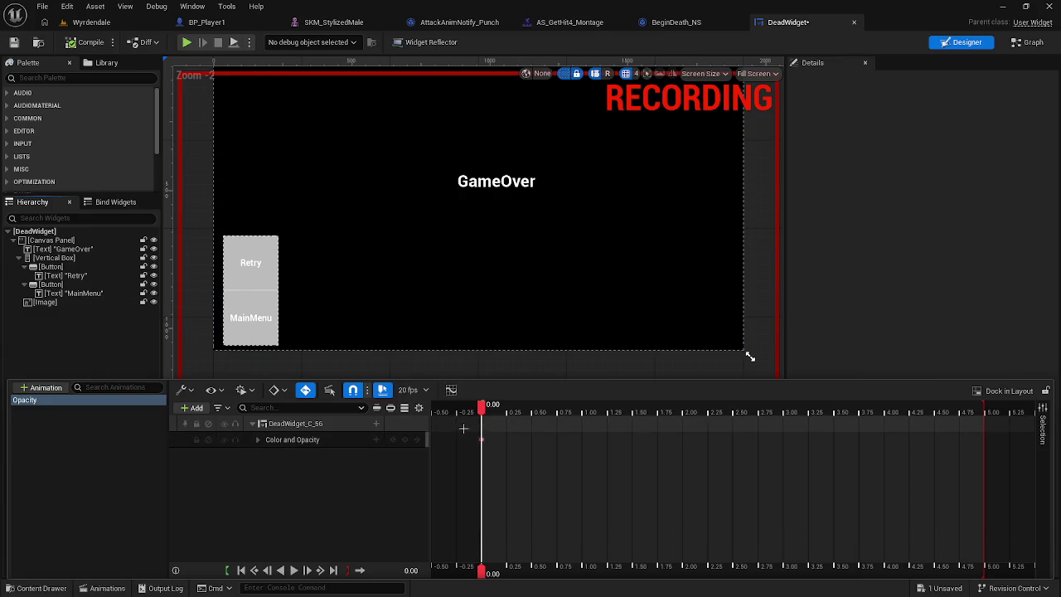
Step: Key Color and Opacity at 5.00 seconds and turn off auto-keying
{"action": "left_click_drag", "start_coordinate": [485, 410], "coordinate": [985, 410]}
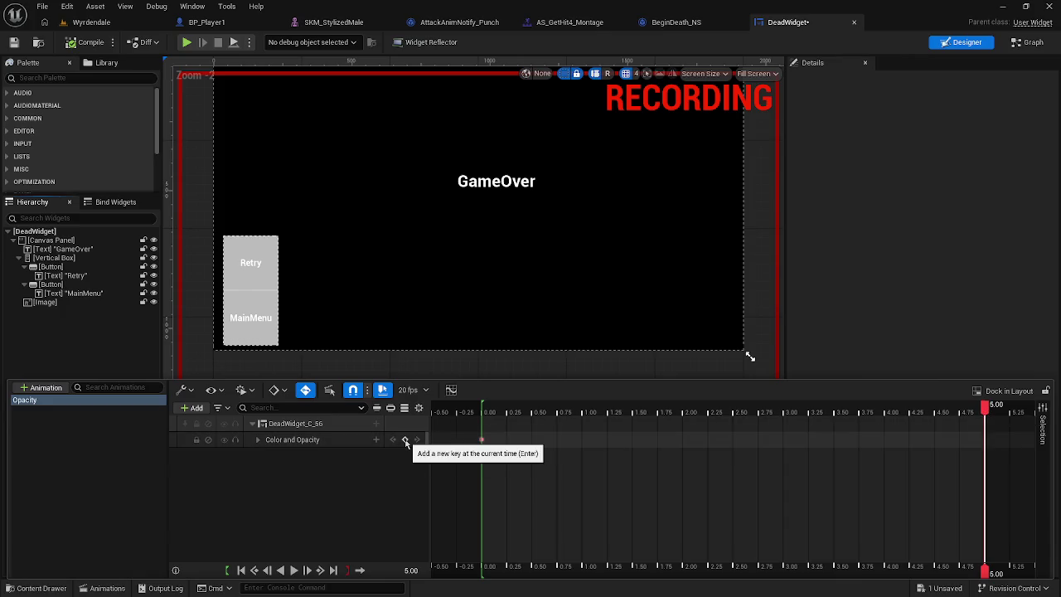
{"action": "left_click", "coordinate": [405, 441]}
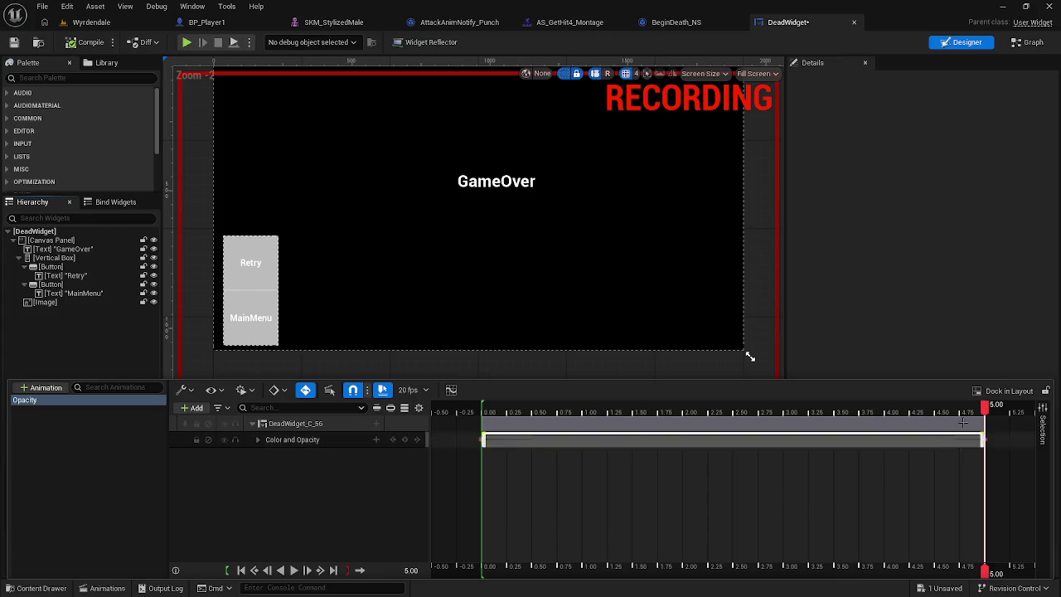
{"action": "left_click", "coordinate": [305, 390]}
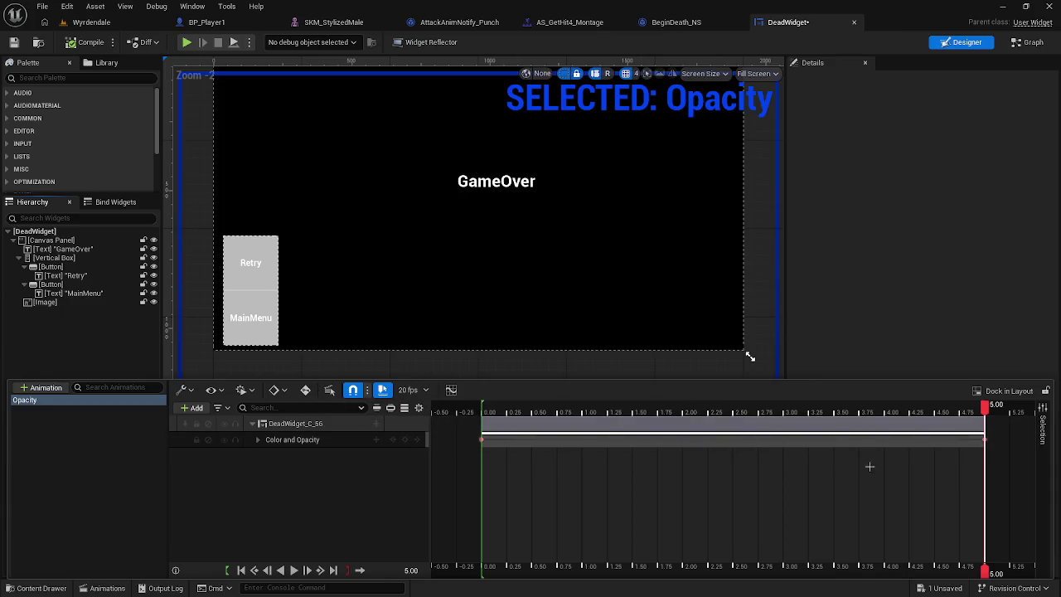
{"action": "left_click_drag", "start_coordinate": [984, 408], "coordinate": [482, 418]}
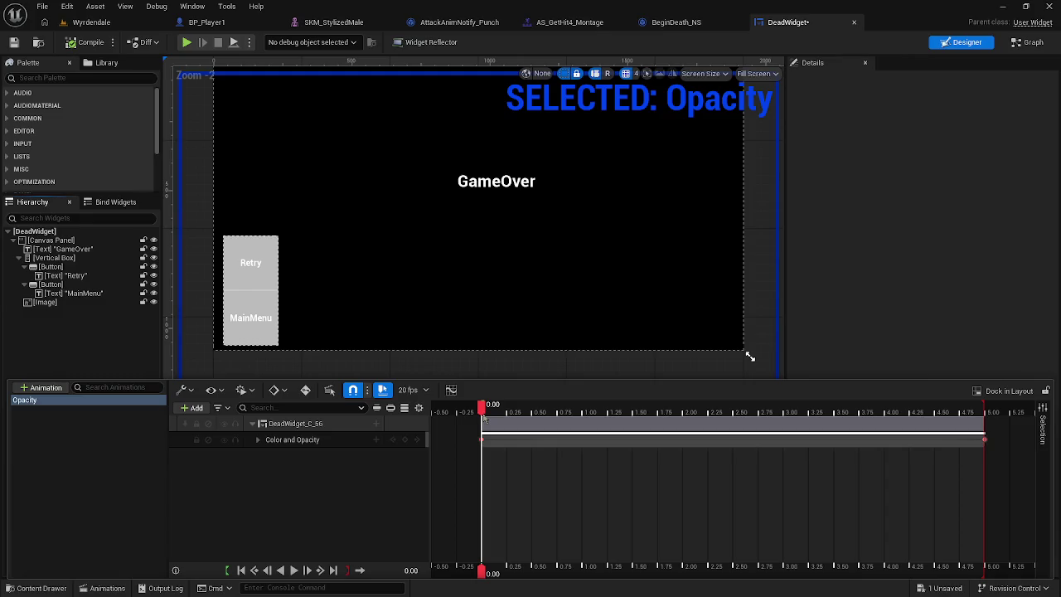
Step: Set R, G, B and A to 0 at frame 0
{"action": "left_click", "coordinate": [258, 440]}
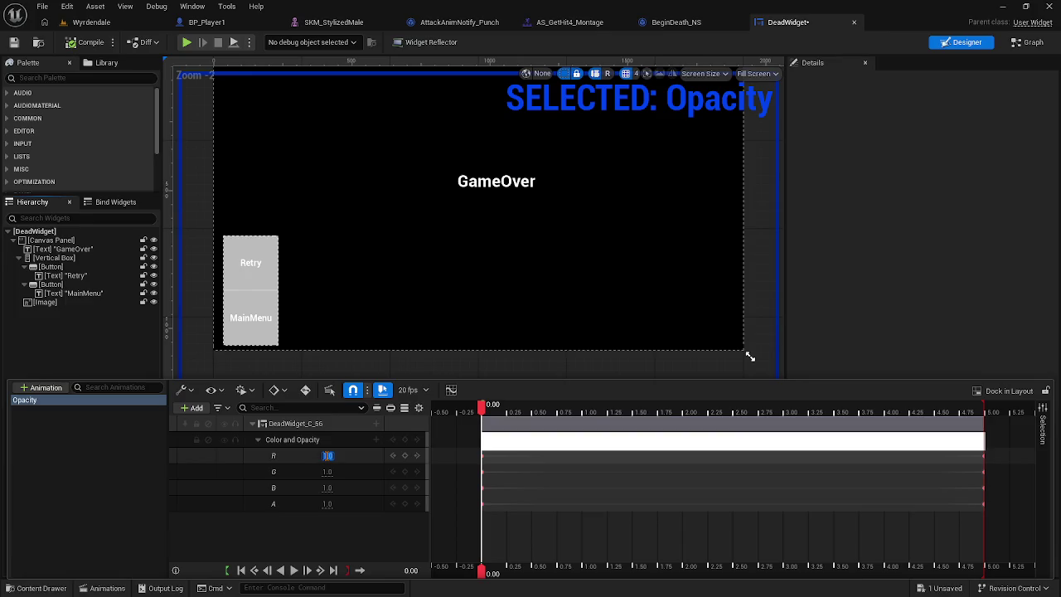
{"action": "type", "text": "0"}
{"action": "key", "text": "Tab"}
{"action": "type", "text": "0"}
{"action": "key", "text": "Tab"}
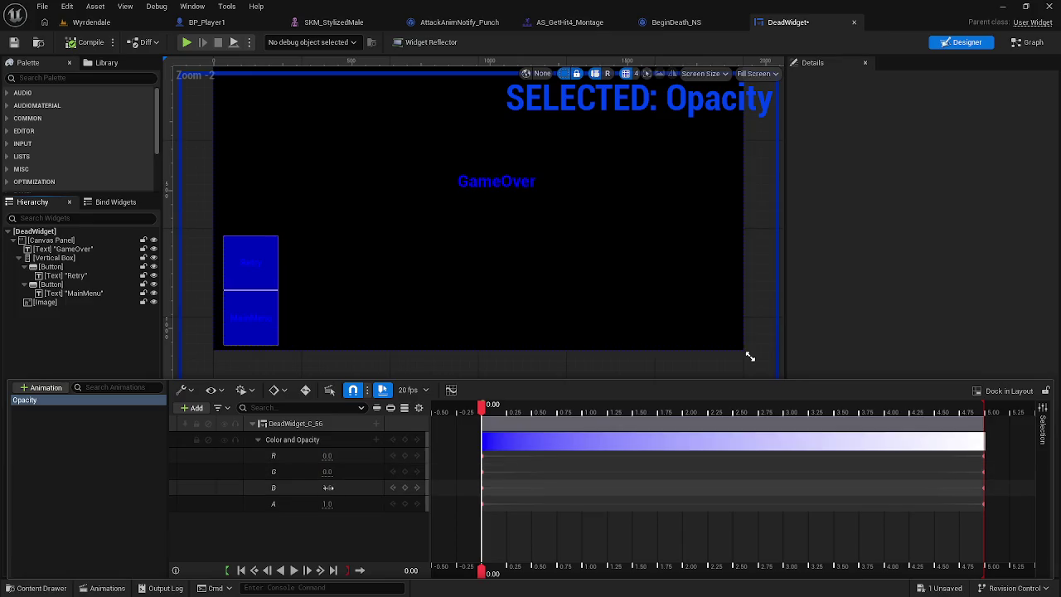
{"action": "type", "text": "0"}
{"action": "key", "text": "Tab"}
{"action": "type", "text": "0"}
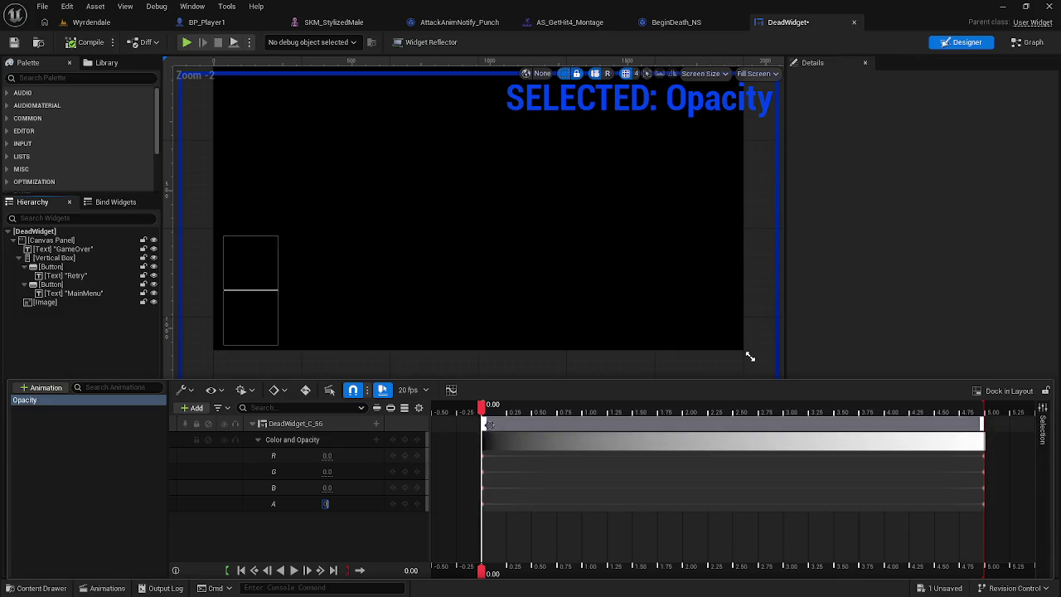
Step: Preview the fade-in playback and save the DeadWidget
{"action": "mouse_move", "coordinate": [479, 414]}
{"action": "left_mouse_down"}
{"action": "mouse_move", "coordinate": [998, 415]}
{"action": "mouse_move", "coordinate": [464, 416]}
{"action": "mouse_move", "coordinate": [495, 419]}
{"action": "left_mouse_up"}
{"action": "key", "text": "space"}
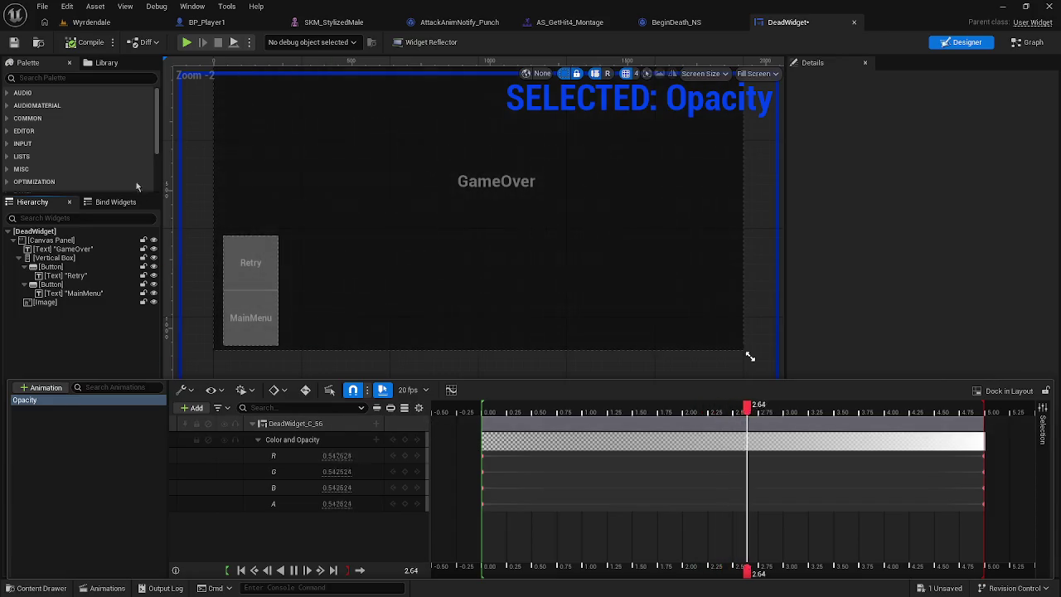
{"action": "left_click", "coordinate": [14, 41]}
{"action": "left_click", "coordinate": [42, 6]}
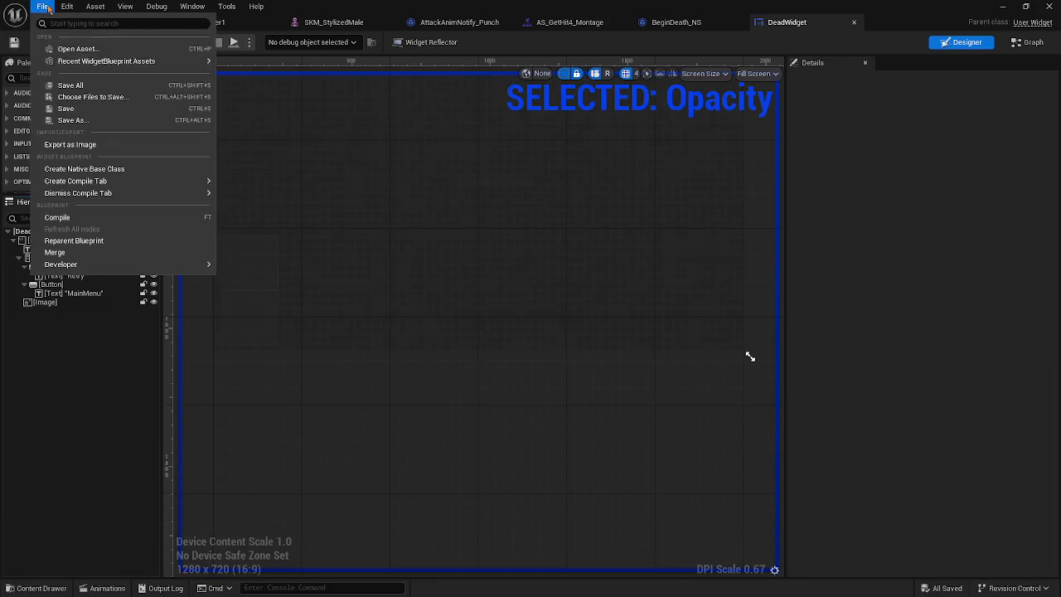
{"action": "left_click", "coordinate": [71, 85]}
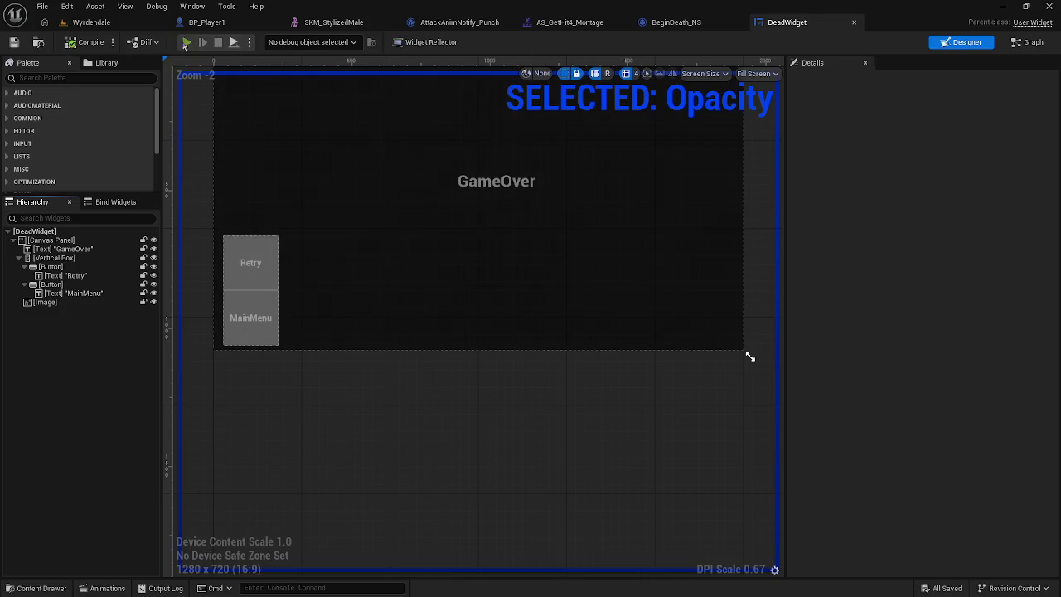
{"action": "key", "text": "alt+p"}
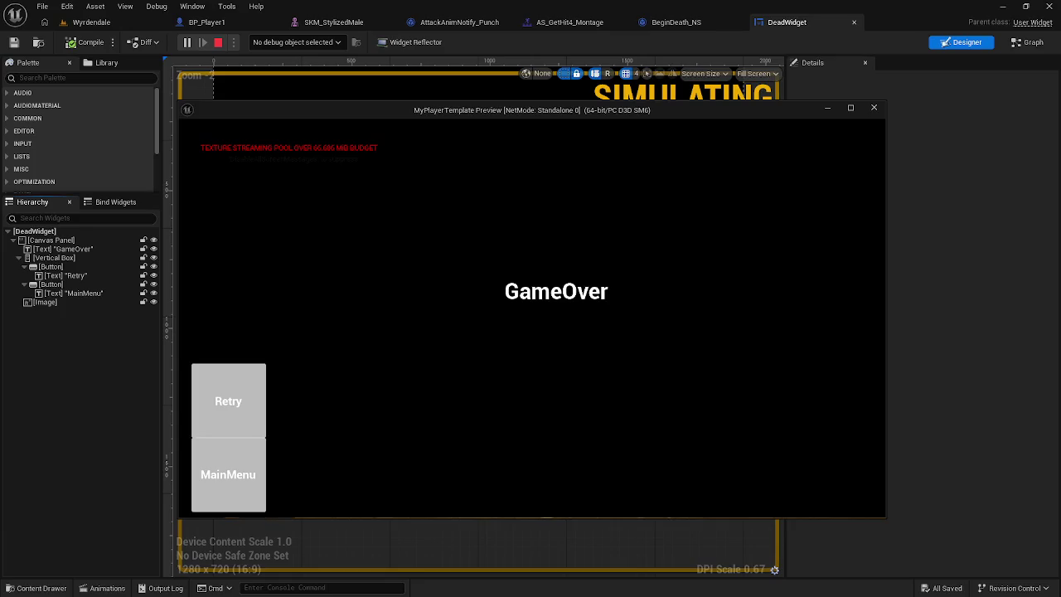
{"action": "key", "text": "Escape"}
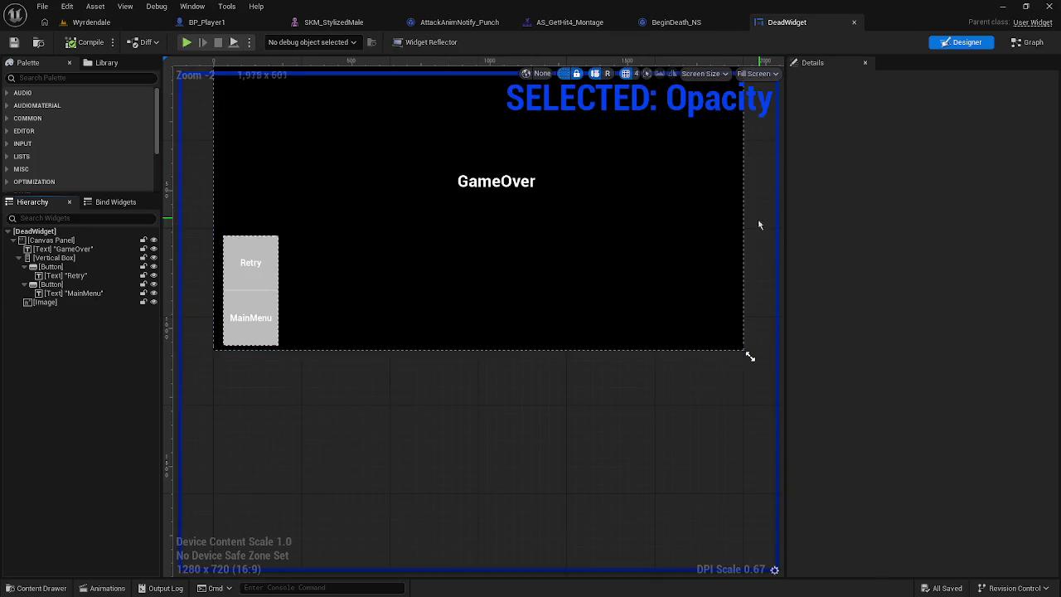
Step: In BP_Player1, rewire Remove All Widgets to Play Montage's On Blend Out and play-test
{"action": "left_click", "coordinate": [207, 22]}
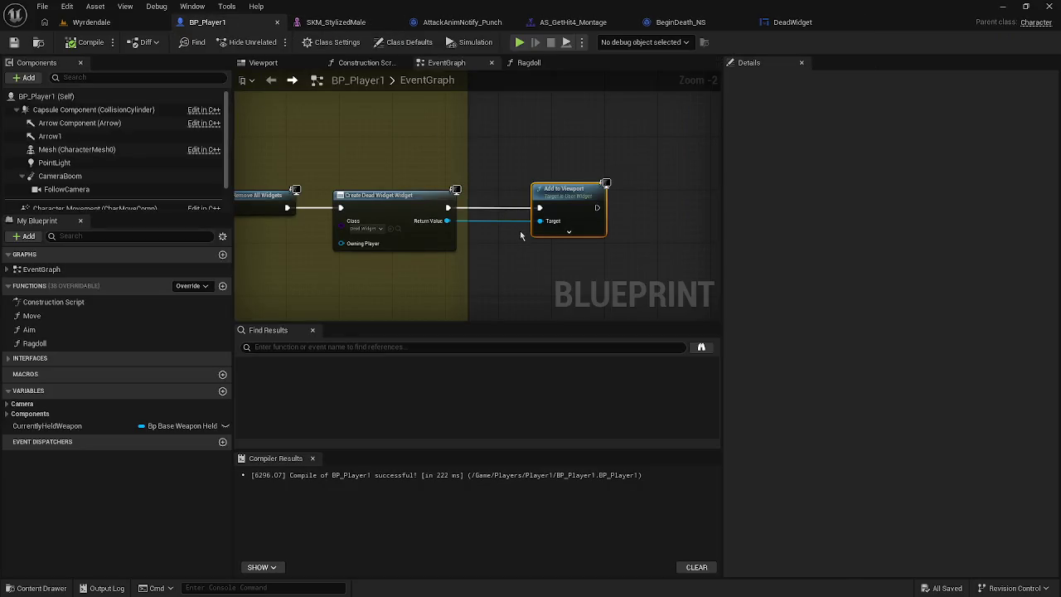
{"action": "left_click_drag", "start_coordinate": [520, 237], "coordinate": [696, 233]}
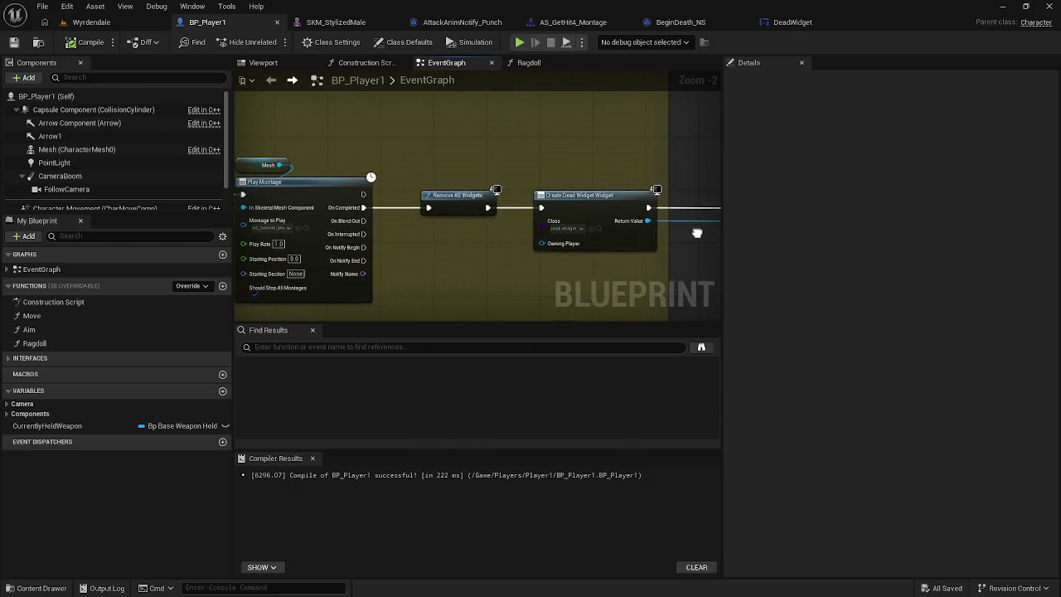
{"action": "mouse_move", "coordinate": [430, 207]}
{"action": "left_mouse_down"}
{"action": "mouse_move", "coordinate": [355, 235]}
{"action": "mouse_move", "coordinate": [363, 220]}
{"action": "left_mouse_up"}
{"action": "key", "text": "alt+p"}
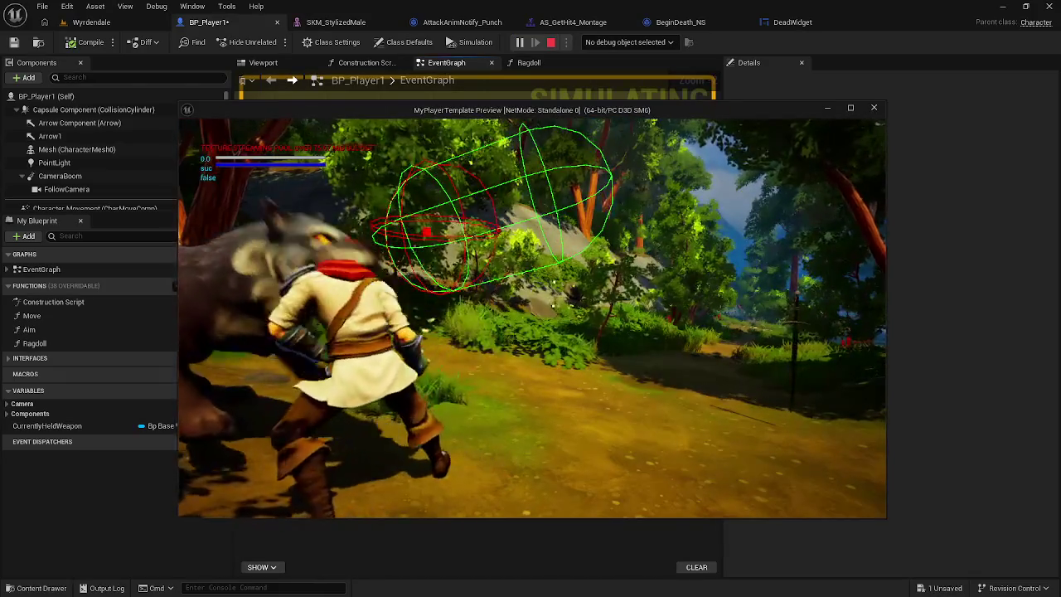
{"action": "key", "text": "Escape"}
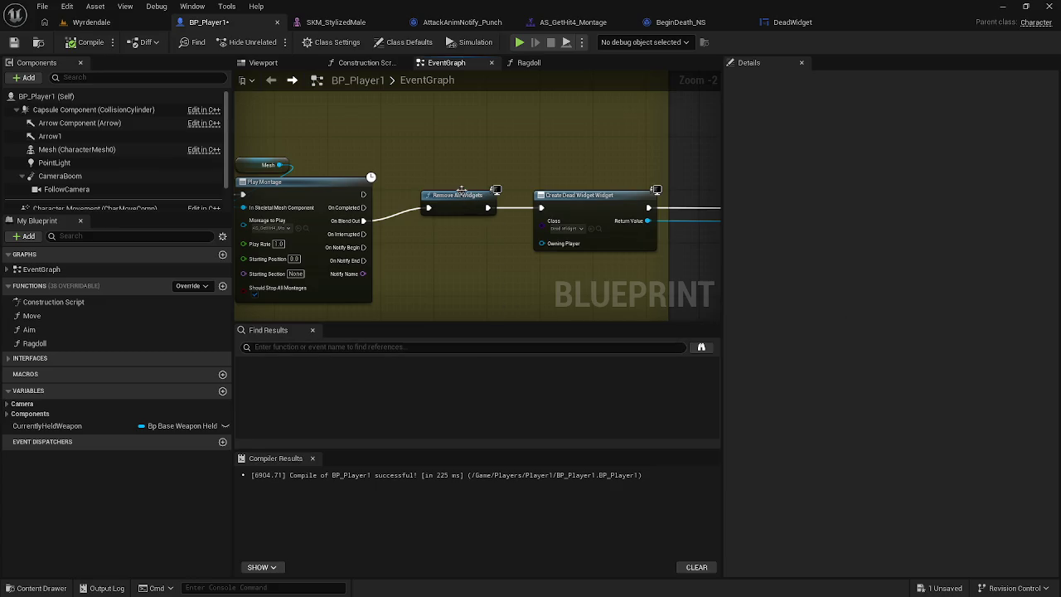
Step: Tidy the Create Dead Widget Widget nodes, select Remove All Widgets, and return to the DeadWidget designer
{"action": "left_click_drag", "start_coordinate": [656, 189], "coordinate": [389, 184]}
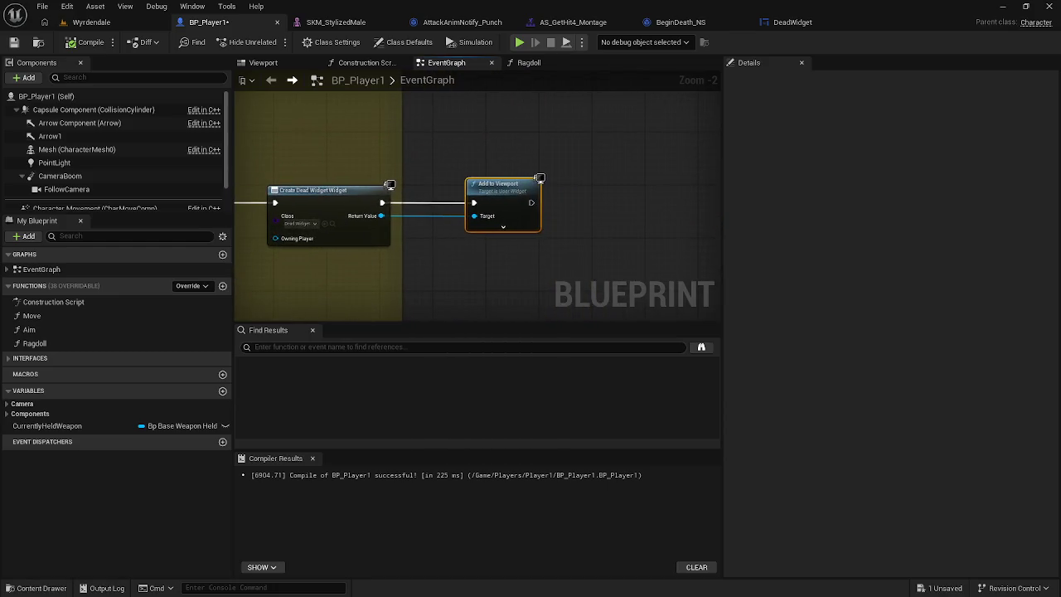
{"action": "left_click_drag", "start_coordinate": [314, 192], "coordinate": [346, 186]}
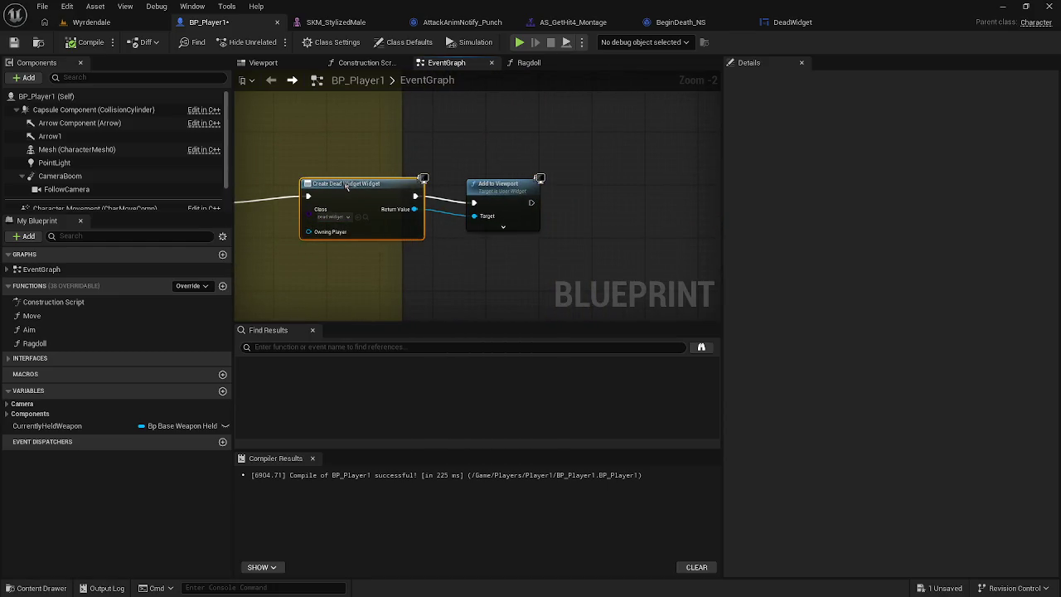
{"action": "left_click_drag", "start_coordinate": [321, 220], "coordinate": [536, 211]}
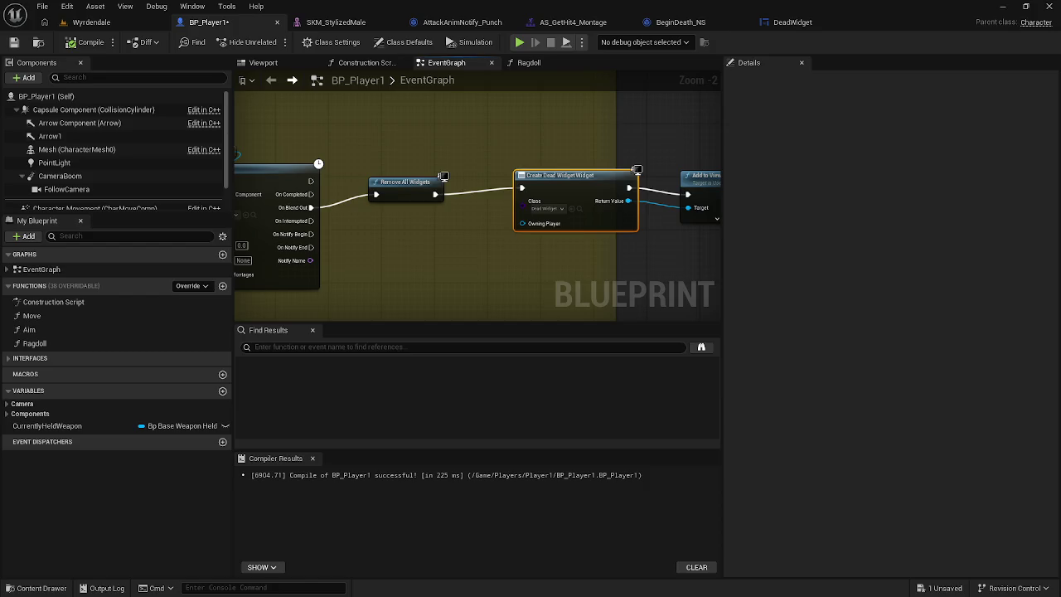
{"action": "left_click", "coordinate": [409, 192]}
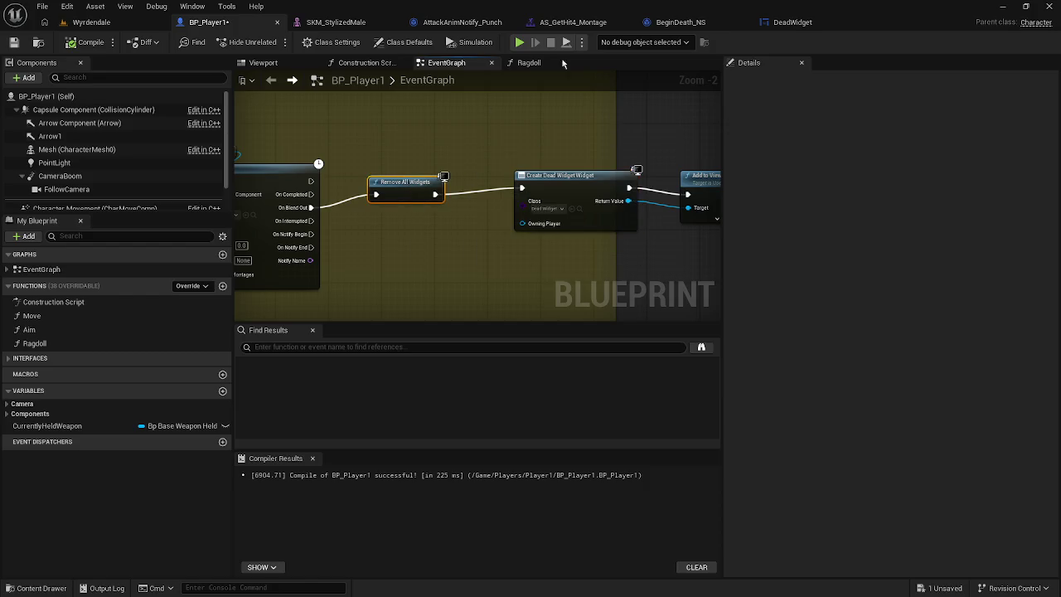
{"action": "left_click", "coordinate": [792, 22]}
{"action": "mouse_move", "coordinate": [434, 340]}
{"action": "left_mouse_down"}
{"action": "mouse_move", "coordinate": [478, 389]}
{"action": "mouse_move", "coordinate": [444, 410]}
{"action": "left_mouse_up"}
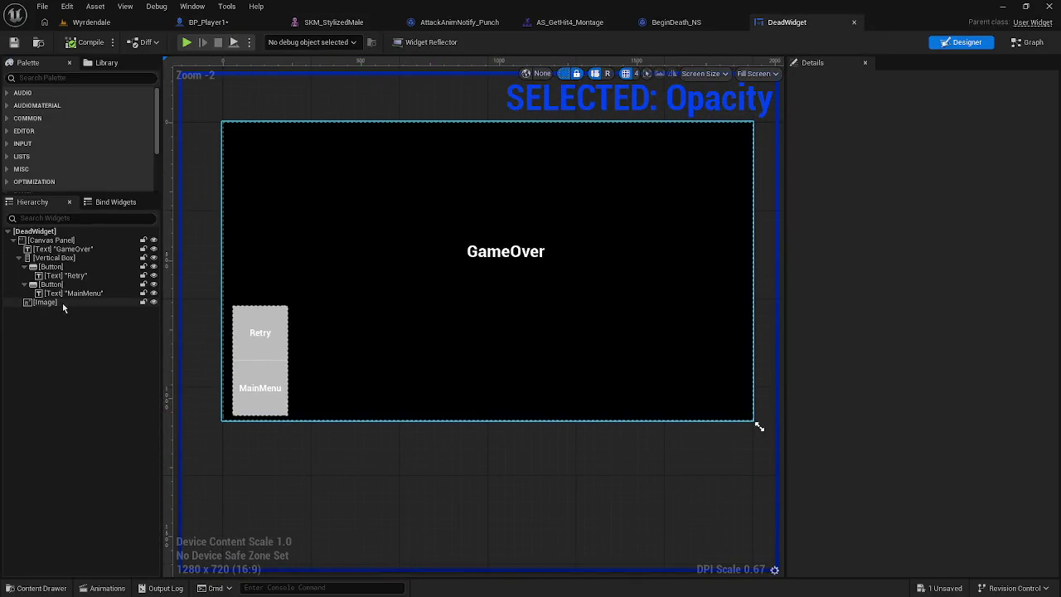
Step: Play the Opacity animation twice in the Animations drawer
{"action": "left_click", "coordinate": [107, 588]}
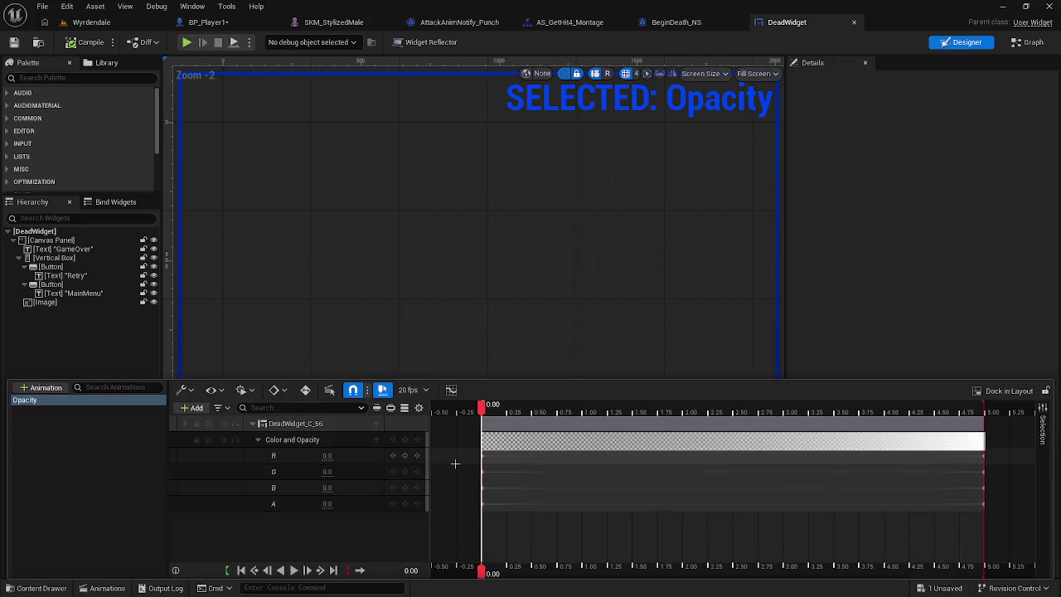
{"action": "key", "text": "space"}
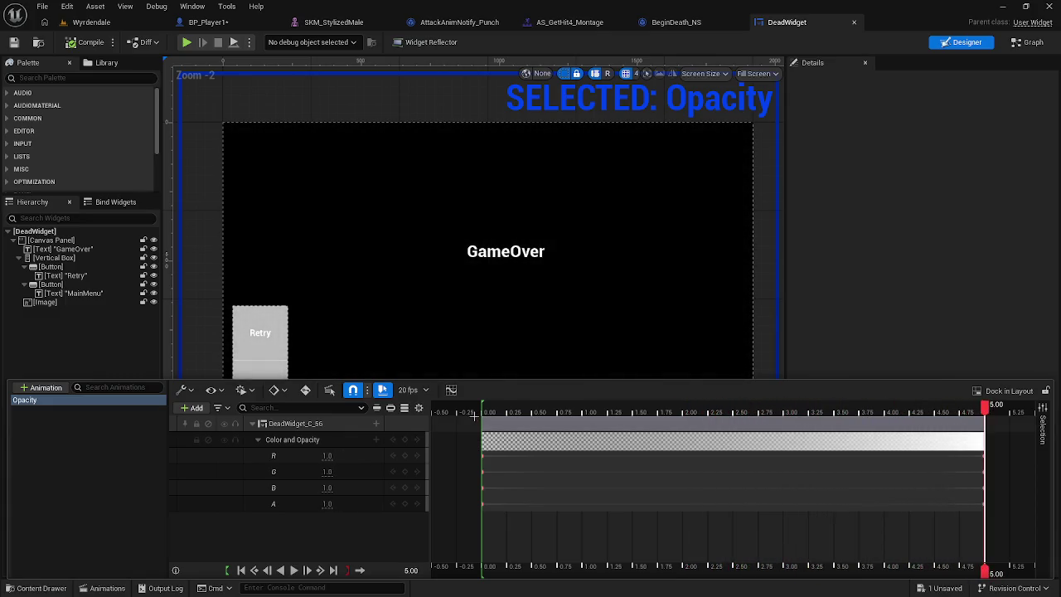
{"action": "key", "text": "space"}
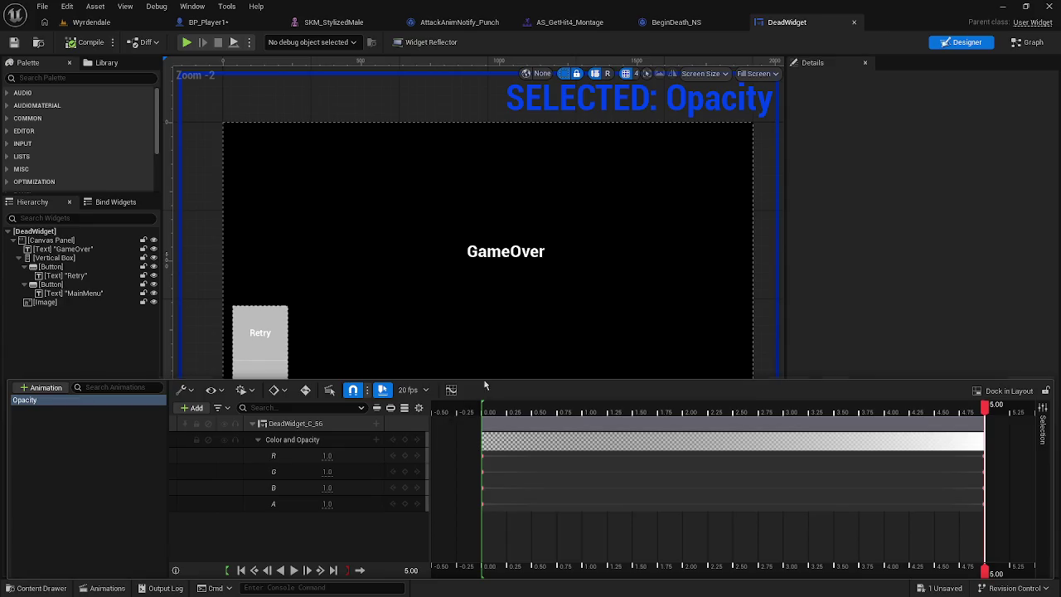
Step: Select Image, Canvas Panel, then the DeadWidget root, preview the Opacity fade, and return to BP_Player1's EventGraph
{"action": "left_click", "coordinate": [763, 221]}
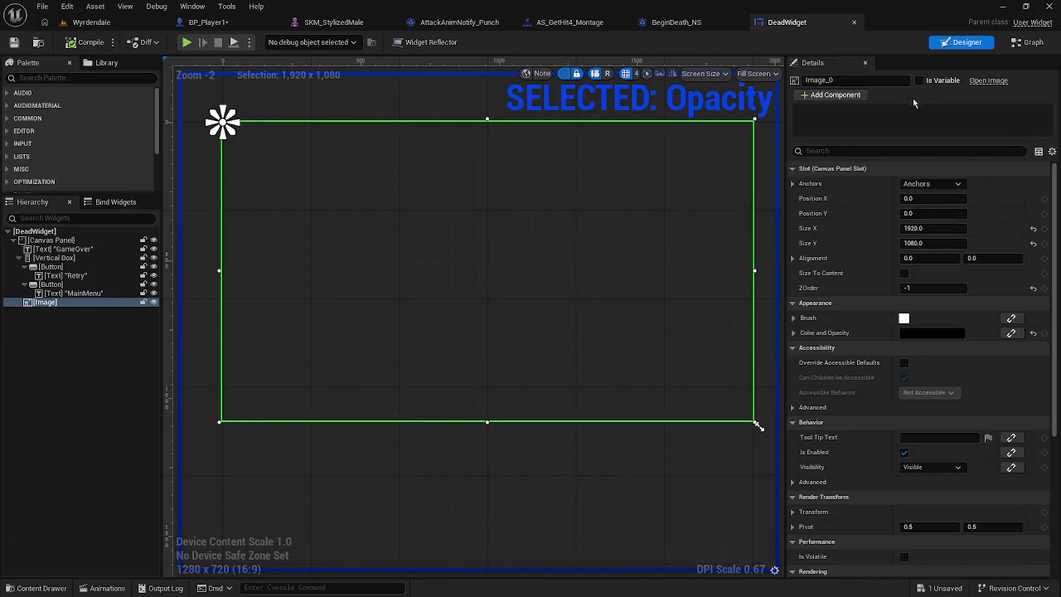
{"action": "left_click", "coordinate": [51, 242]}
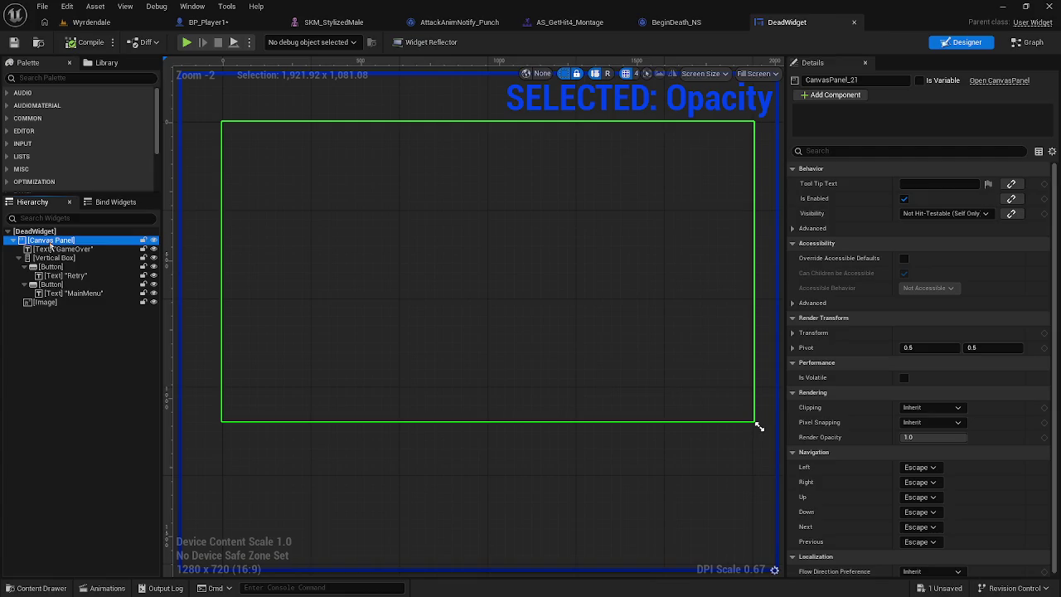
{"action": "left_click", "coordinate": [35, 231]}
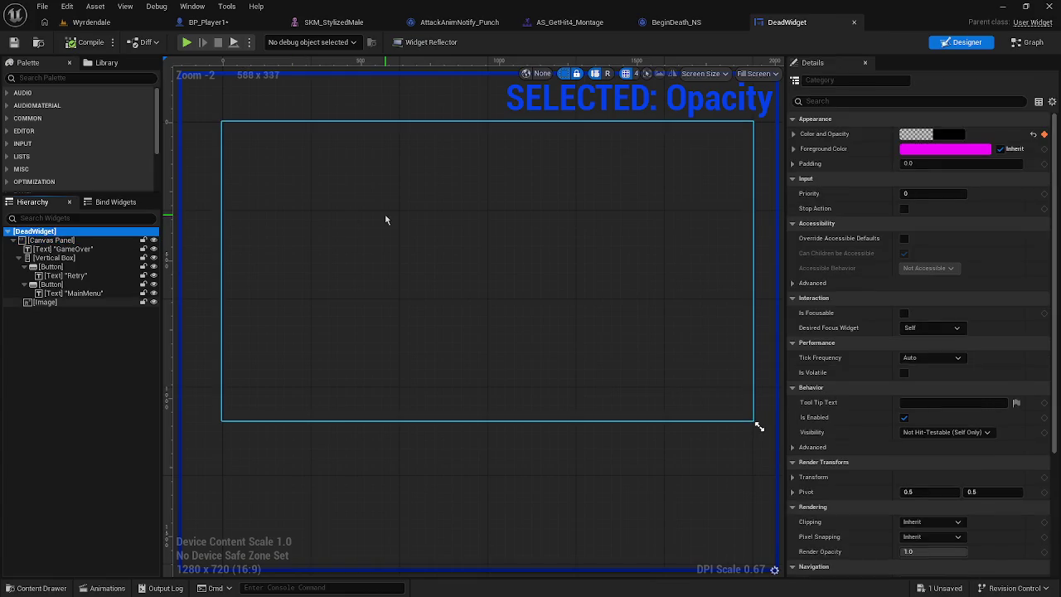
{"action": "left_click", "coordinate": [108, 587]}
{"action": "key", "text": "space"}
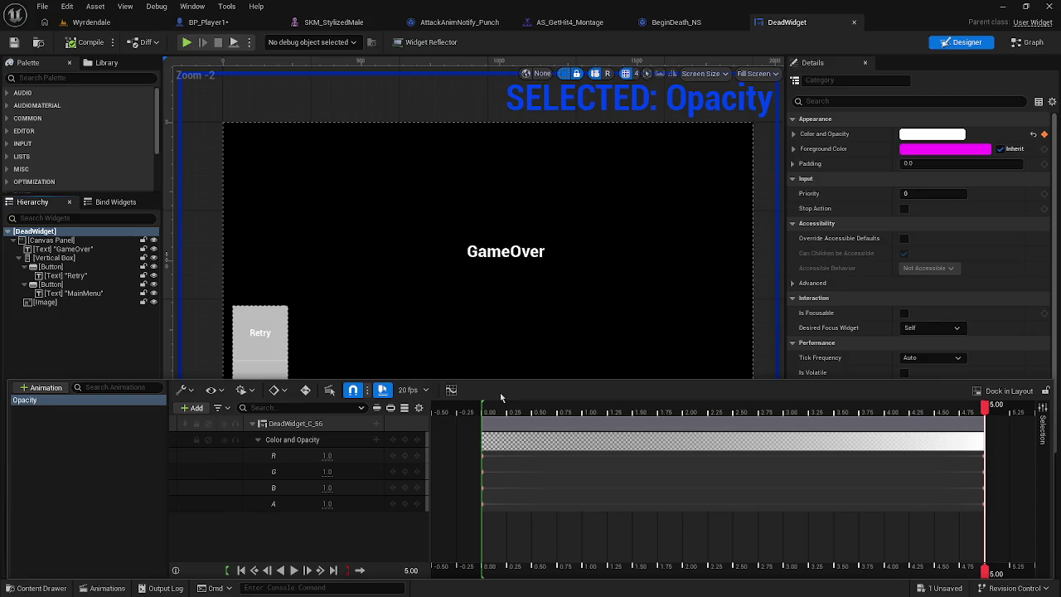
{"action": "left_click", "coordinate": [126, 22]}
{"action": "left_click", "coordinate": [203, 22]}
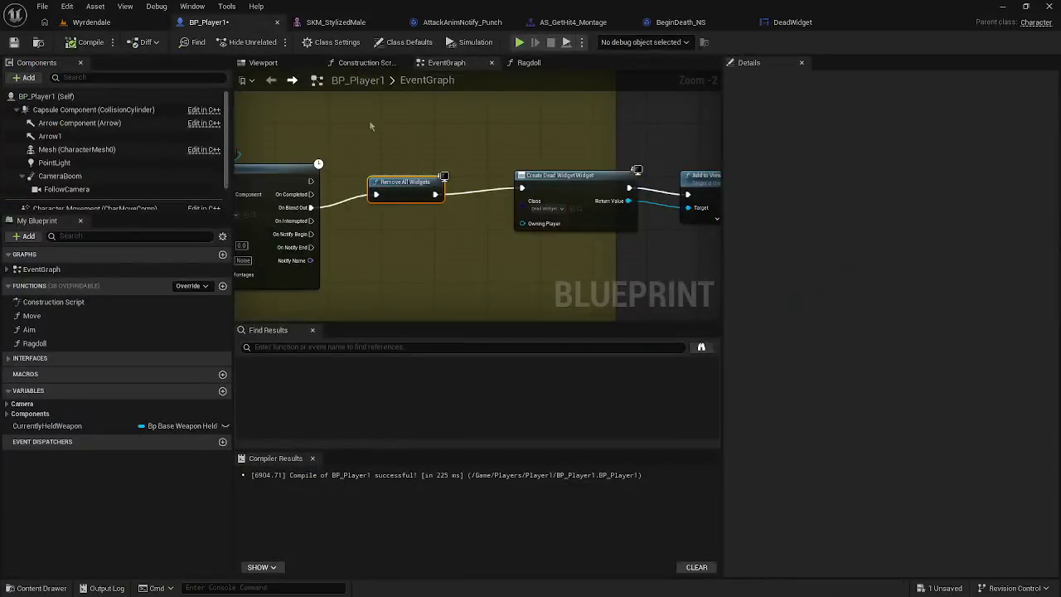
Step: Arrange the widget nodes and add a keyboard key event node beside them
{"action": "left_click_drag", "start_coordinate": [478, 201], "coordinate": [419, 206]}
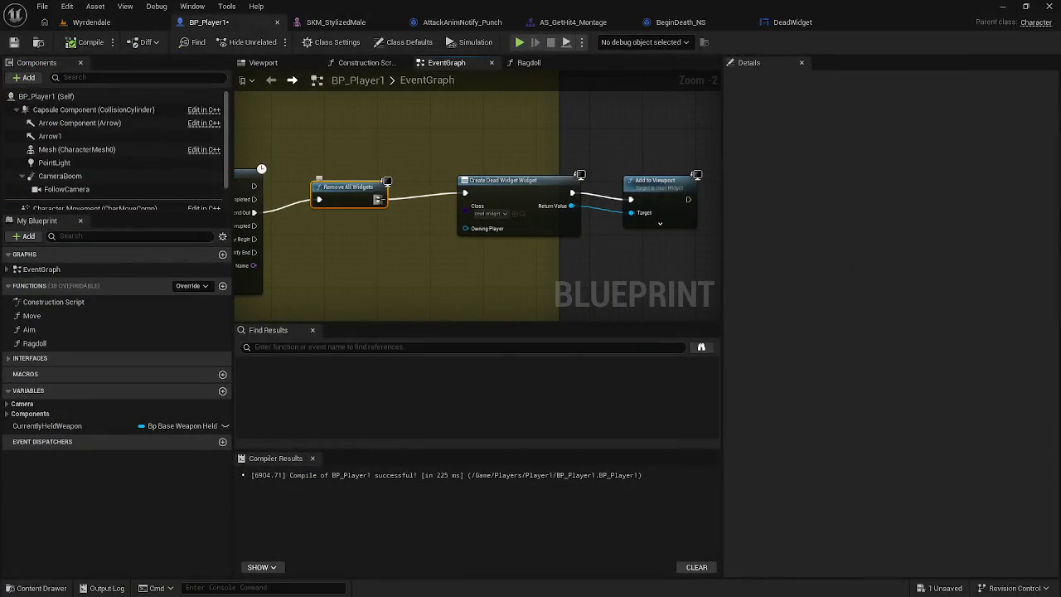
{"action": "mouse_move", "coordinate": [446, 171]}
{"action": "left_mouse_down"}
{"action": "mouse_move", "coordinate": [585, 239]}
{"action": "mouse_move", "coordinate": [700, 234]}
{"action": "left_mouse_up"}
{"action": "mouse_move", "coordinate": [653, 183]}
{"action": "left_mouse_down"}
{"action": "mouse_move", "coordinate": [610, 208]}
{"action": "mouse_move", "coordinate": [744, 181]}
{"action": "mouse_move", "coordinate": [700, 120]}
{"action": "left_mouse_up"}
{"action": "right_click", "coordinate": [450, 209]}
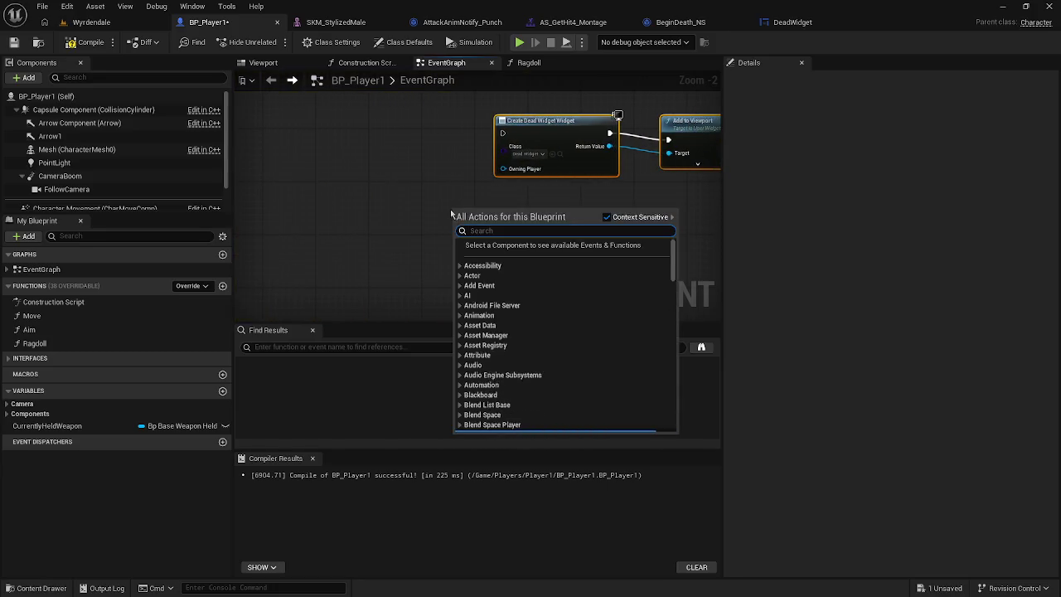
{"action": "type", "text": "key"}
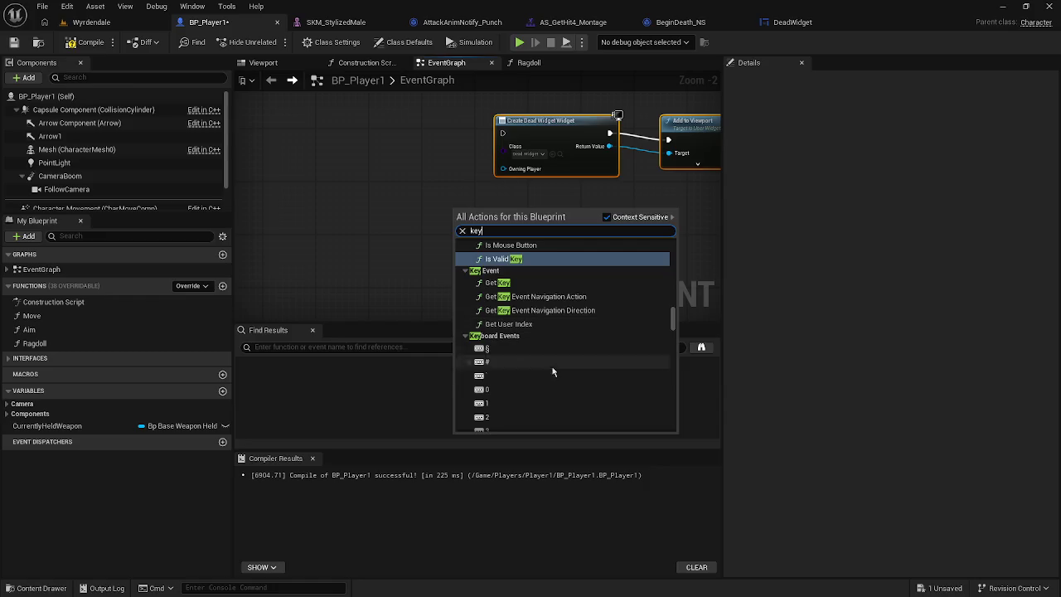
{"action": "left_click", "coordinate": [553, 363]}
{"action": "left_click_drag", "start_coordinate": [459, 207], "coordinate": [386, 121]}
{"action": "left_click", "coordinate": [735, 80]}
{"action": "left_click", "coordinate": [728, 98]}
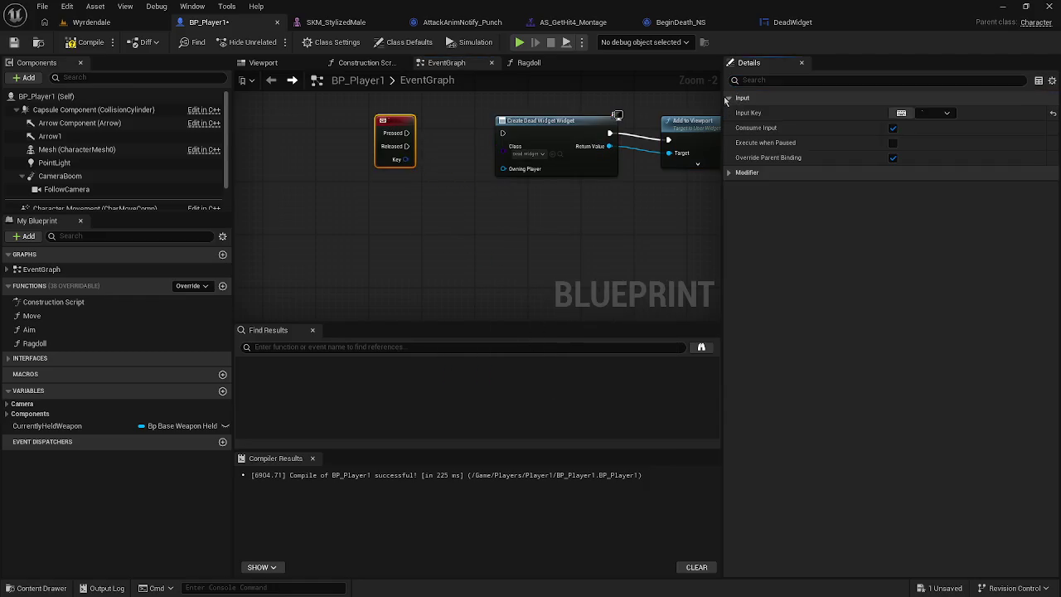
Step: Set the key event to G and wire its Pressed output to Create Dead Widget Widget
{"action": "left_click", "coordinate": [900, 113]}
{"action": "key", "text": "w"}
{"action": "left_click", "coordinate": [900, 113]}
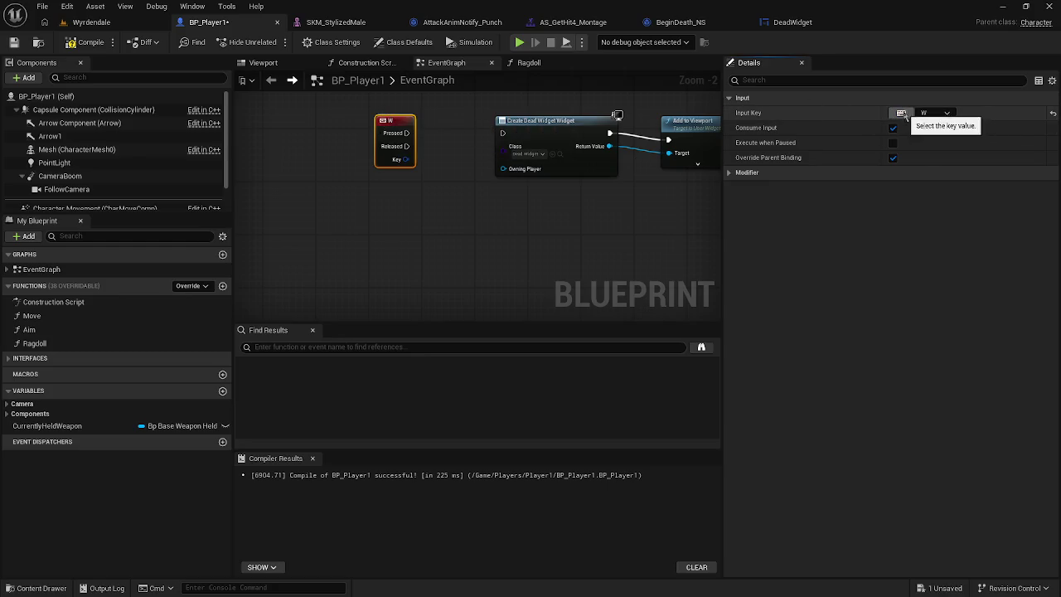
{"action": "key", "text": "g"}
{"action": "left_click_drag", "start_coordinate": [406, 133], "coordinate": [421, 135]}
{"action": "left_click_drag", "start_coordinate": [501, 137], "coordinate": [503, 132]}
Step: Compile and play-test, pressing G to show the Game Over screen
{"action": "left_click", "coordinate": [86, 41]}
{"action": "key", "text": "alt+p"}
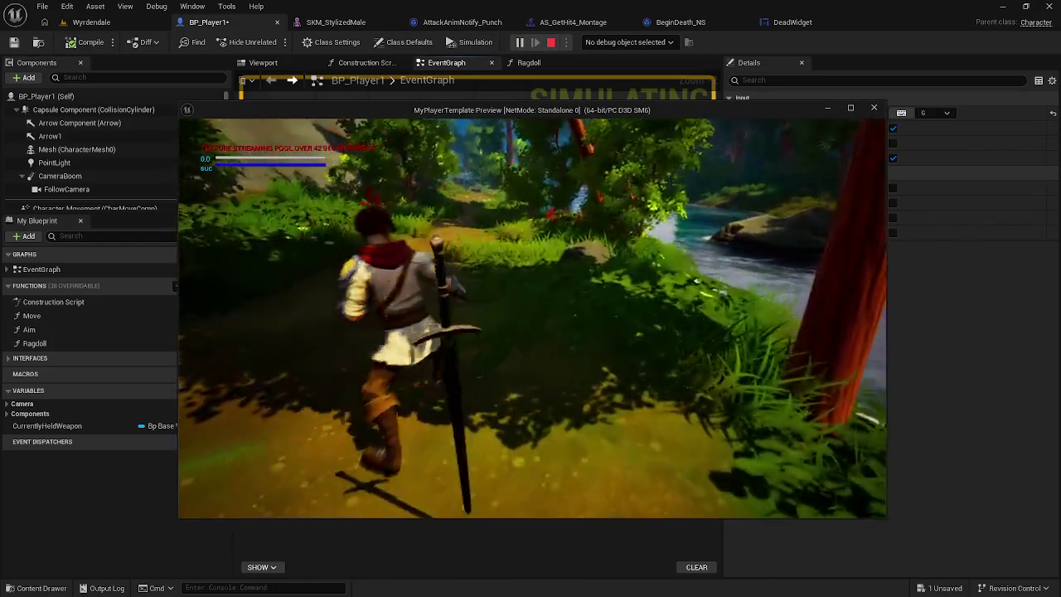
{"action": "key", "text": "g"}
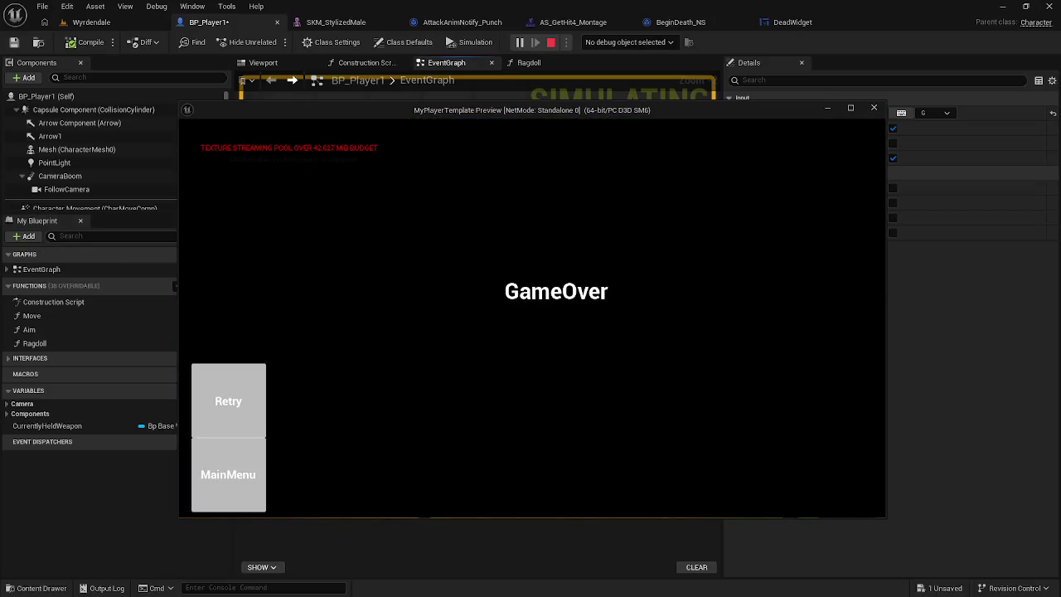
{"action": "key", "text": "Escape"}
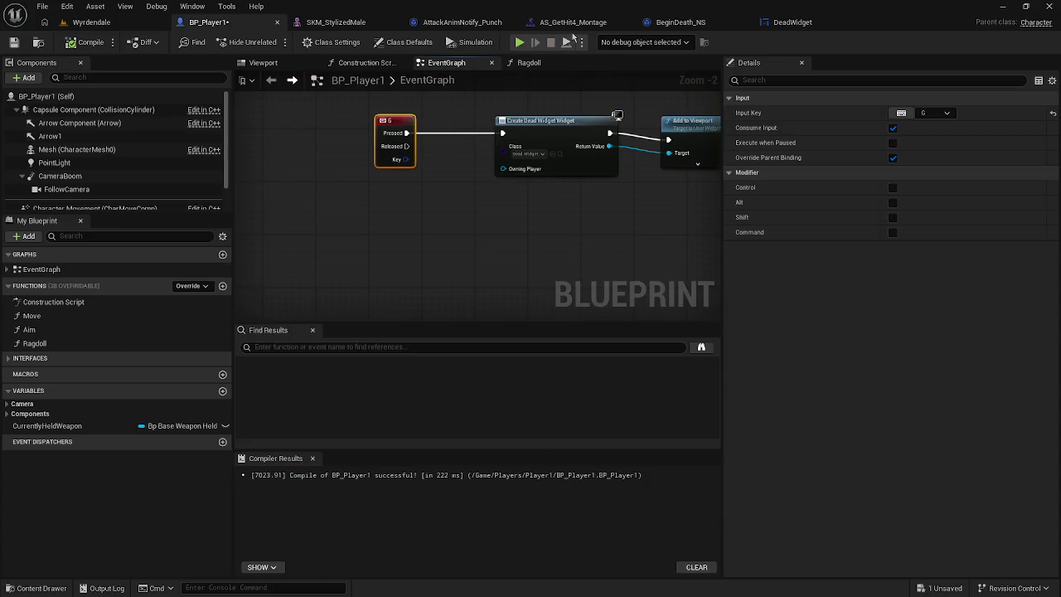
Step: Switch to the DeadWidget editor with the Content Drawer open
{"action": "left_click_drag", "start_coordinate": [548, 237], "coordinate": [493, 289]}
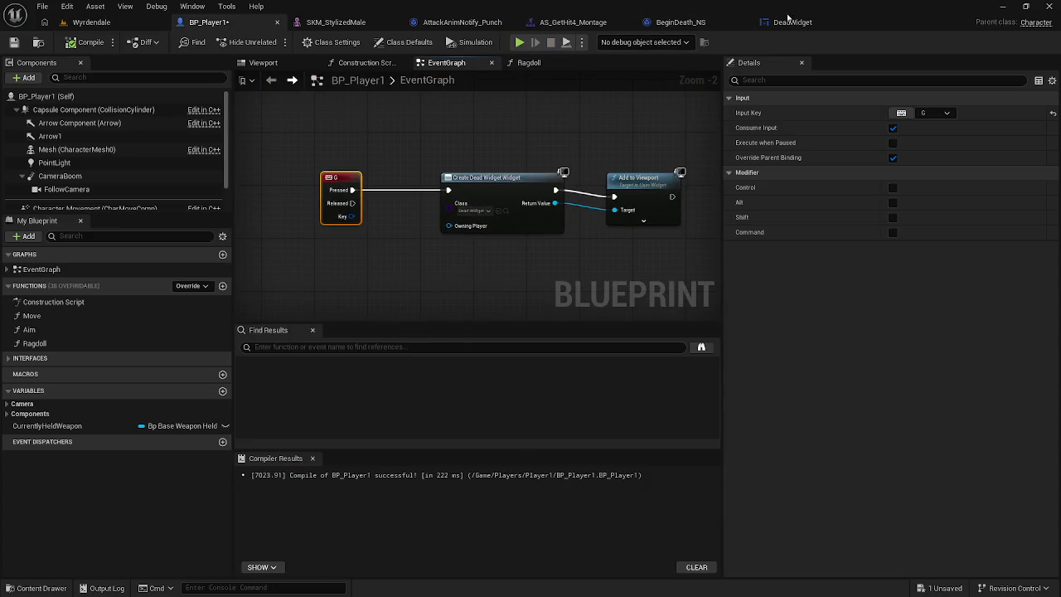
{"action": "left_click", "coordinate": [688, 23]}
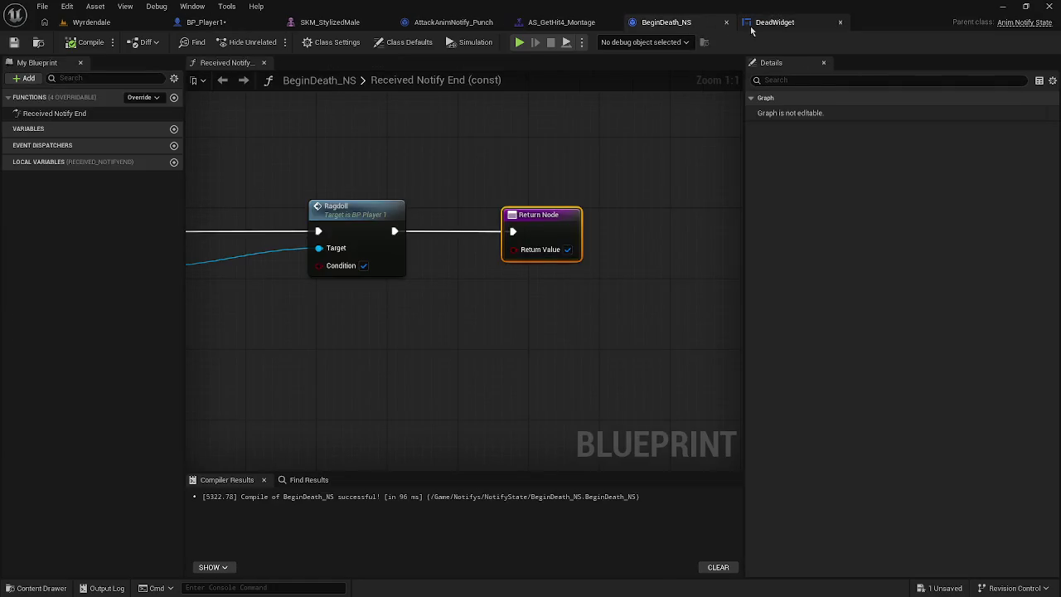
{"action": "left_click", "coordinate": [754, 25]}
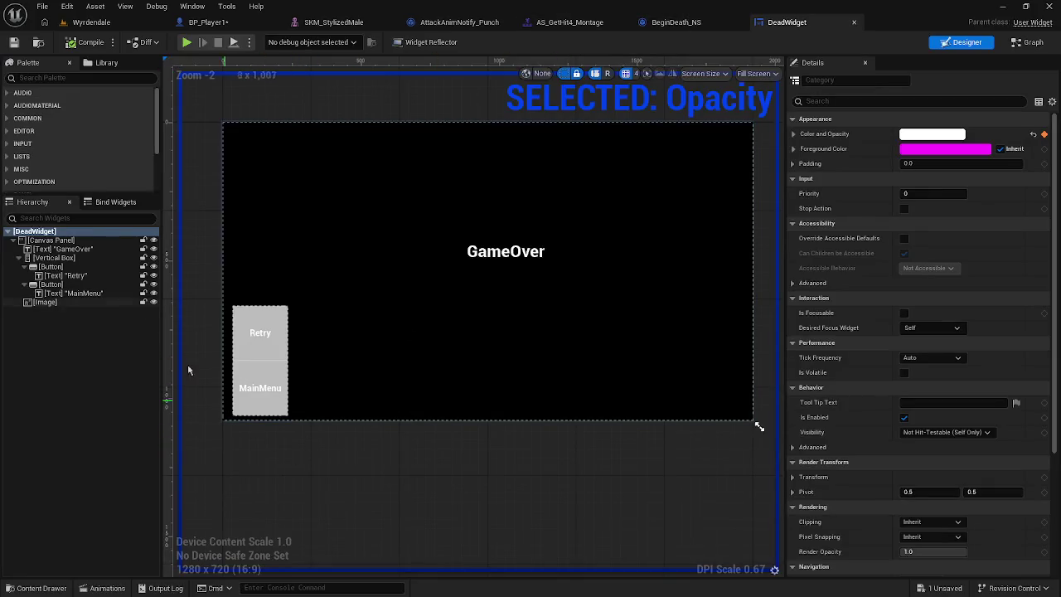
{"action": "key", "text": "ctrl+space"}
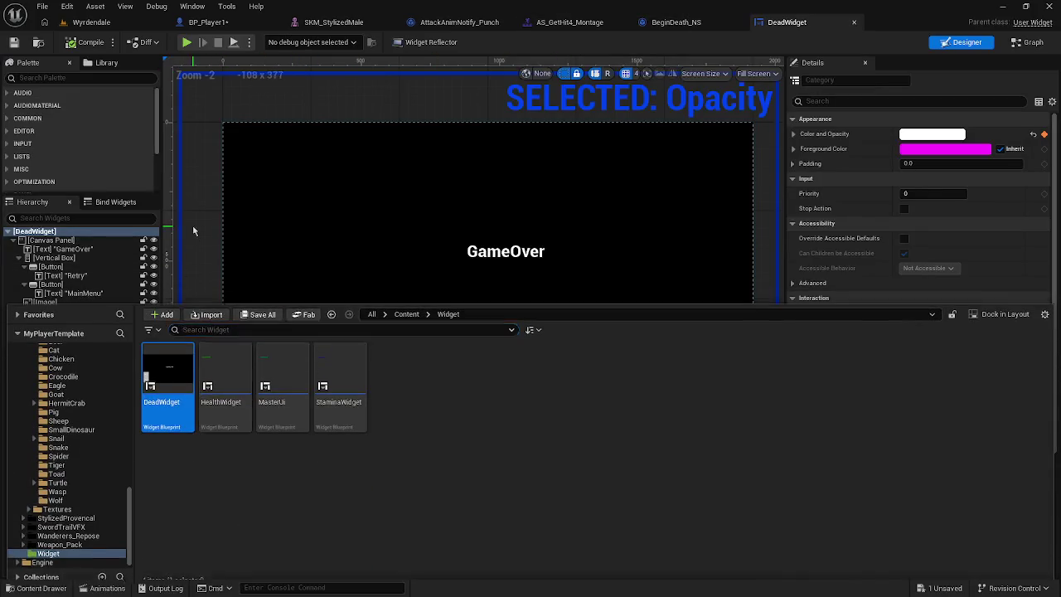
Step: Scrub the Opacity fade in the Animations drawer, then remove the Opacity animation
{"action": "left_click", "coordinate": [194, 230]}
{"action": "left_click", "coordinate": [127, 589]}
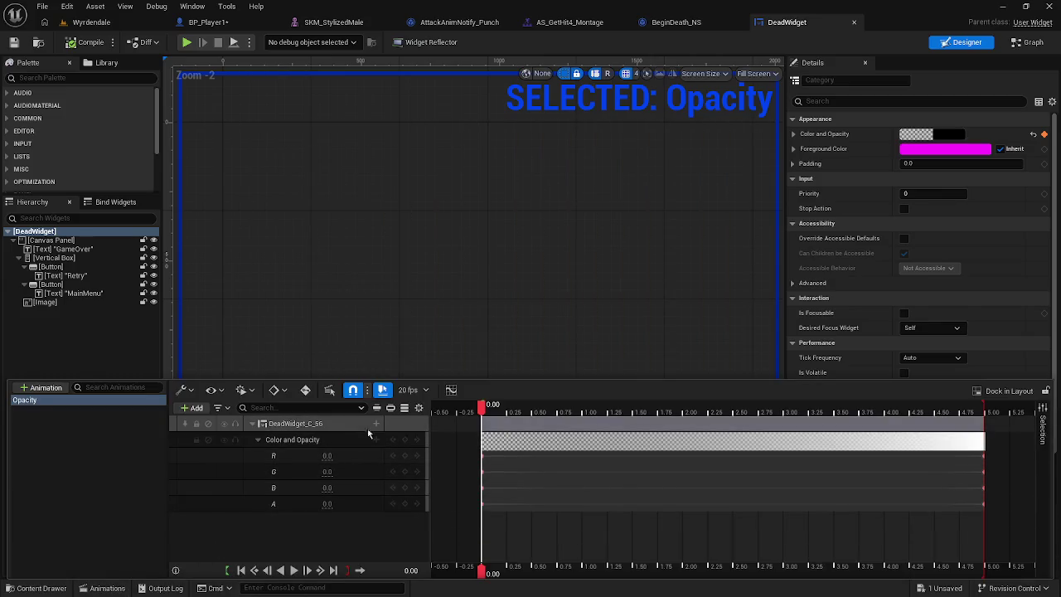
{"action": "left_click", "coordinate": [257, 440]}
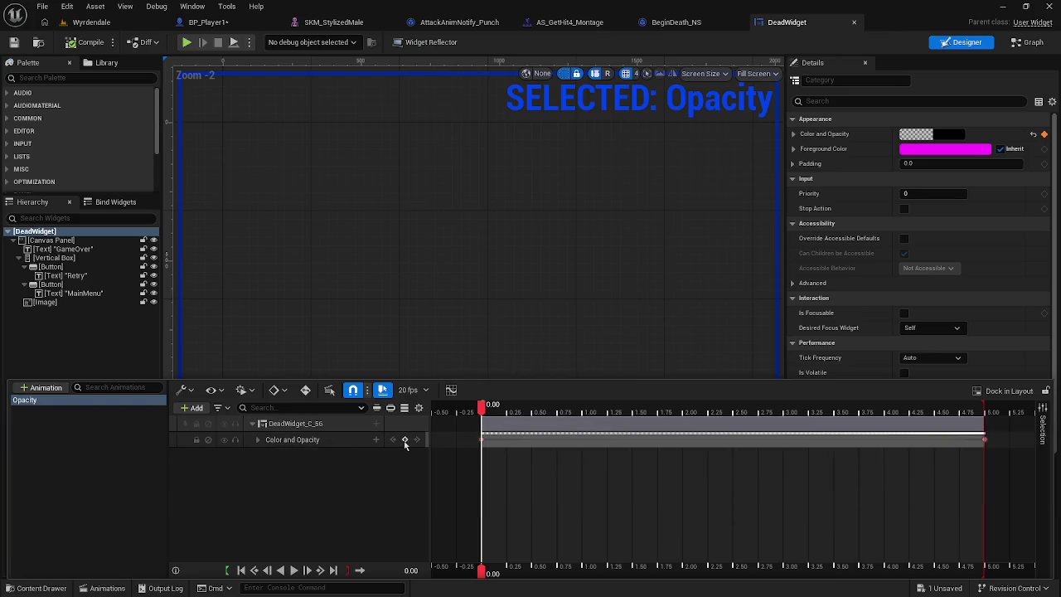
{"action": "left_click_drag", "start_coordinate": [483, 408], "coordinate": [988, 409]}
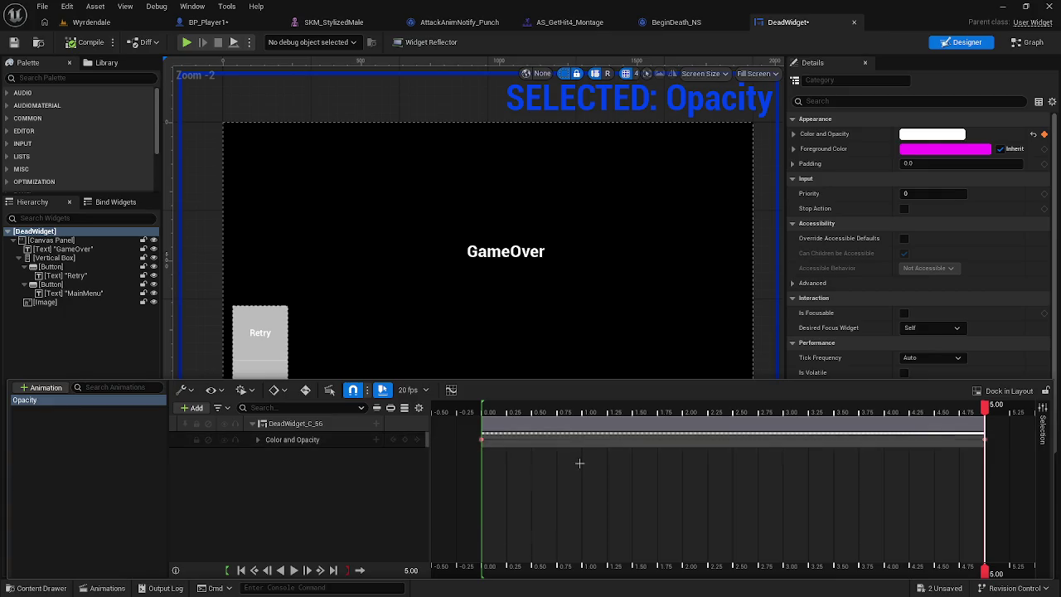
{"action": "left_click", "coordinate": [419, 439]}
{"action": "left_click", "coordinate": [419, 439]}
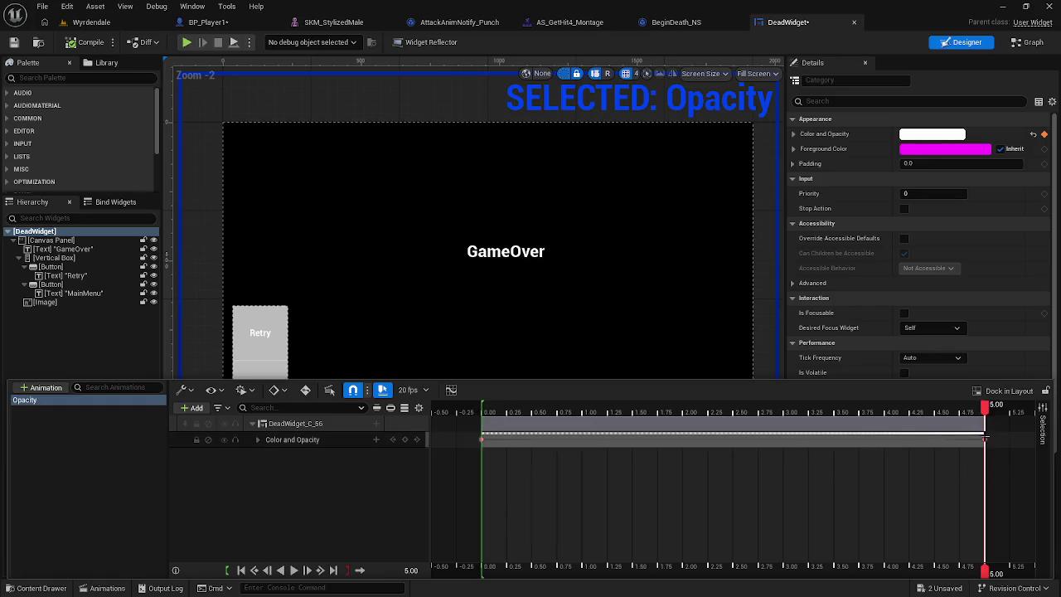
{"action": "key", "text": "ctrl+z"}
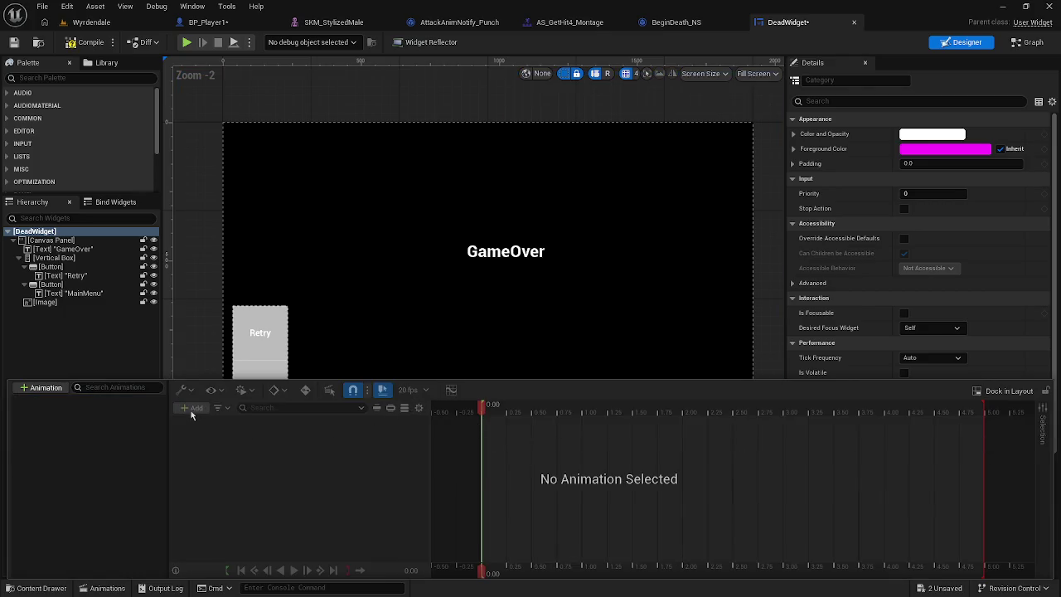
Step: Create a new animation named 'opacity' and select it
{"action": "left_click", "coordinate": [42, 387]}
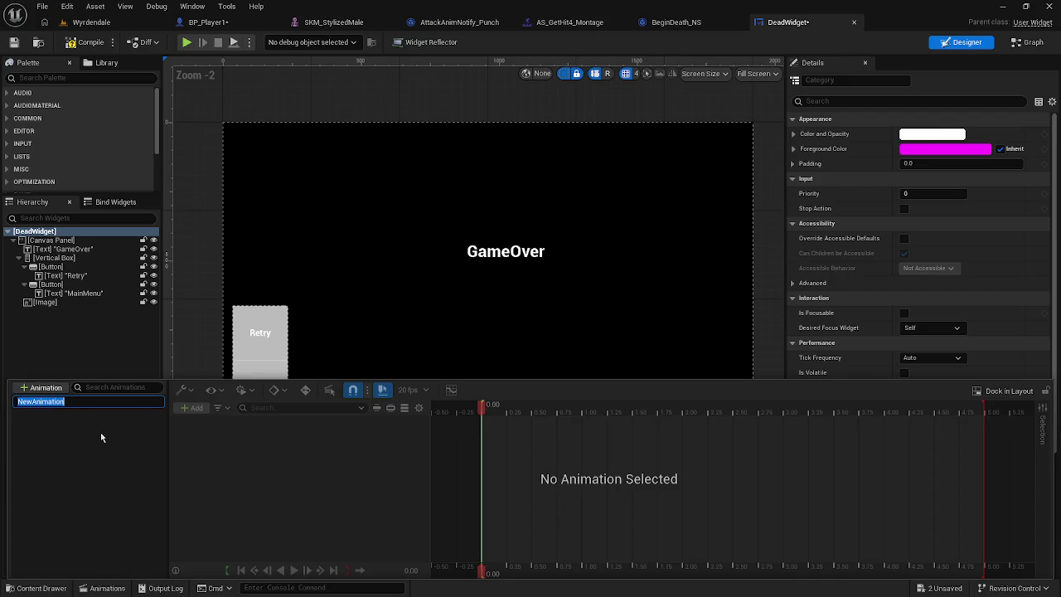
{"action": "key", "text": "BackSpace"}
{"action": "type", "text": "opacity"}
{"action": "key", "text": "Return"}
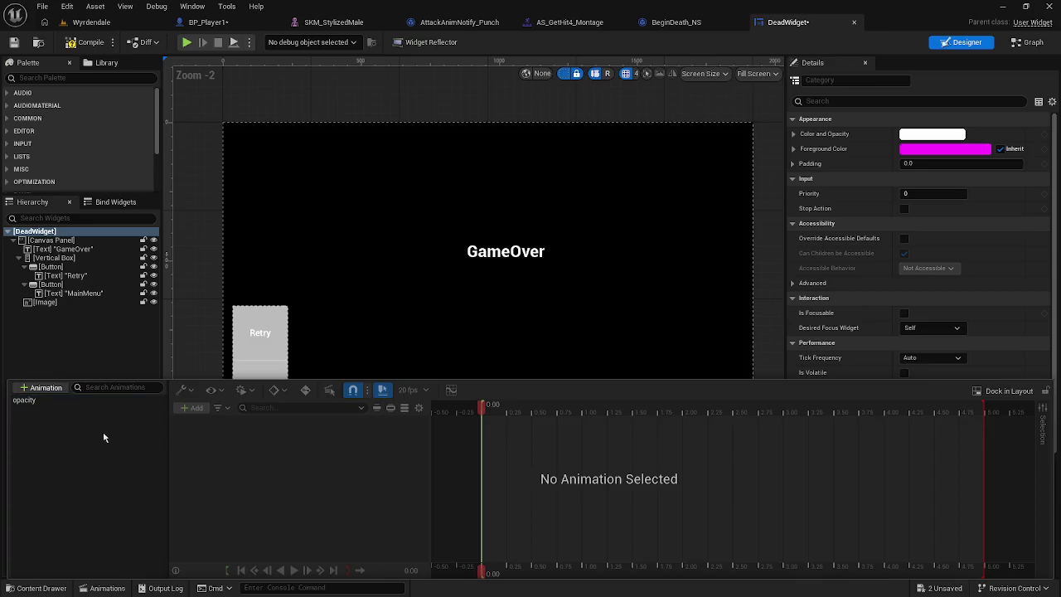
{"action": "left_click", "coordinate": [56, 401]}
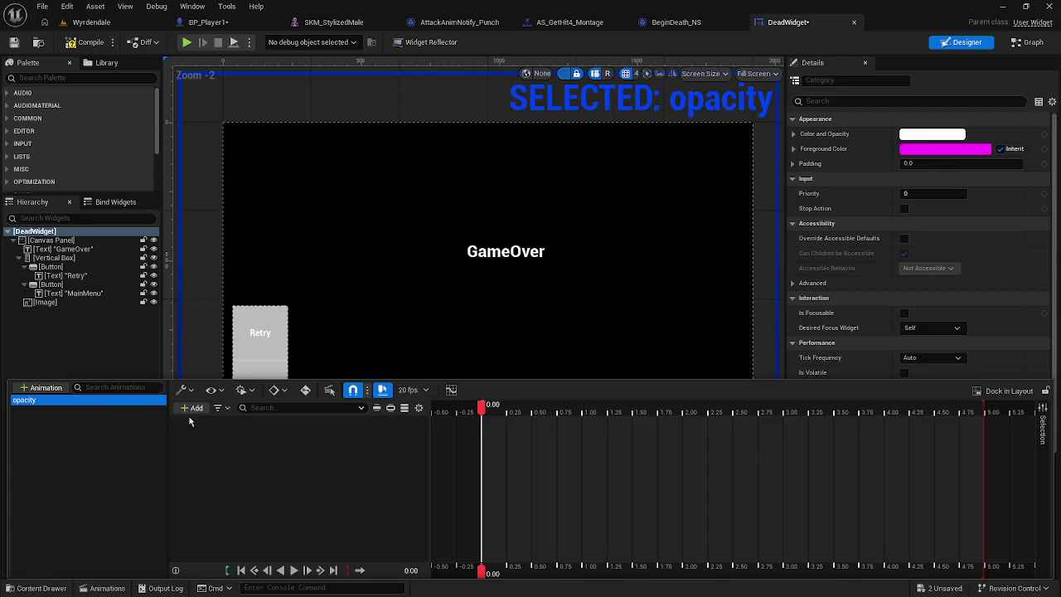
Step: Browse the add-track list twice, reopening the Animations drawer, without adding any track
{"action": "left_click", "coordinate": [193, 408]}
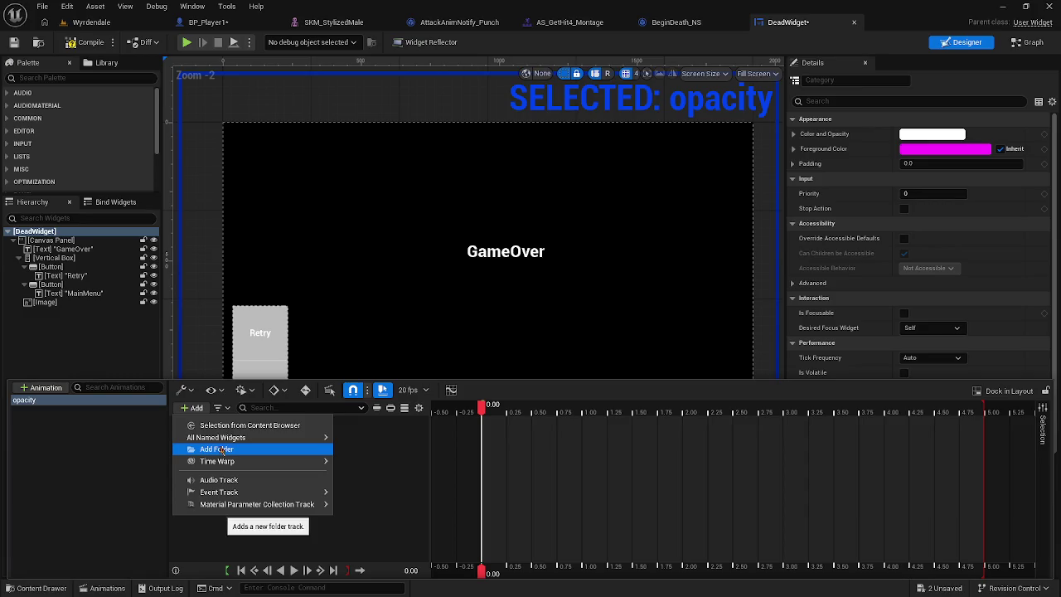
{"action": "mouse_move", "coordinate": [232, 437]}
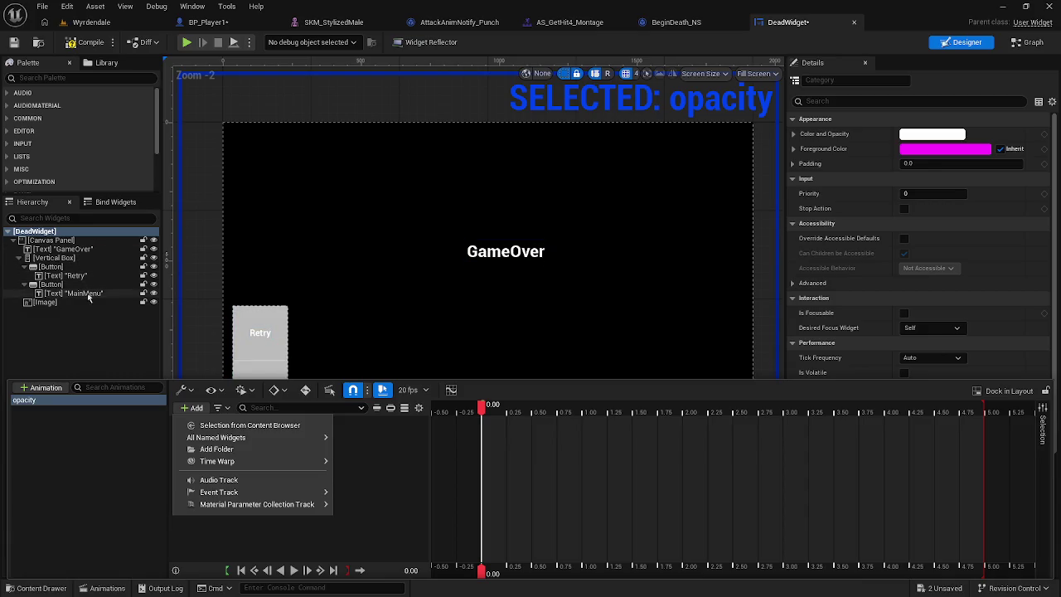
{"action": "left_click", "coordinate": [92, 348]}
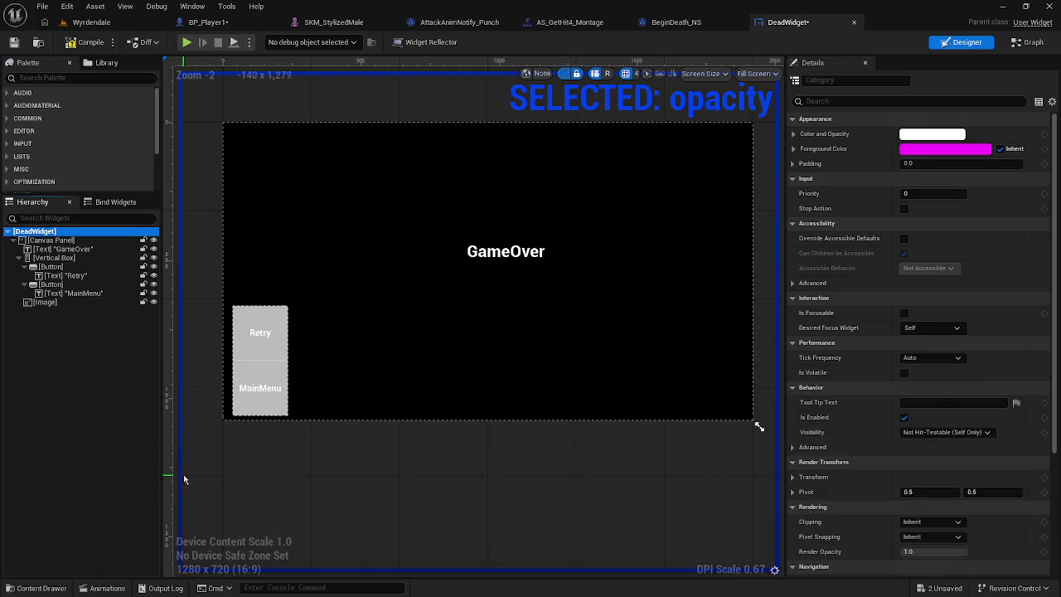
{"action": "key", "text": "ctrl+space"}
{"action": "left_click", "coordinate": [206, 243]}
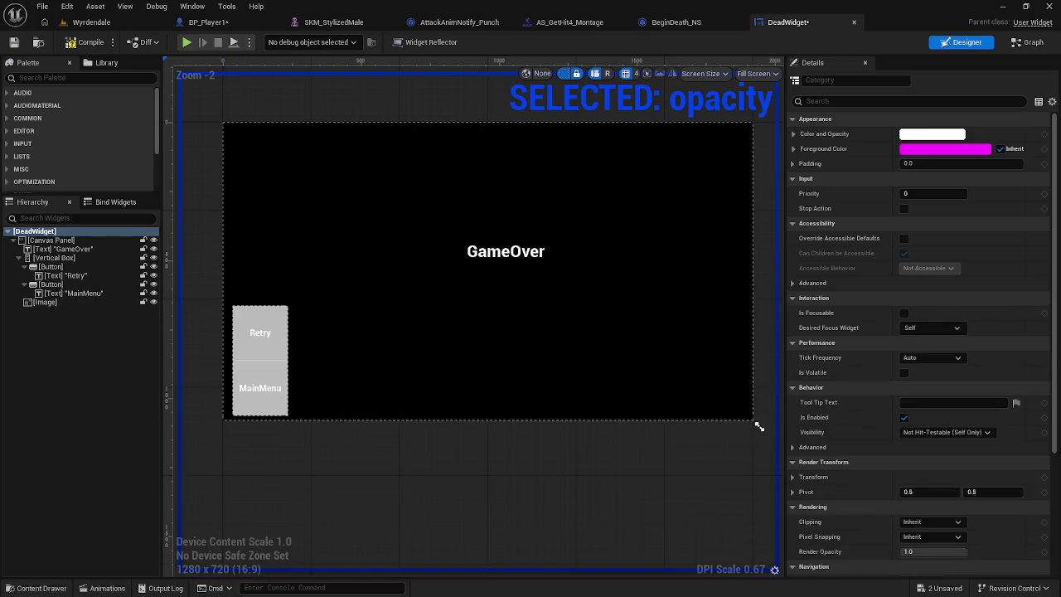
{"action": "left_click", "coordinate": [107, 587]}
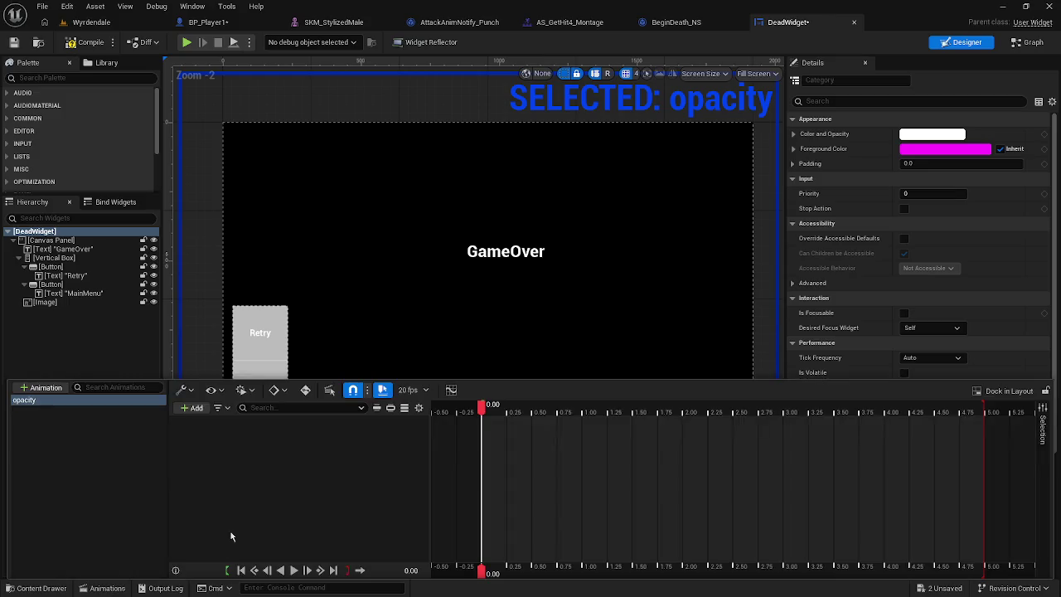
{"action": "left_click", "coordinate": [193, 408]}
{"action": "mouse_move", "coordinate": [174, 438]}
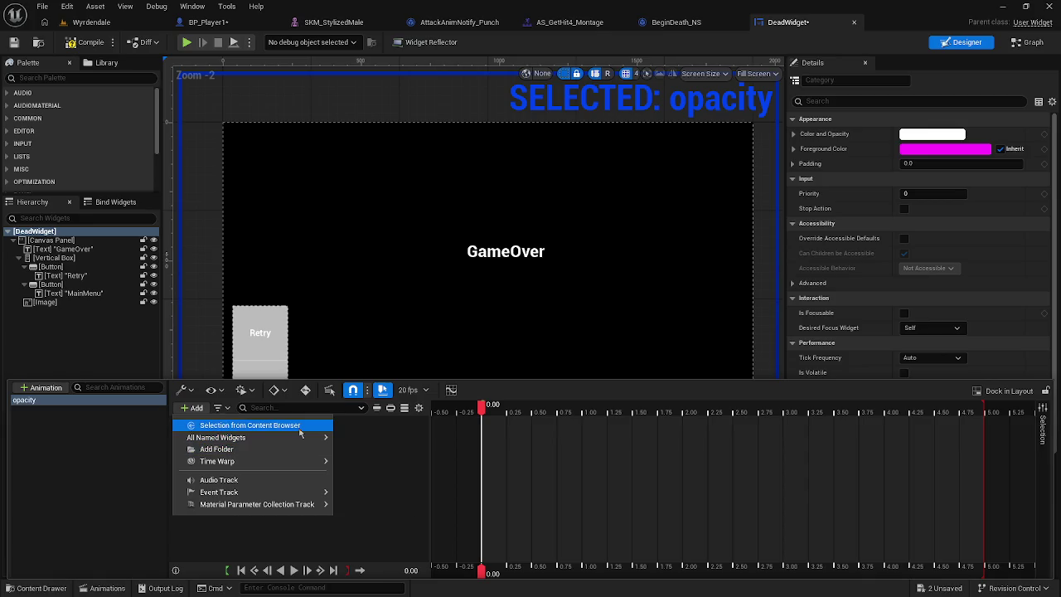
{"action": "left_click", "coordinate": [69, 331]}
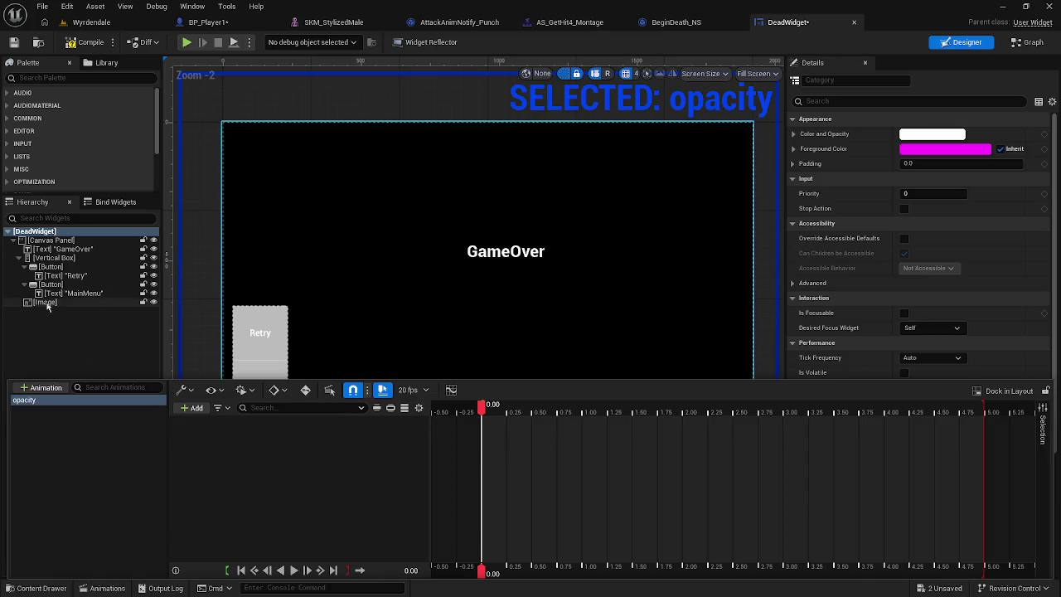
Step: Select the full-screen Image_0 element in the Hierarchy
{"action": "left_click_drag", "start_coordinate": [44, 302], "coordinate": [201, 475]}
{"action": "left_click_drag", "start_coordinate": [181, 511], "coordinate": [75, 368]}
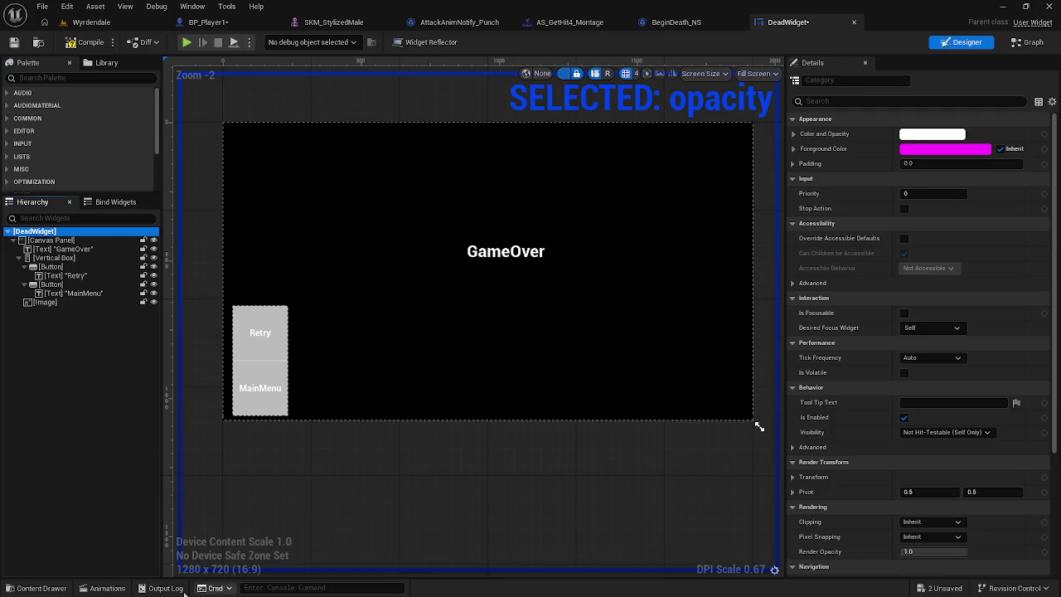
{"action": "left_click", "coordinate": [108, 588]}
{"action": "left_click", "coordinate": [46, 312]}
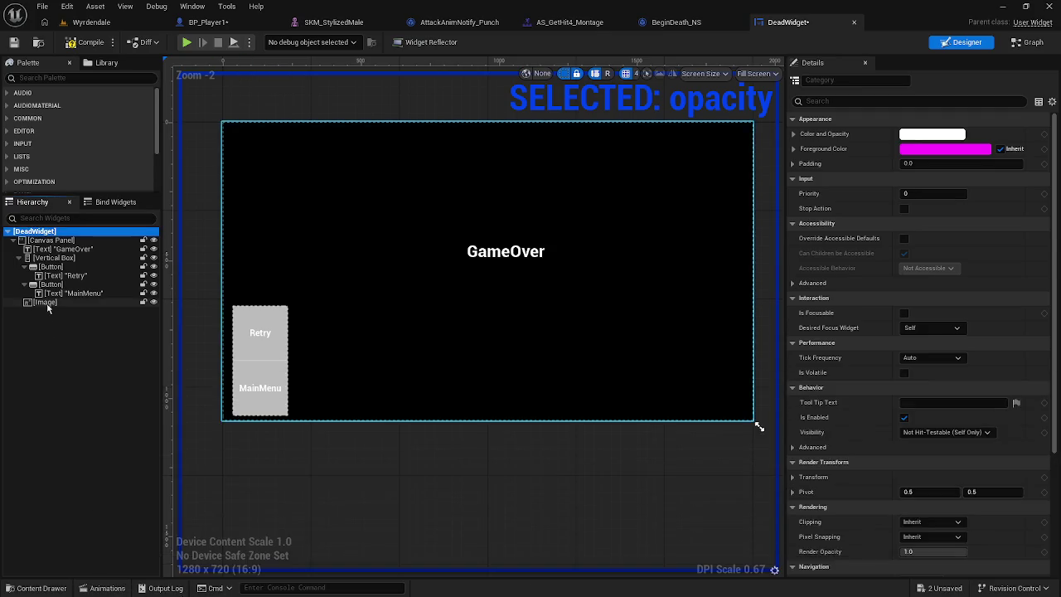
{"action": "left_click", "coordinate": [86, 302]}
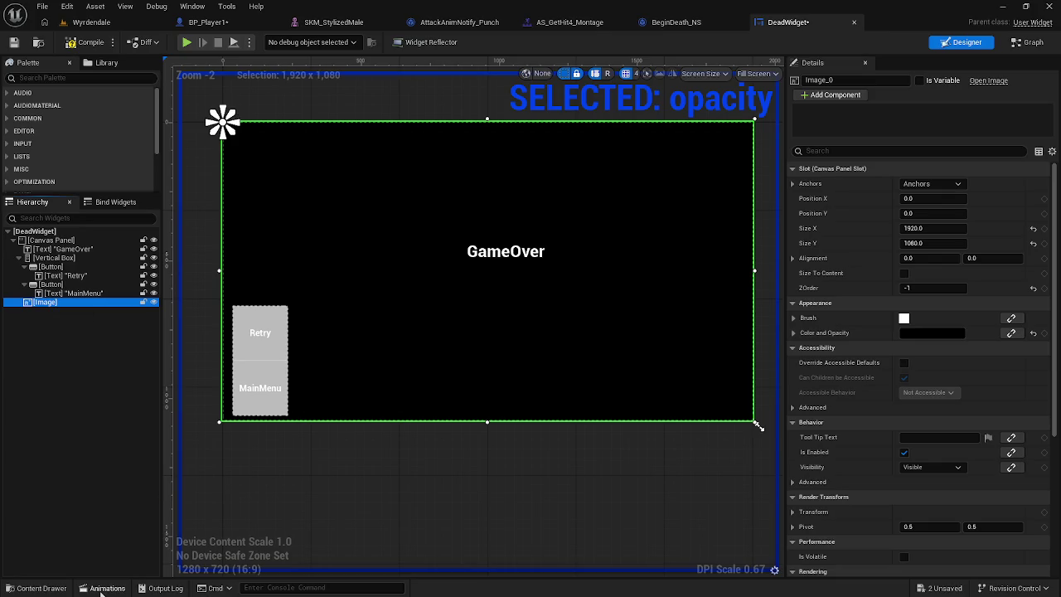
Step: Add Image_0 as a track in the opacity animation
{"action": "left_click", "coordinate": [107, 588]}
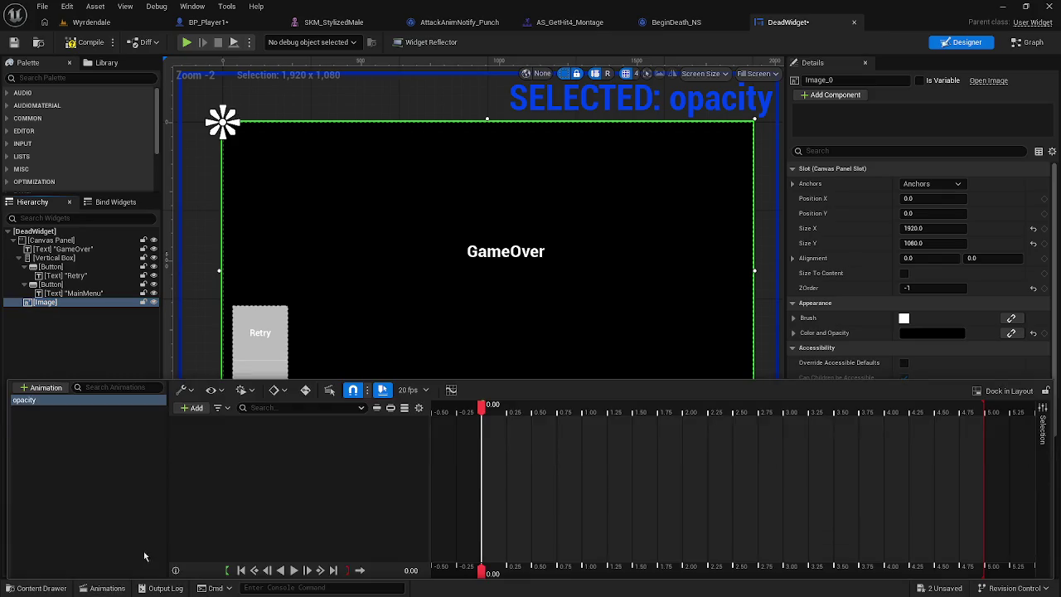
{"action": "left_click", "coordinate": [193, 408]}
{"action": "left_click", "coordinate": [222, 448]}
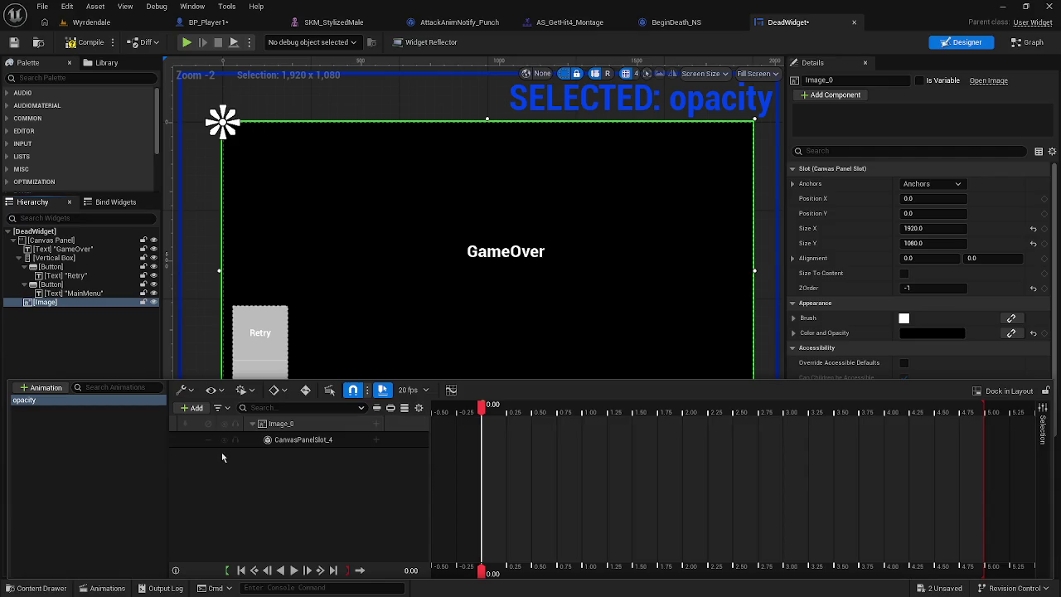
{"action": "left_click", "coordinate": [376, 440]}
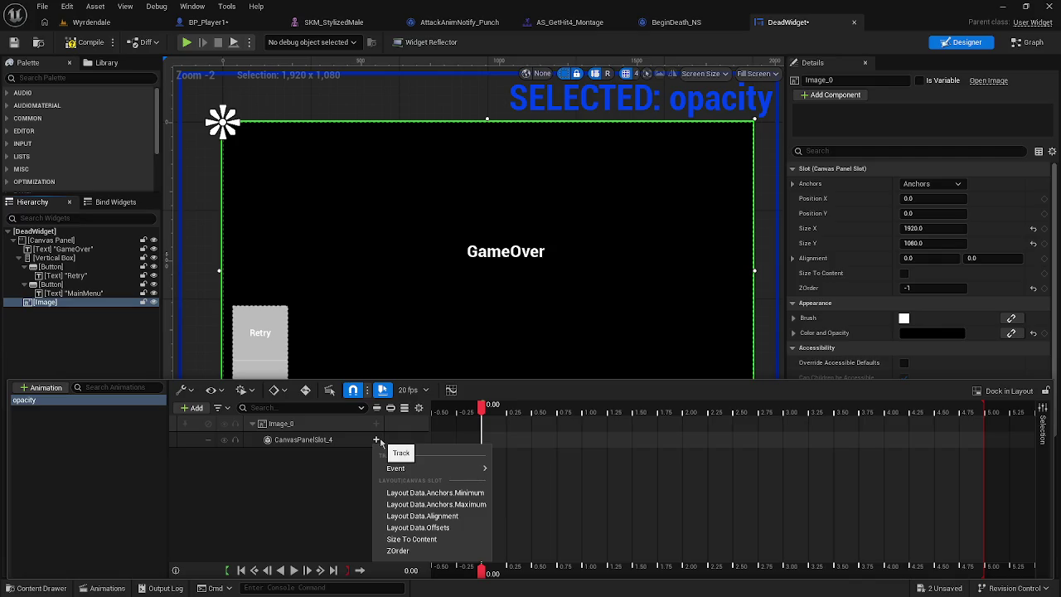
{"action": "left_click", "coordinate": [373, 425]}
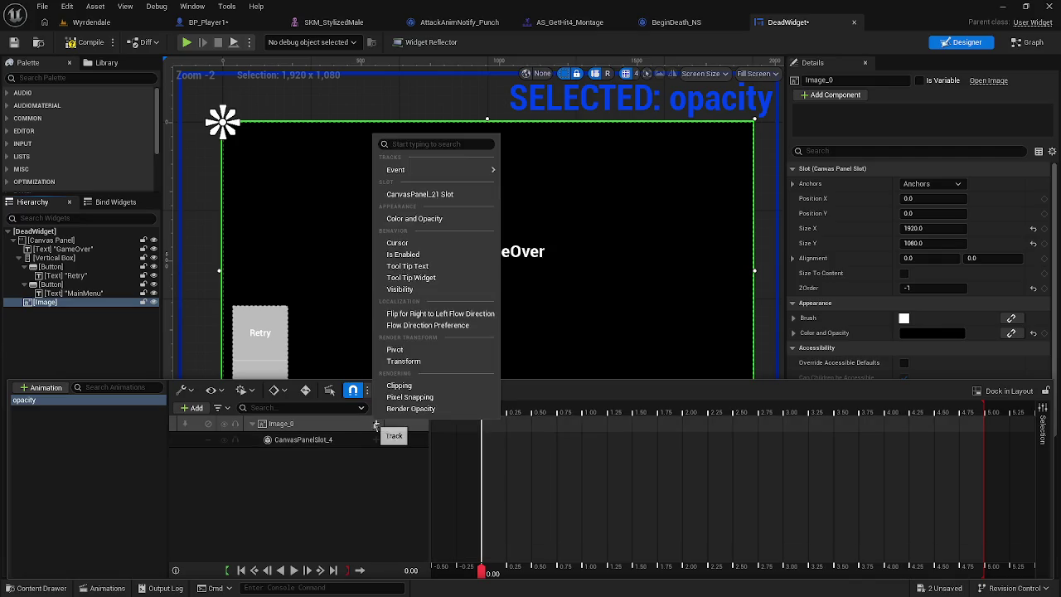
{"action": "left_click", "coordinate": [275, 425]}
Step: Give Image_0 a Color and Opacity sub-track and expand its R, G, B, A channels
{"action": "left_click", "coordinate": [253, 424]}
{"action": "left_click", "coordinate": [252, 424]}
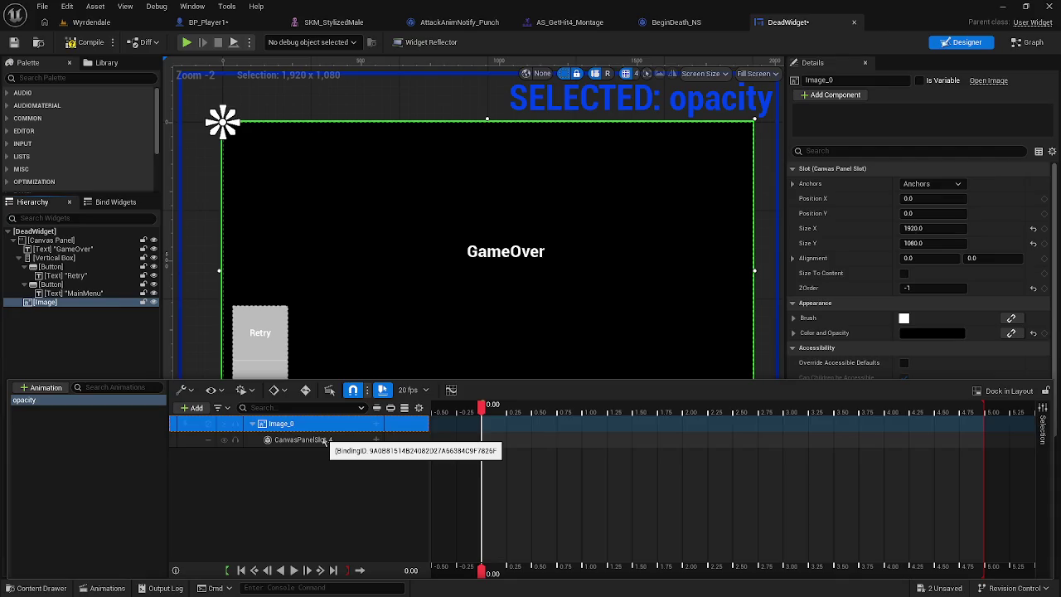
{"action": "left_click", "coordinate": [375, 425]}
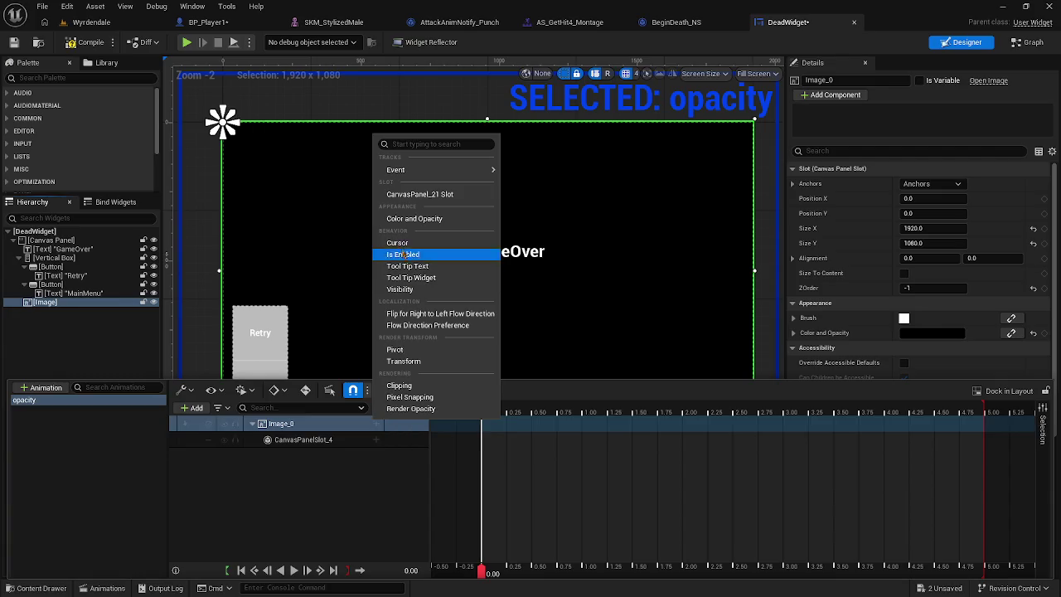
{"action": "left_click", "coordinate": [406, 218]}
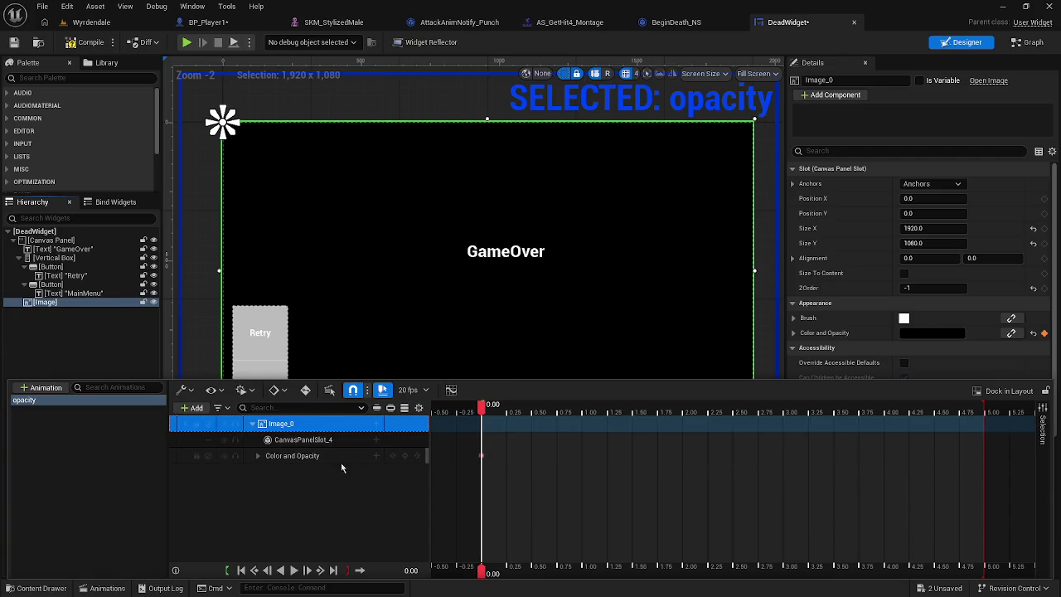
{"action": "left_click", "coordinate": [257, 456]}
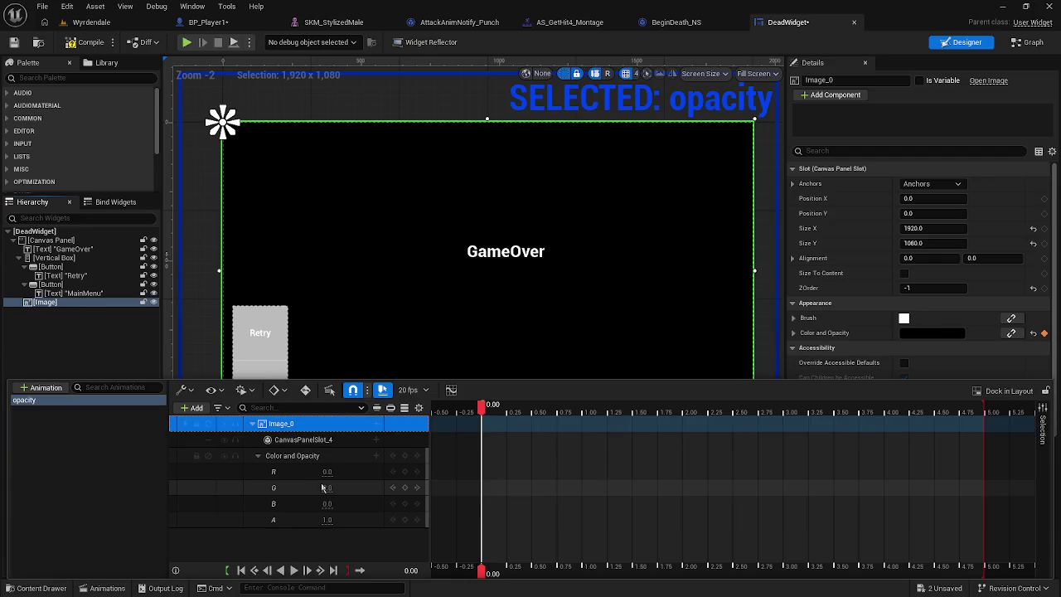
Step: Play the opacity animation, then key Image_0's alpha channel to 0
{"action": "key", "text": "space"}
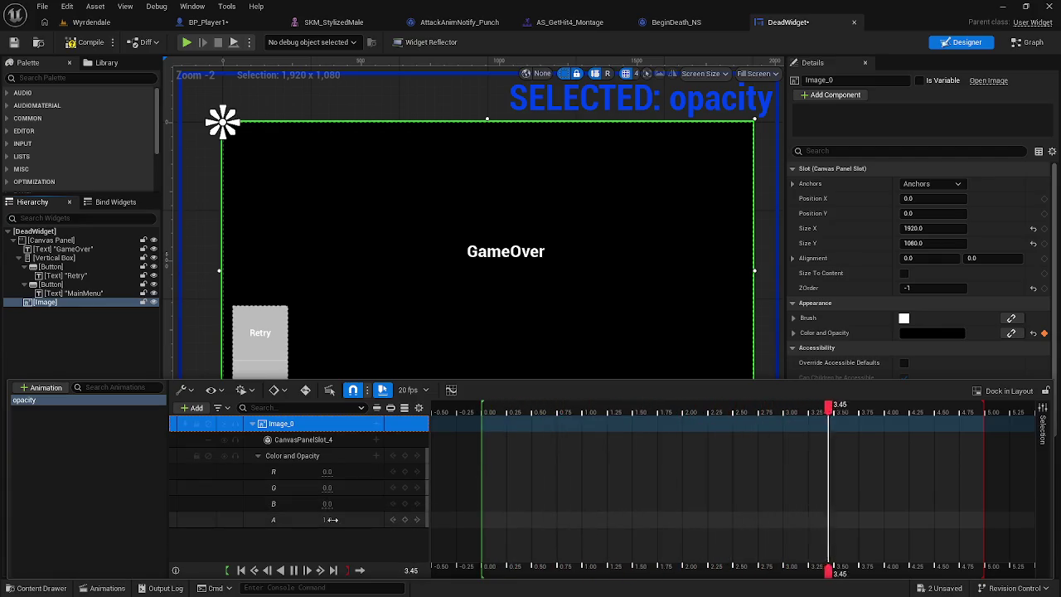
{"action": "left_click", "coordinate": [327, 519]}
{"action": "type", "text": "0"}
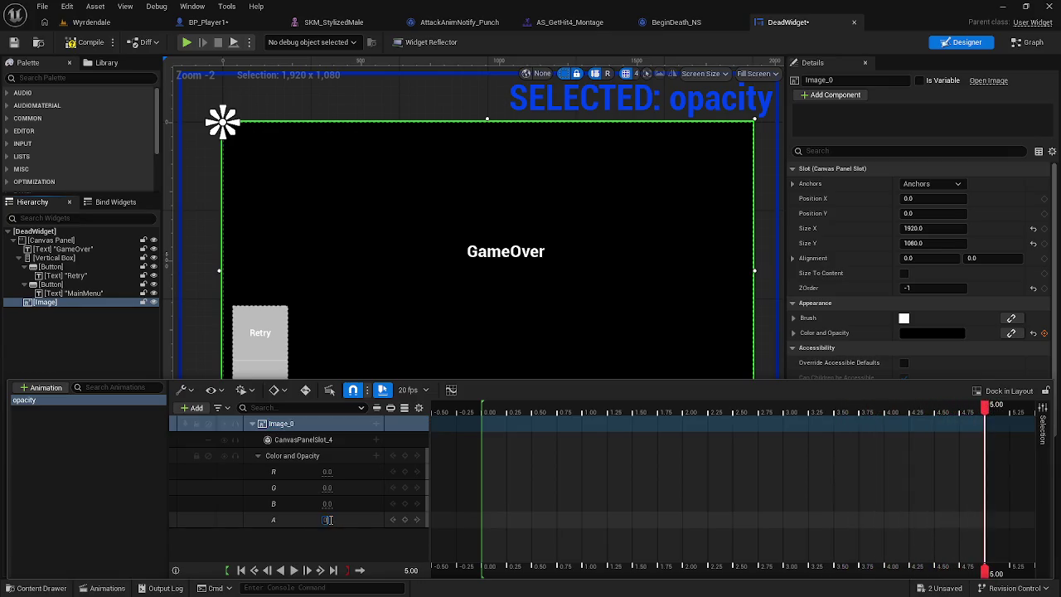
{"action": "key", "text": "Return"}
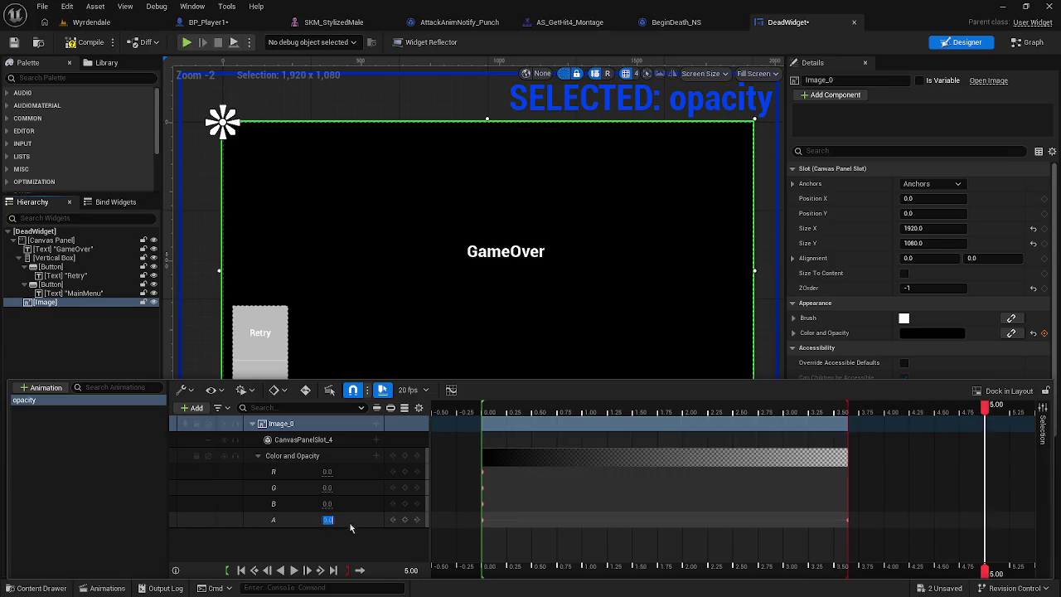
Step: Preview from 0.45 s, undo the accidental key shift and track deletion, and scrub to about 3.45 s
{"action": "left_click", "coordinate": [532, 414]}
{"action": "key", "text": "space"}
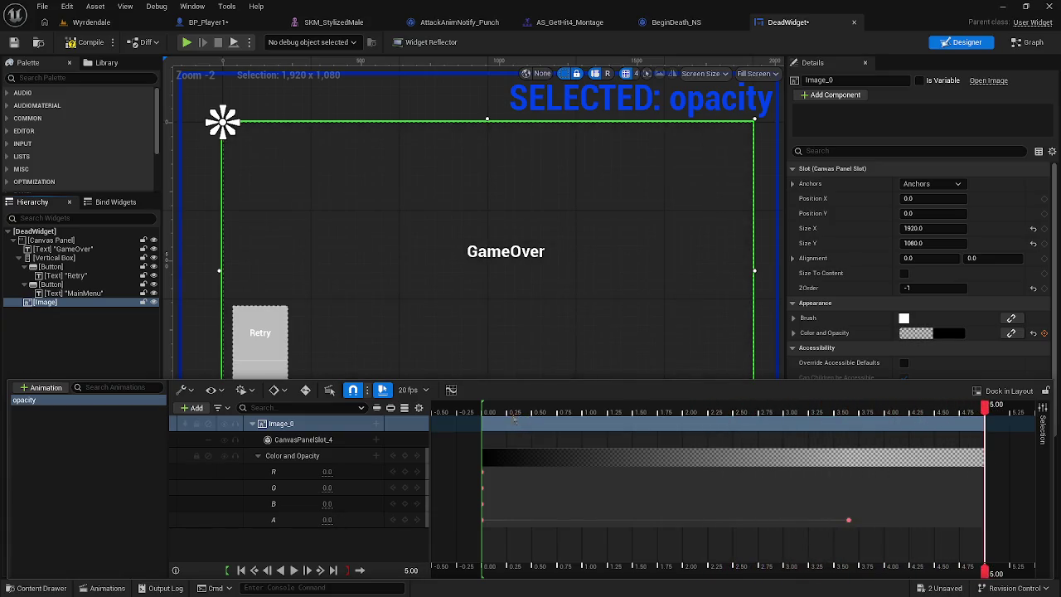
{"action": "key", "text": "space"}
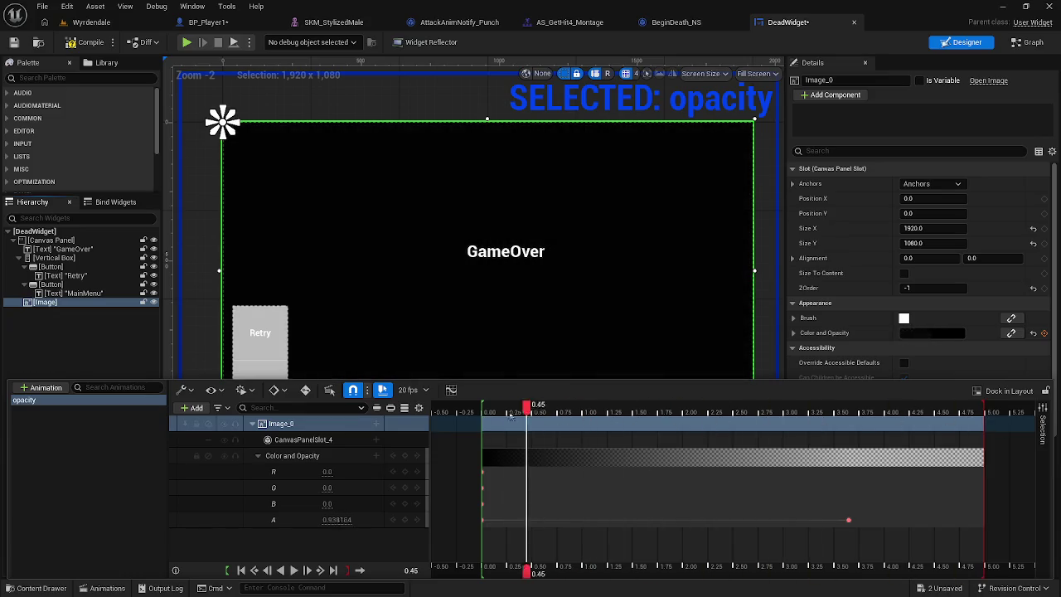
{"action": "mouse_move", "coordinate": [844, 520]}
{"action": "left_mouse_down"}
{"action": "mouse_move", "coordinate": [993, 517]}
{"action": "mouse_move", "coordinate": [981, 518]}
{"action": "left_mouse_up"}
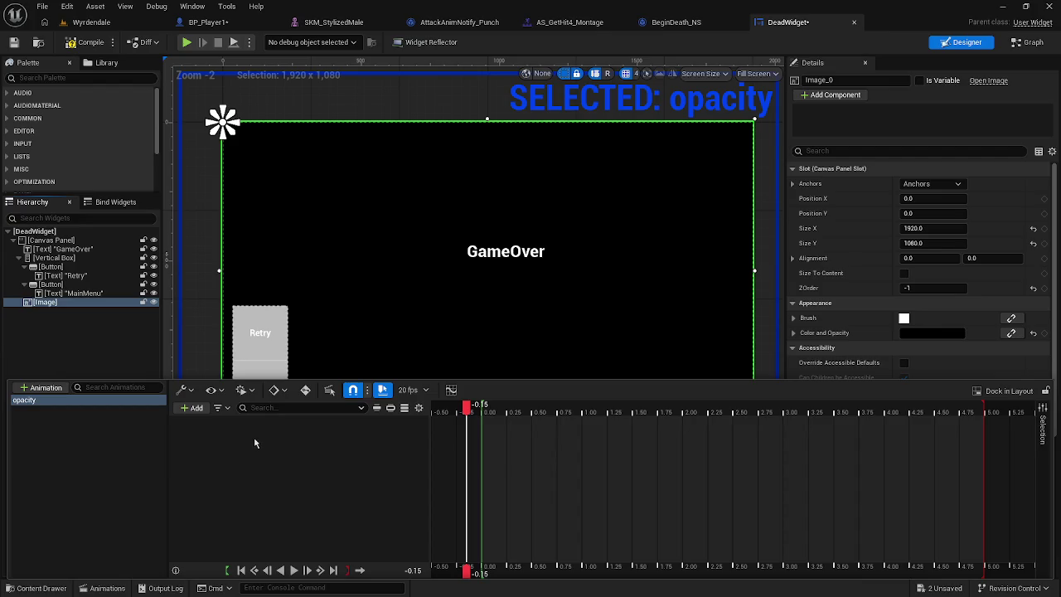
{"action": "key", "text": "ctrl+z"}
{"action": "key", "text": "ctrl+z"}
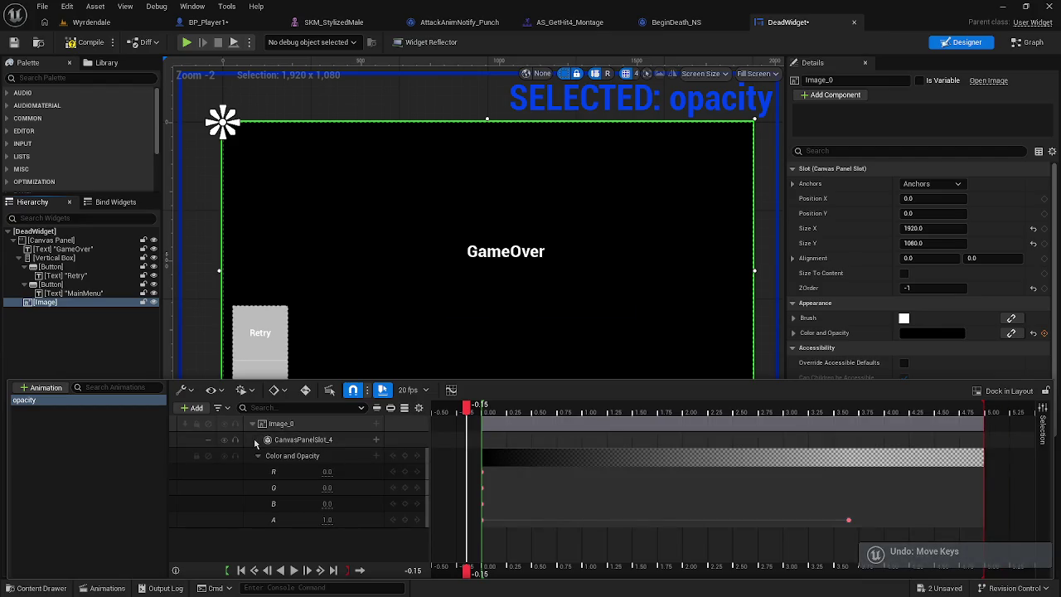
{"action": "key", "text": "ctrl+z"}
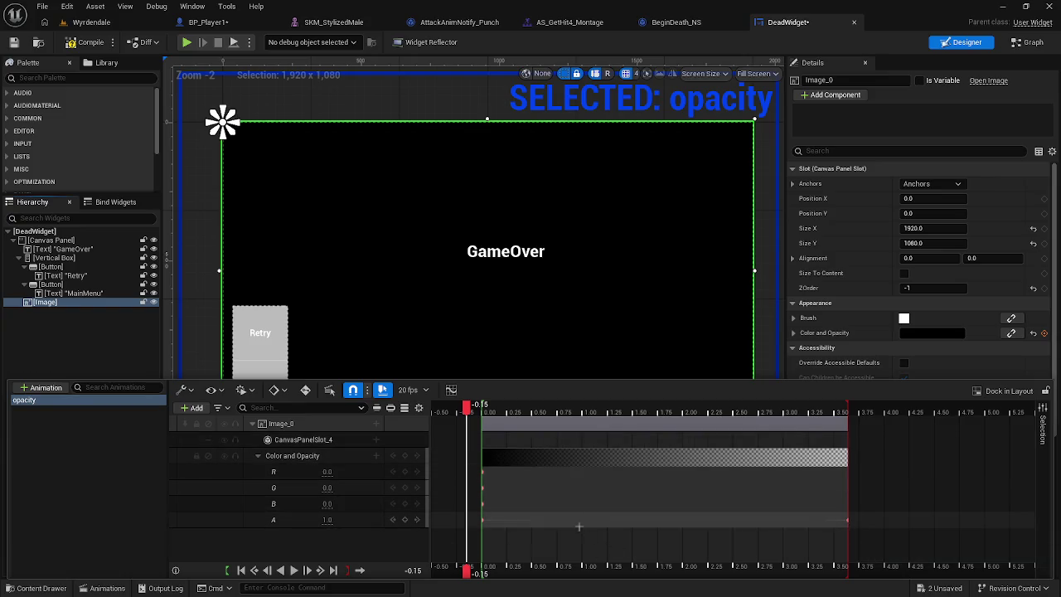
{"action": "left_click_drag", "start_coordinate": [465, 410], "coordinate": [852, 417]}
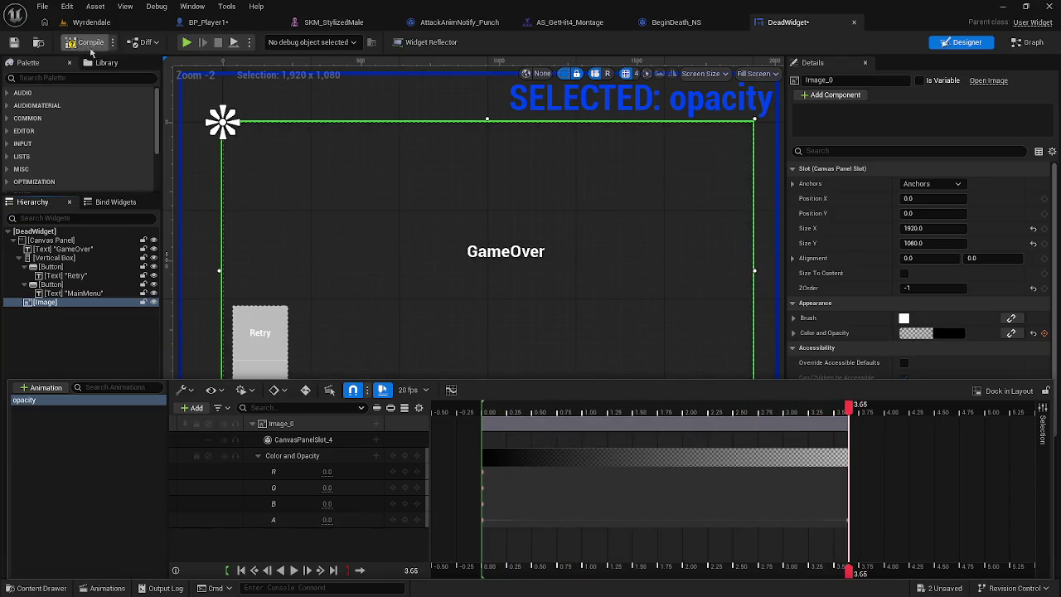
Step: Close the Animations drawer and test-play the game with Alt+P, then stop
{"action": "left_click", "coordinate": [86, 42]}
{"action": "key", "text": "alt+p"}
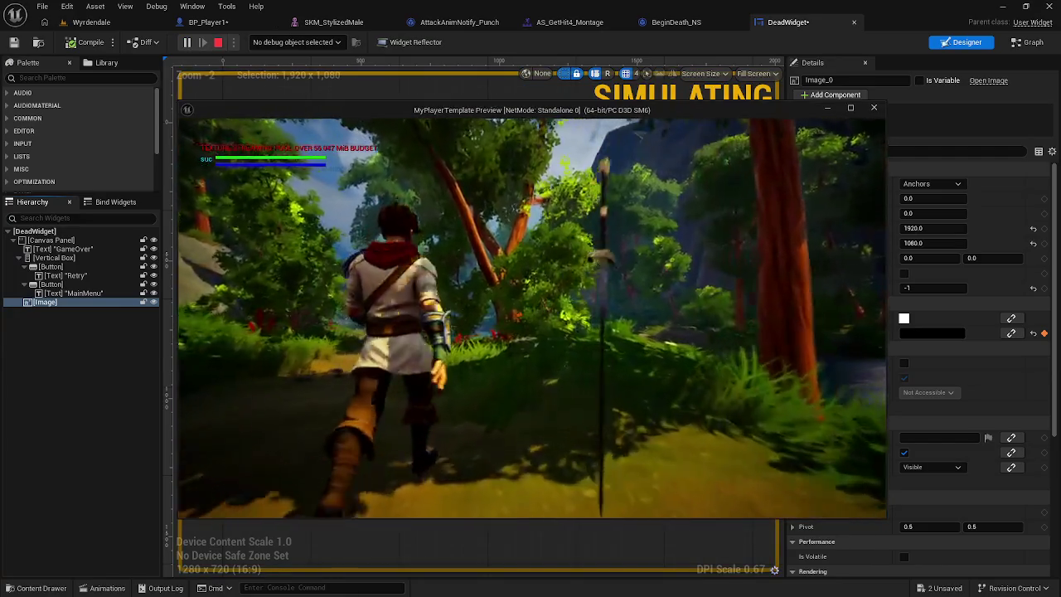
{"action": "key", "text": "Escape"}
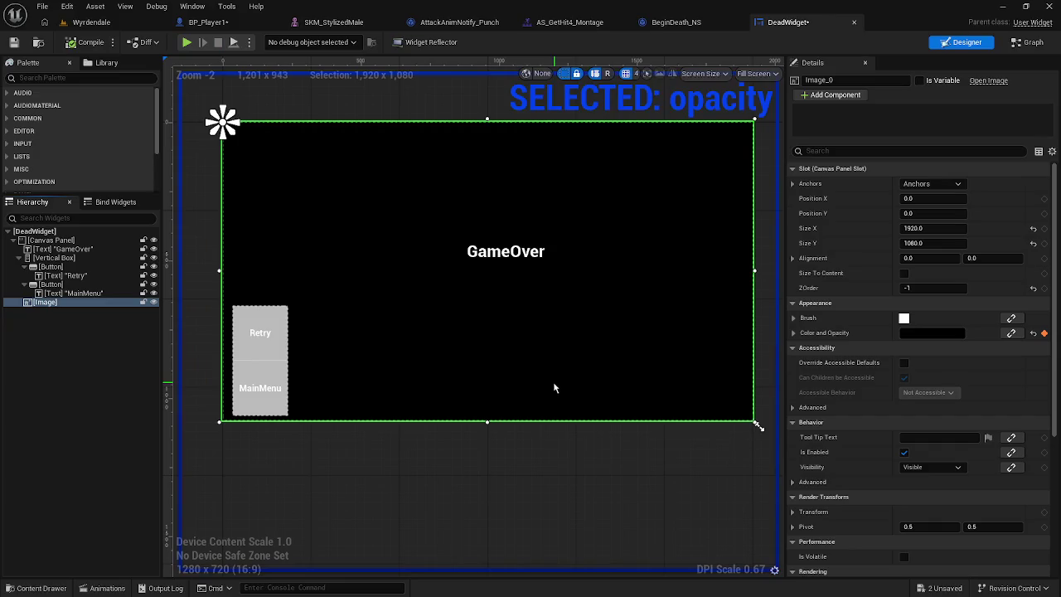
Step: Save all modified assets via File > Save All and reopen the opacity animation timeline
{"action": "left_click", "coordinate": [42, 6]}
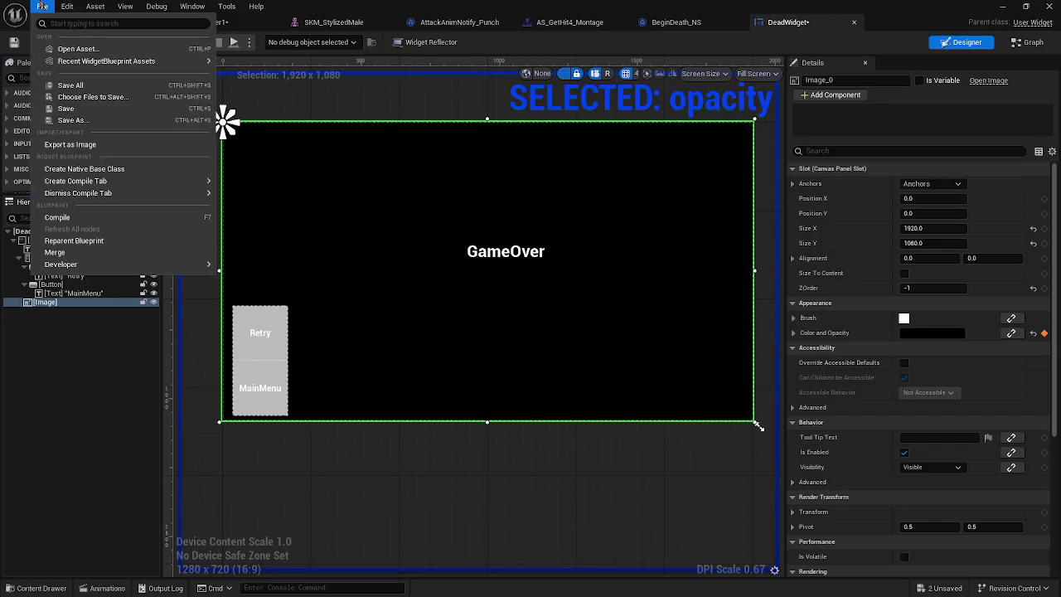
{"action": "left_click", "coordinate": [70, 86]}
{"action": "left_click", "coordinate": [488, 472]}
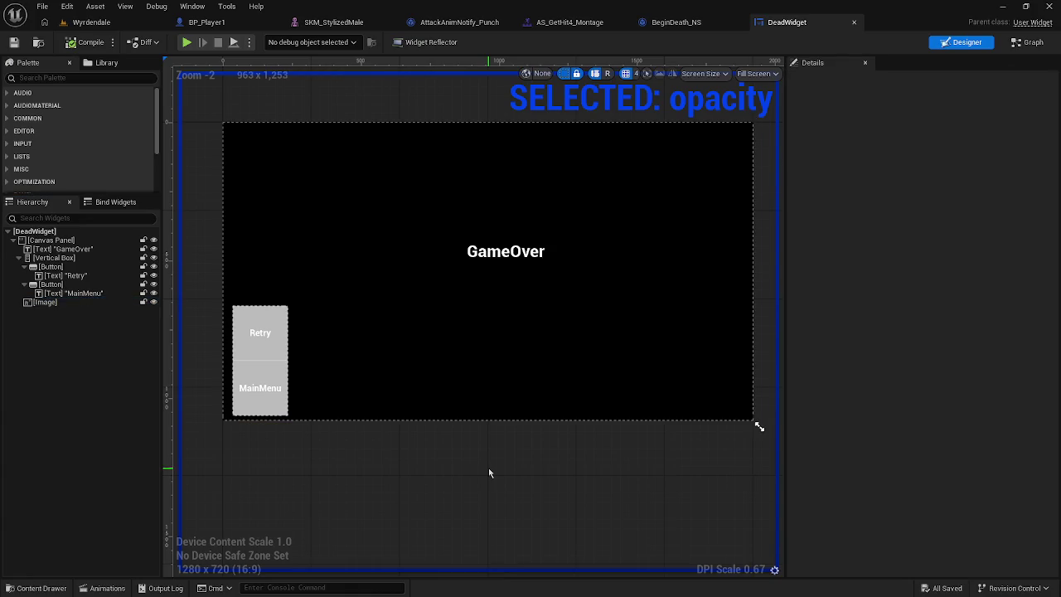
{"action": "left_click", "coordinate": [107, 588]}
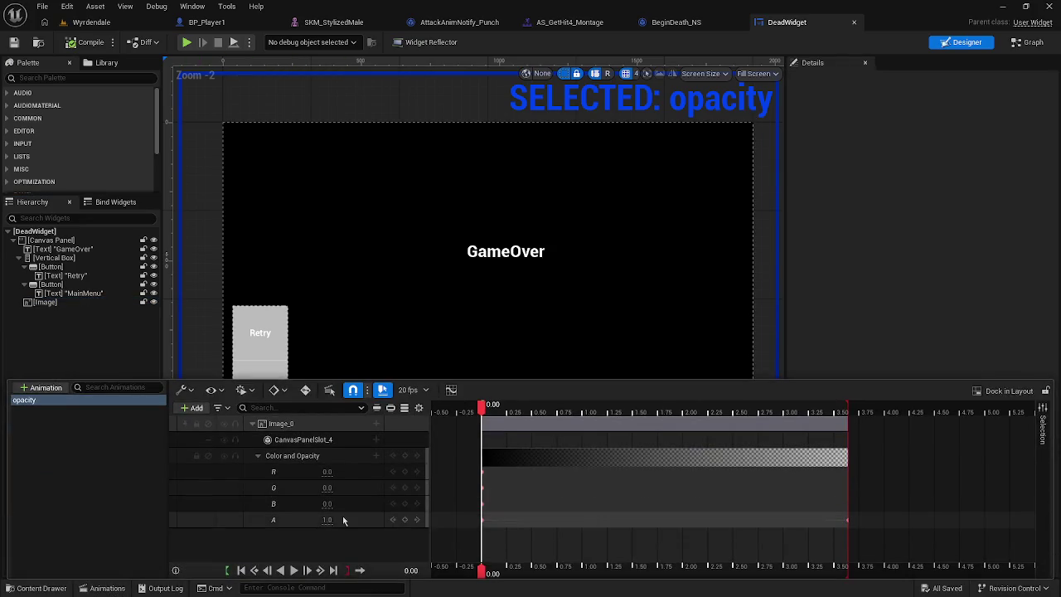
Step: Delete Image_0's old Color and Opacity track and add a fresh Color and Opacity track
{"action": "left_click", "coordinate": [516, 505]}
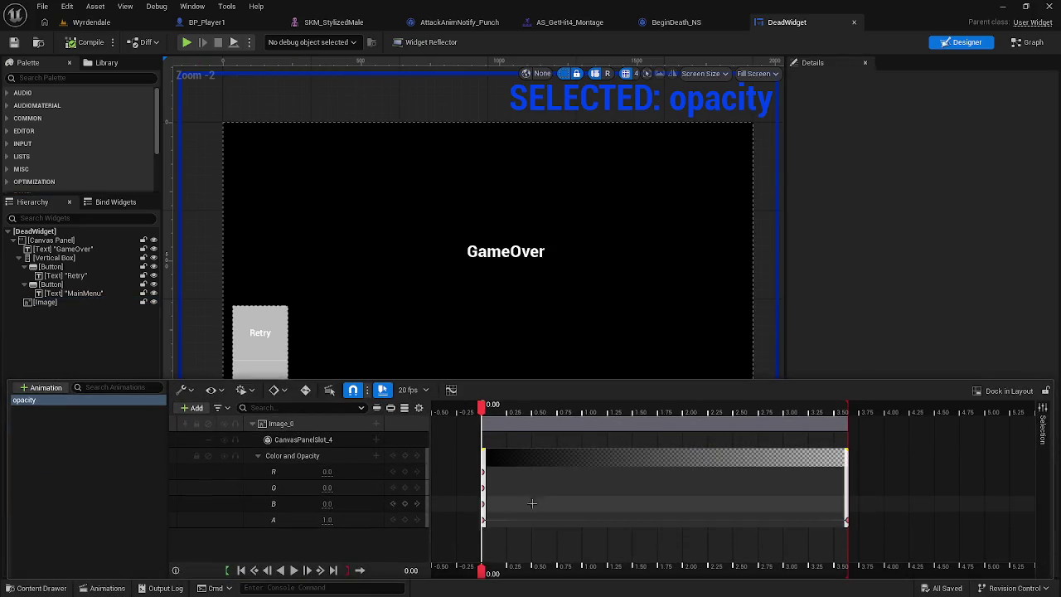
{"action": "right_click", "coordinate": [606, 484]}
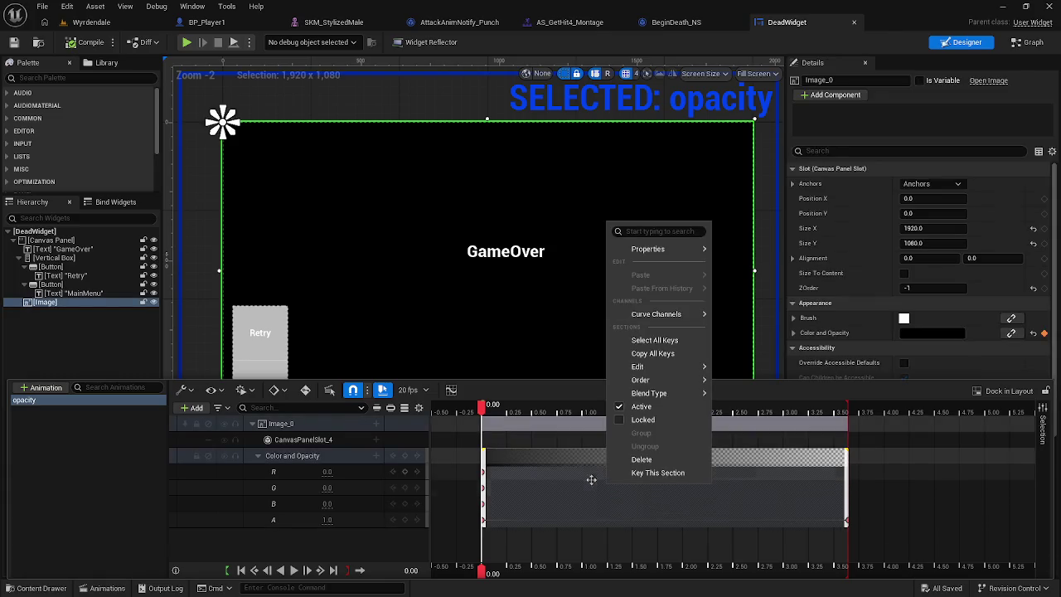
{"action": "left_click", "coordinate": [524, 389]}
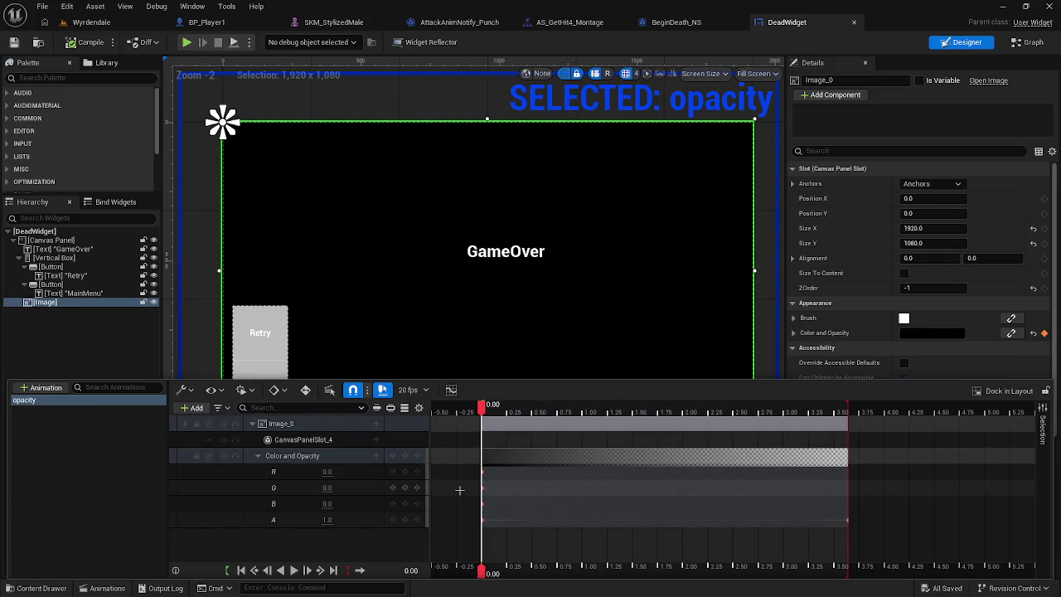
{"action": "left_click", "coordinate": [347, 456]}
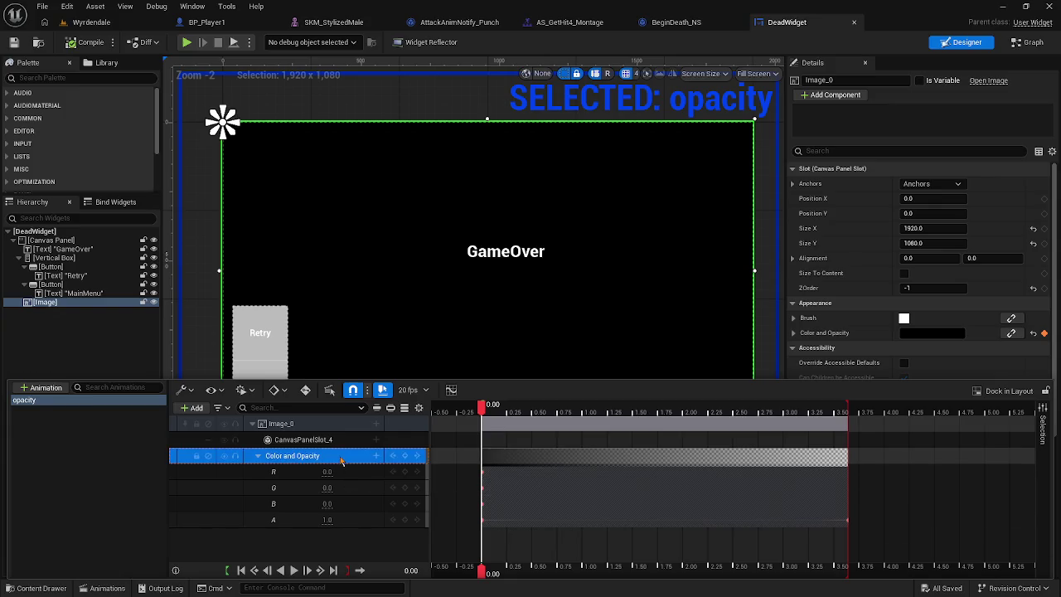
{"action": "key", "text": "Delete"}
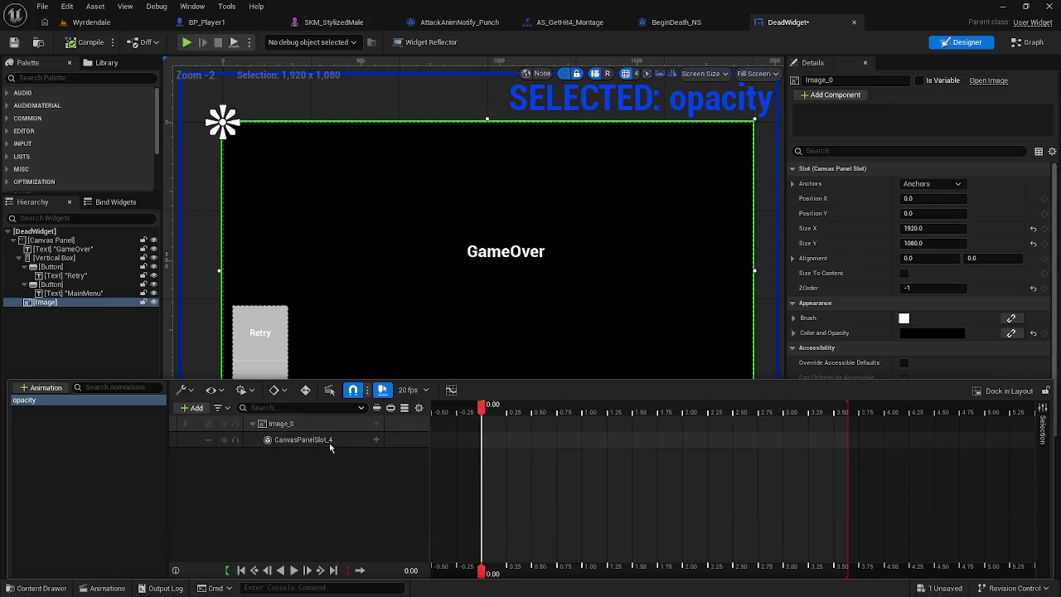
{"action": "left_click", "coordinate": [376, 424]}
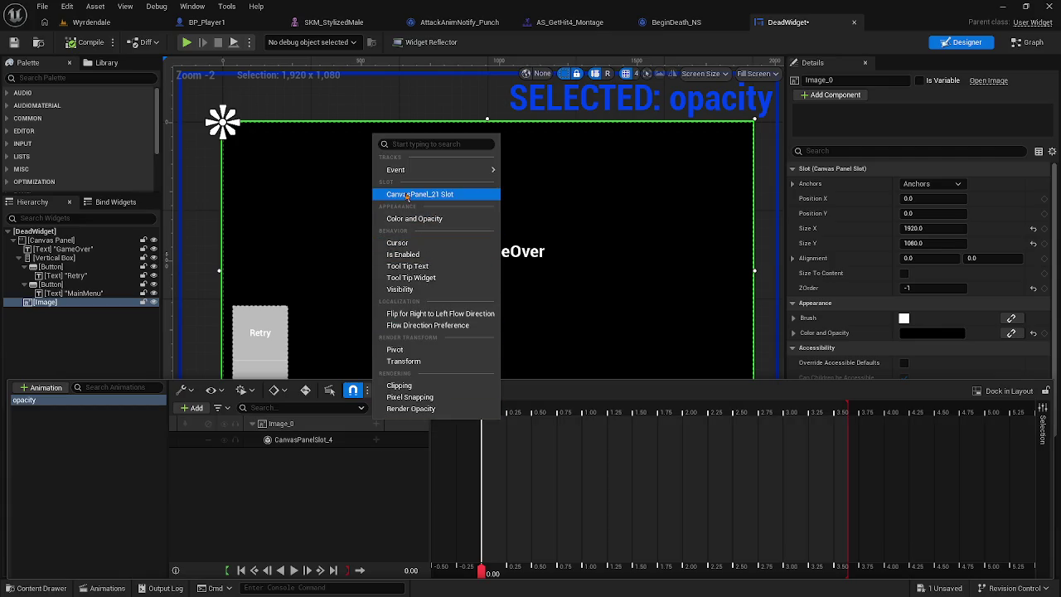
{"action": "left_click", "coordinate": [411, 221]}
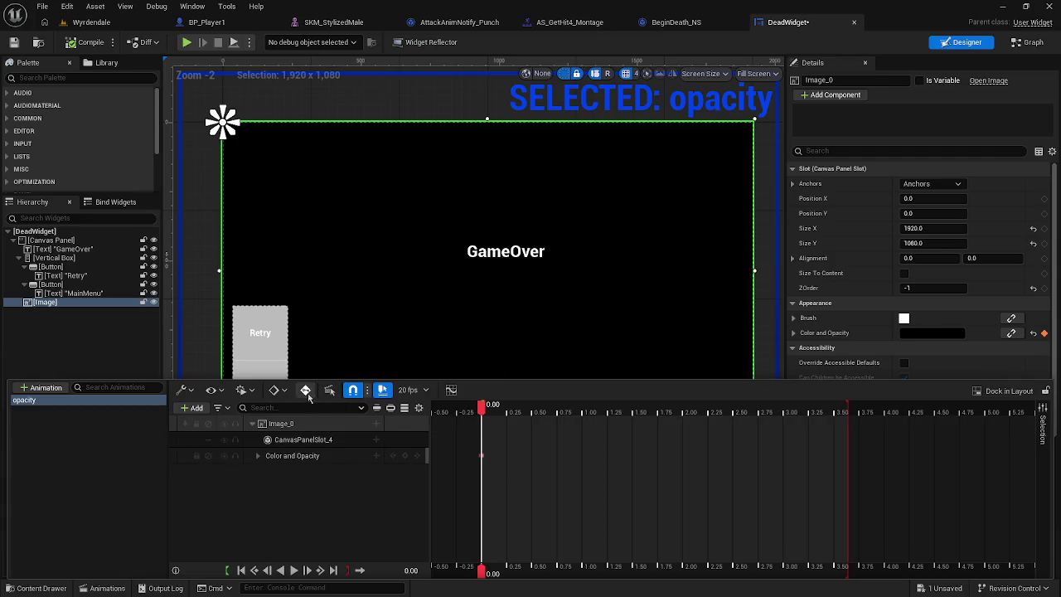
Step: Enable recording, expand the Color and Opacity track, and key alpha 0 at 0.00 s
{"action": "left_click", "coordinate": [305, 390]}
{"action": "left_click", "coordinate": [259, 456]}
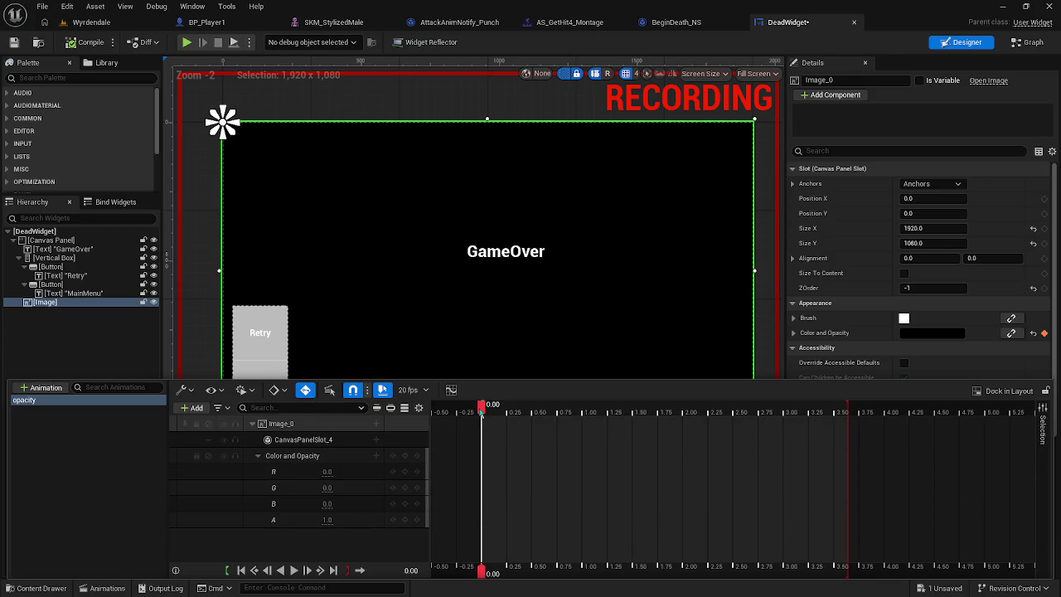
{"action": "left_click", "coordinate": [327, 519]}
{"action": "type", "text": "0"}
{"action": "key", "text": "Return"}
Step: Key alpha 1 at 3.65 s, preview the fade, and collapse the animation timeline
{"action": "left_click_drag", "start_coordinate": [487, 407], "coordinate": [849, 415]}
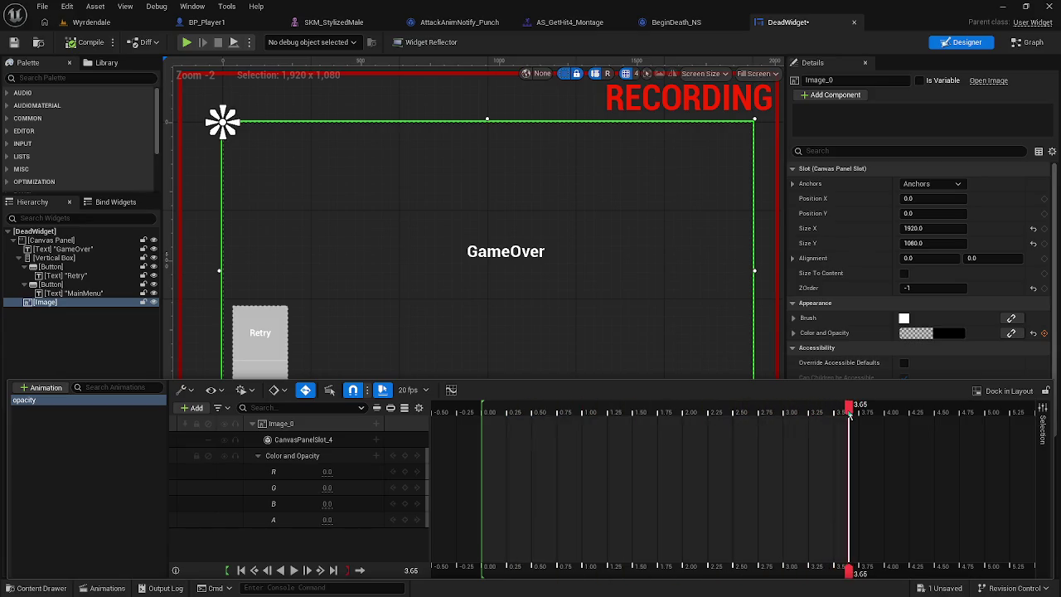
{"action": "left_click", "coordinate": [327, 520]}
{"action": "type", "text": "1"}
{"action": "key", "text": "Return"}
{"action": "key", "text": "space"}
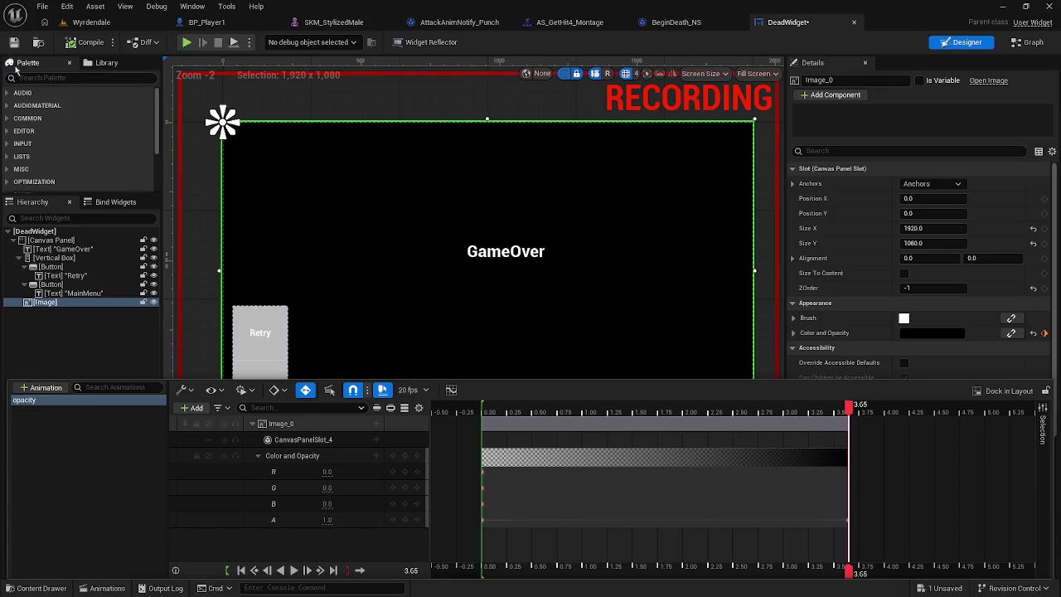
{"action": "left_click", "coordinate": [222, 352]}
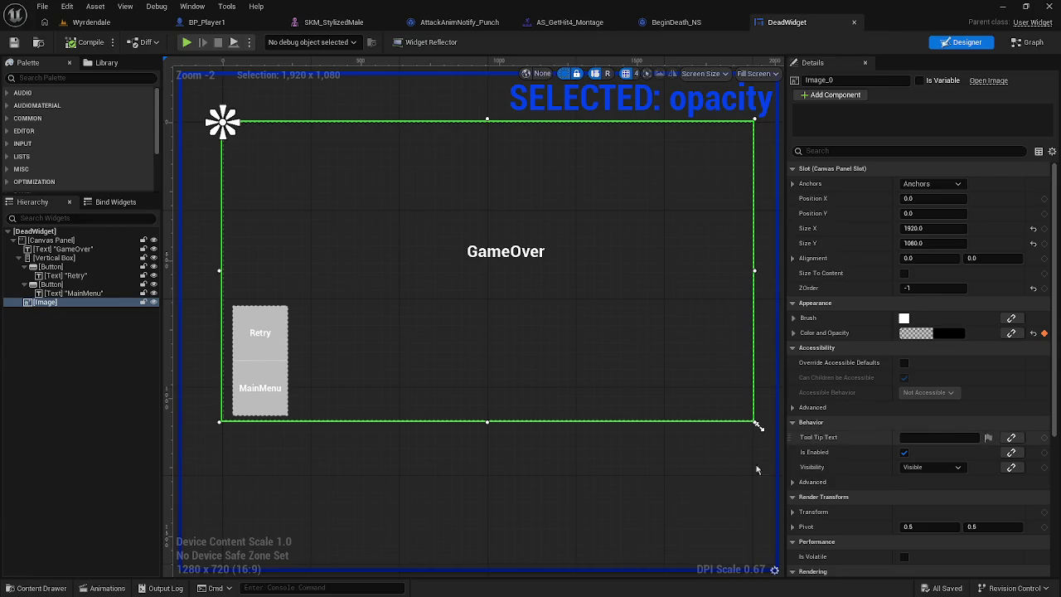
Step: Select the full-screen image, preview the opacity fade, and switch to BP_Player1's Event Graph
{"action": "left_click", "coordinate": [680, 481]}
{"action": "key", "text": "ctrl+space"}
{"action": "key", "text": "ctrl+space"}
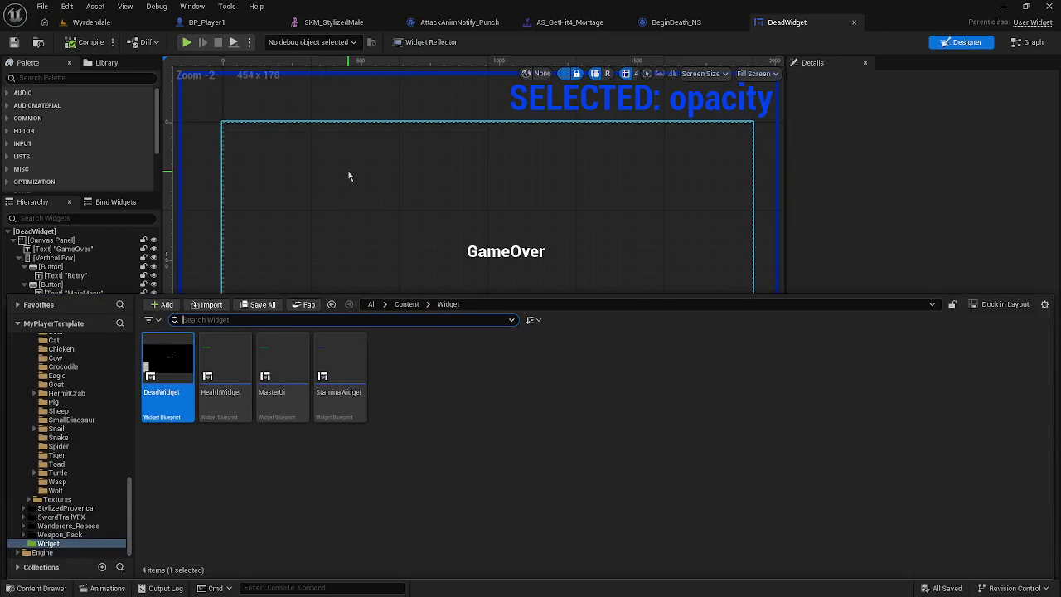
{"action": "left_click", "coordinate": [348, 171]}
{"action": "left_click", "coordinate": [98, 589]}
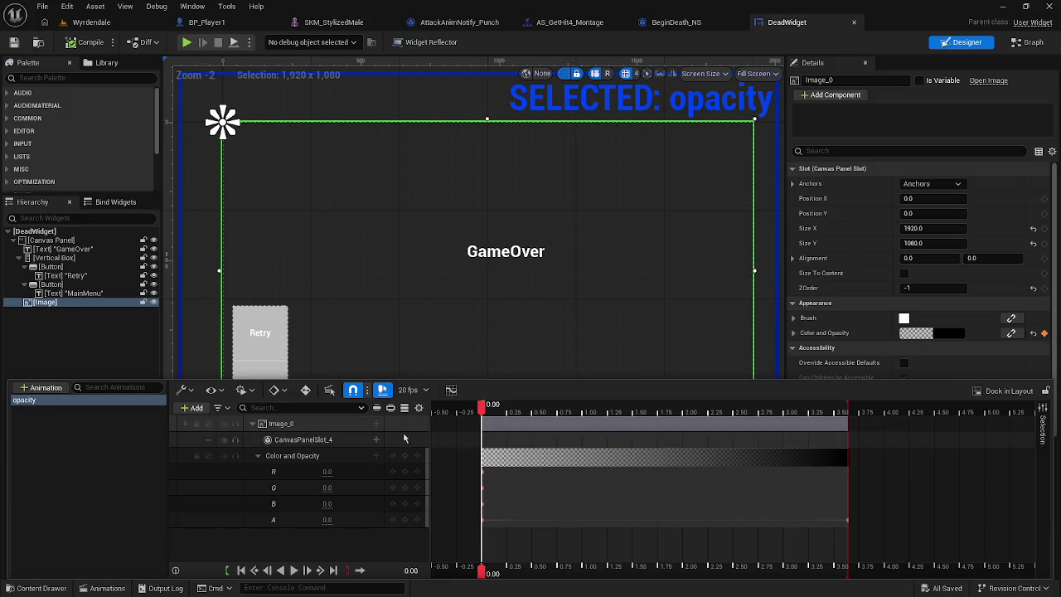
{"action": "key", "text": "space"}
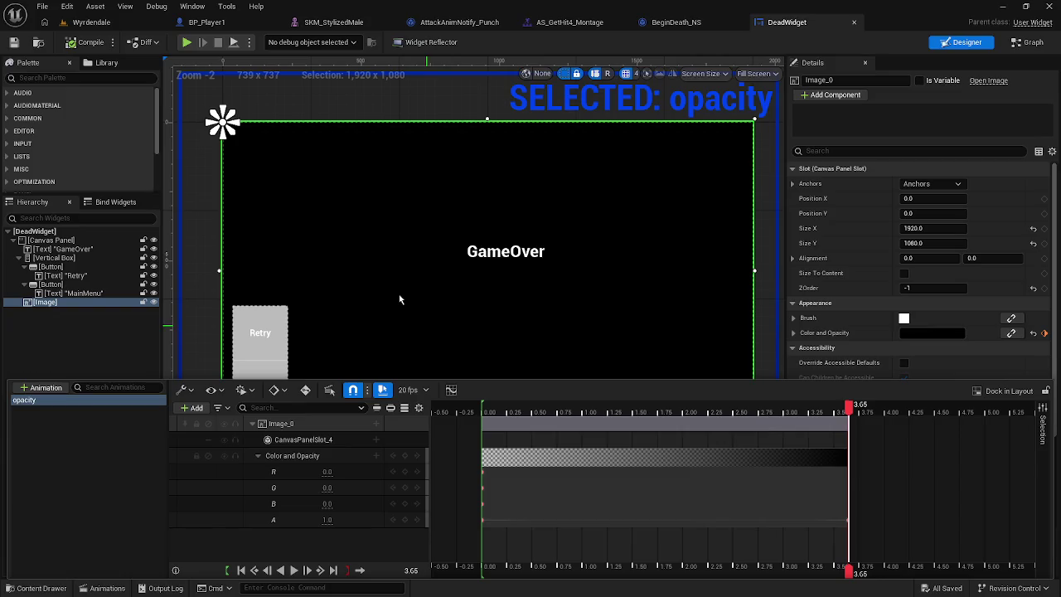
{"action": "left_click", "coordinate": [230, 25]}
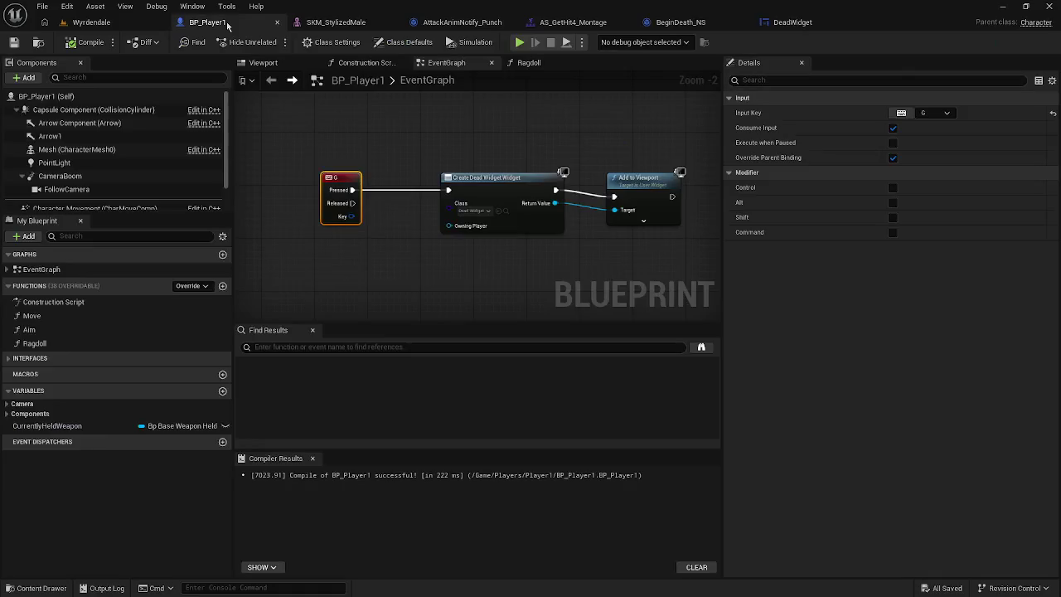
Step: Add a Play Animation node from Create Dead Widget's Return Value by searching 'play an'
{"action": "left_click_drag", "start_coordinate": [648, 182], "coordinate": [681, 175]}
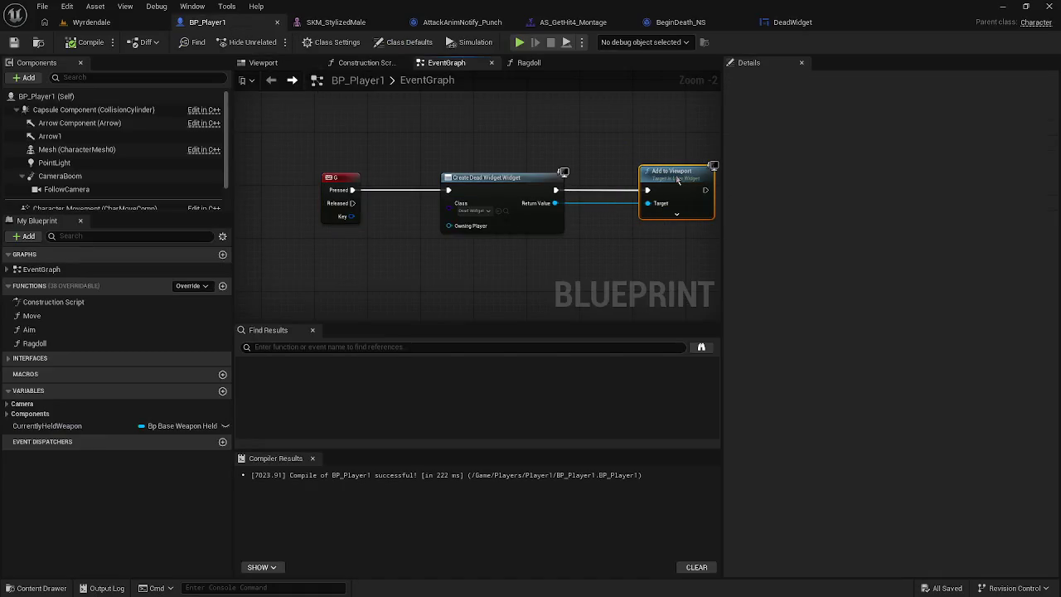
{"action": "mouse_move", "coordinate": [554, 203]}
{"action": "left_mouse_down"}
{"action": "mouse_move", "coordinate": [630, 222]}
{"action": "mouse_move", "coordinate": [591, 248]}
{"action": "left_mouse_up"}
{"action": "type", "text": "play an"}
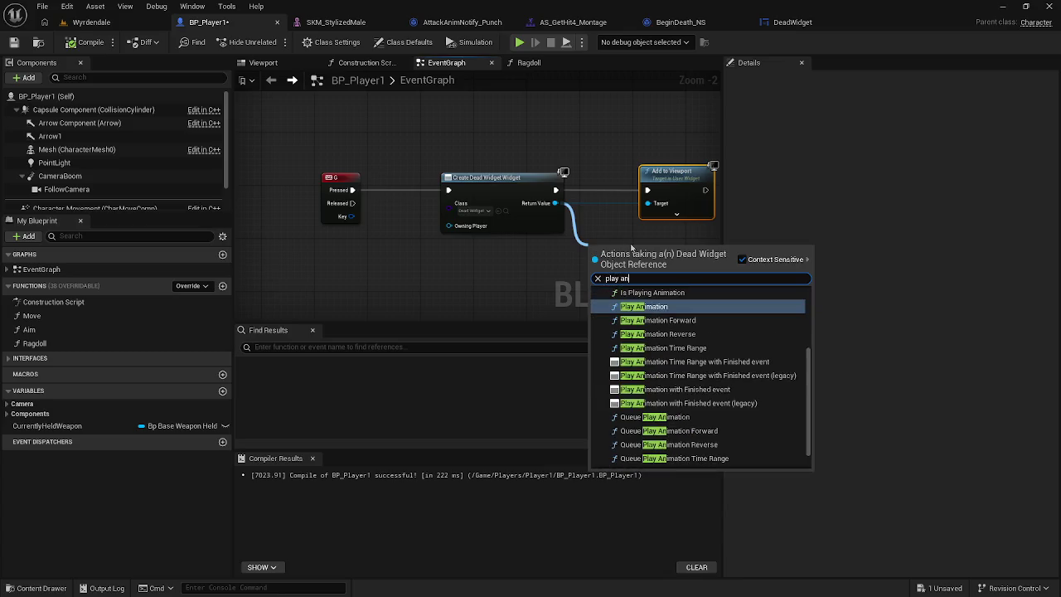
{"action": "left_click", "coordinate": [644, 306]}
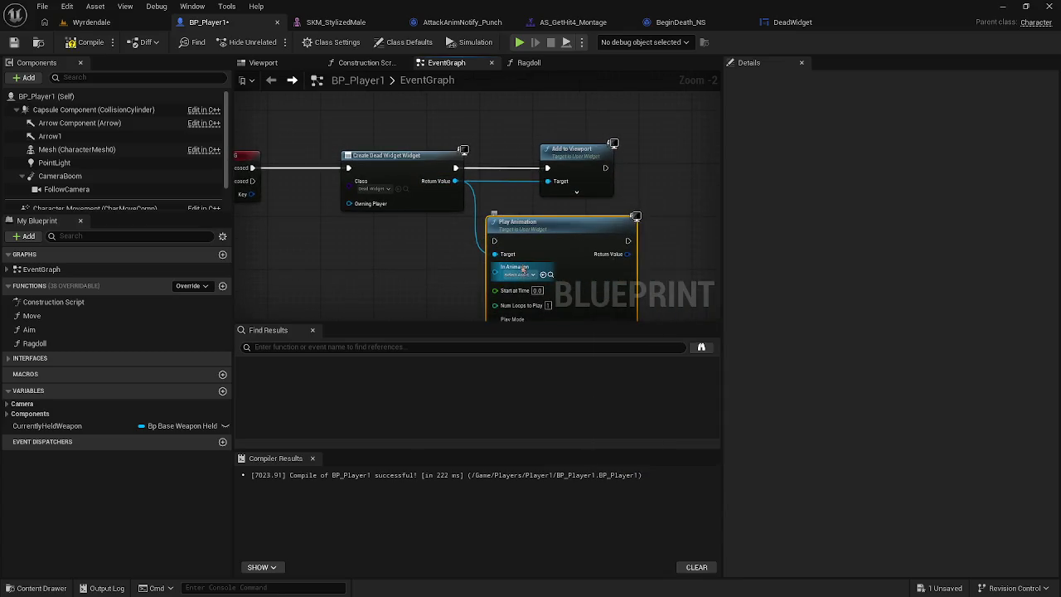
{"action": "left_click", "coordinate": [518, 274]}
{"action": "left_click", "coordinate": [445, 277]}
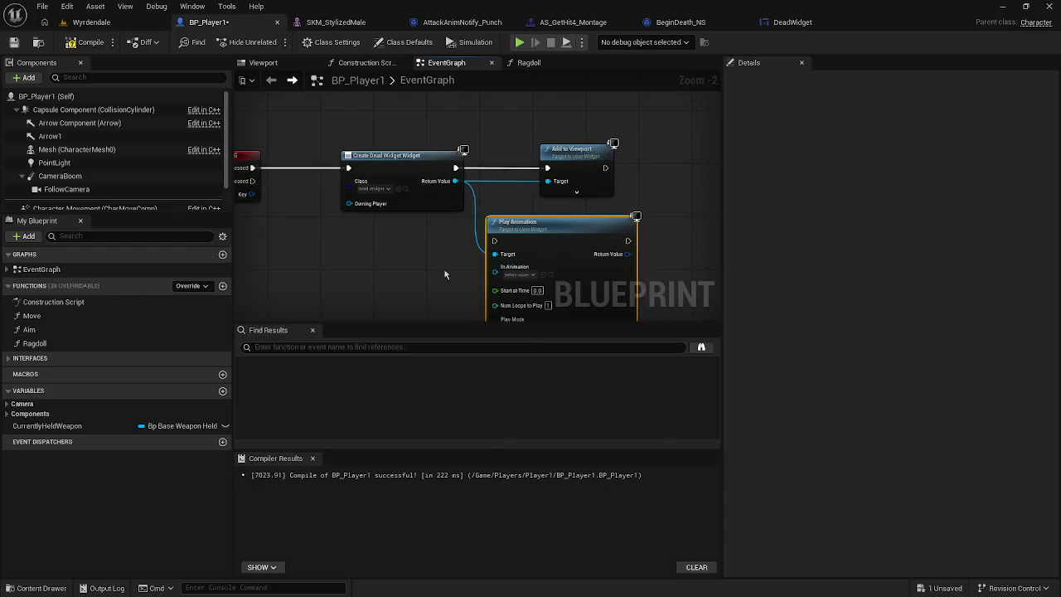
{"action": "left_click_drag", "start_coordinate": [445, 277], "coordinate": [423, 211]}
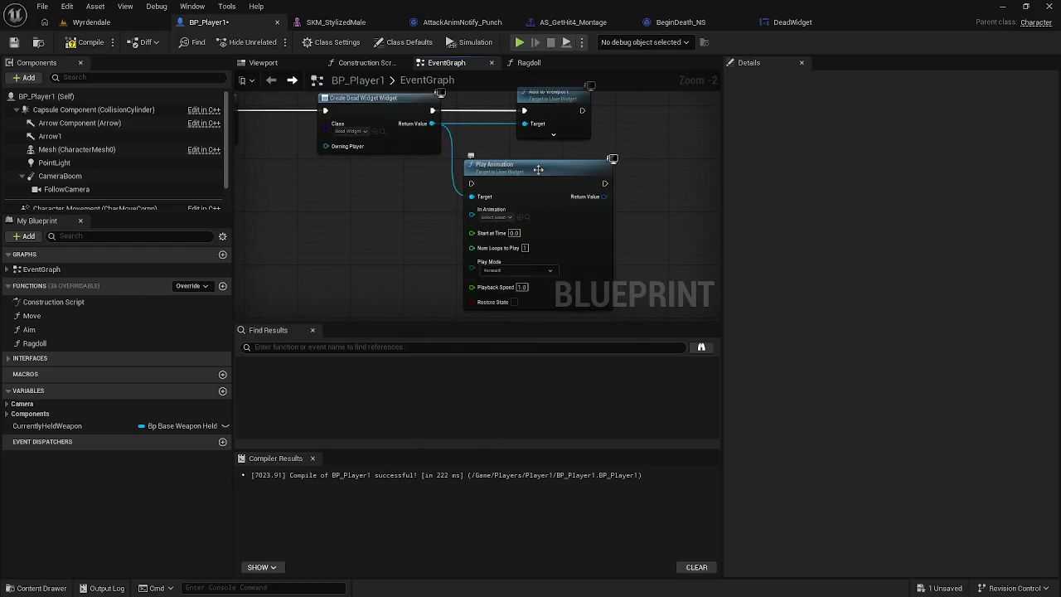
{"action": "left_click_drag", "start_coordinate": [537, 173], "coordinate": [538, 186]}
{"action": "left_click", "coordinate": [434, 234]}
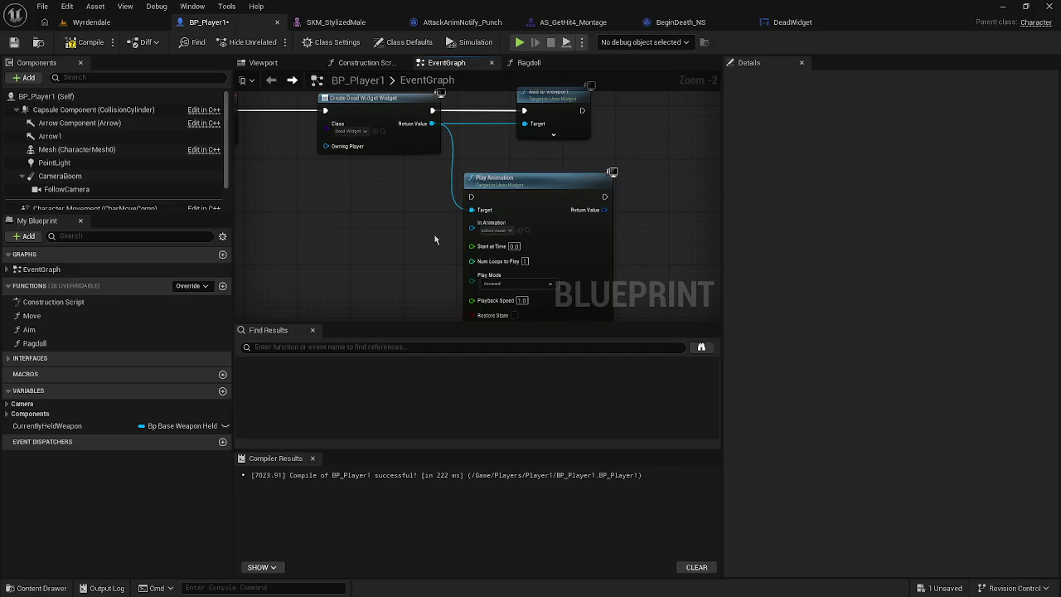
Step: Rearrange the graph, moving Add to Viewport further right, and return to the DeadWidget designer
{"action": "key", "text": "ctrl+space"}
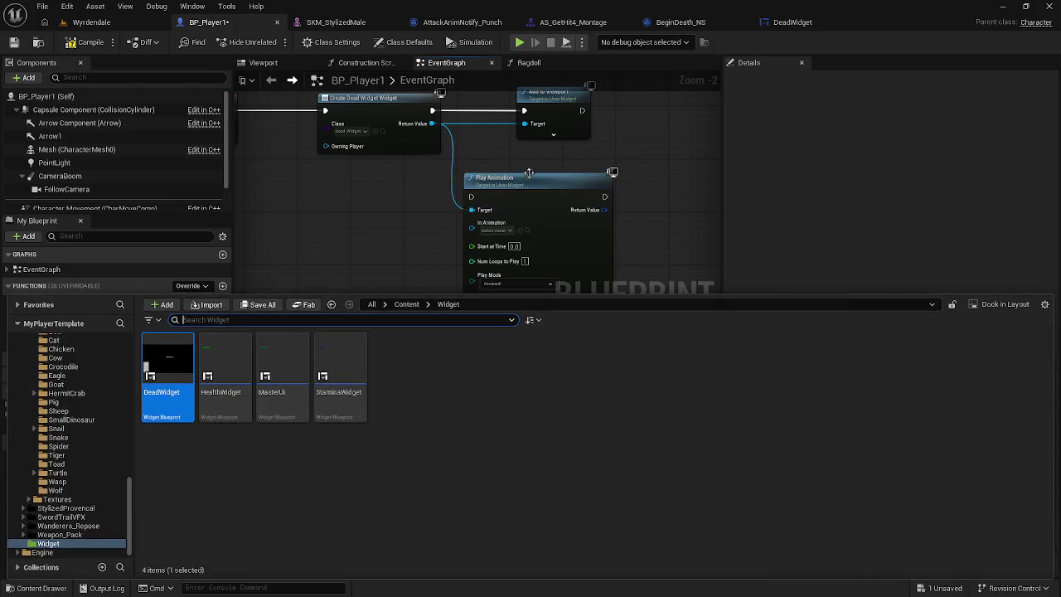
{"action": "left_click_drag", "start_coordinate": [528, 176], "coordinate": [493, 231]}
{"action": "left_click_drag", "start_coordinate": [513, 166], "coordinate": [621, 163]}
{"action": "left_click", "coordinate": [477, 286]}
{"action": "left_click", "coordinate": [498, 212]}
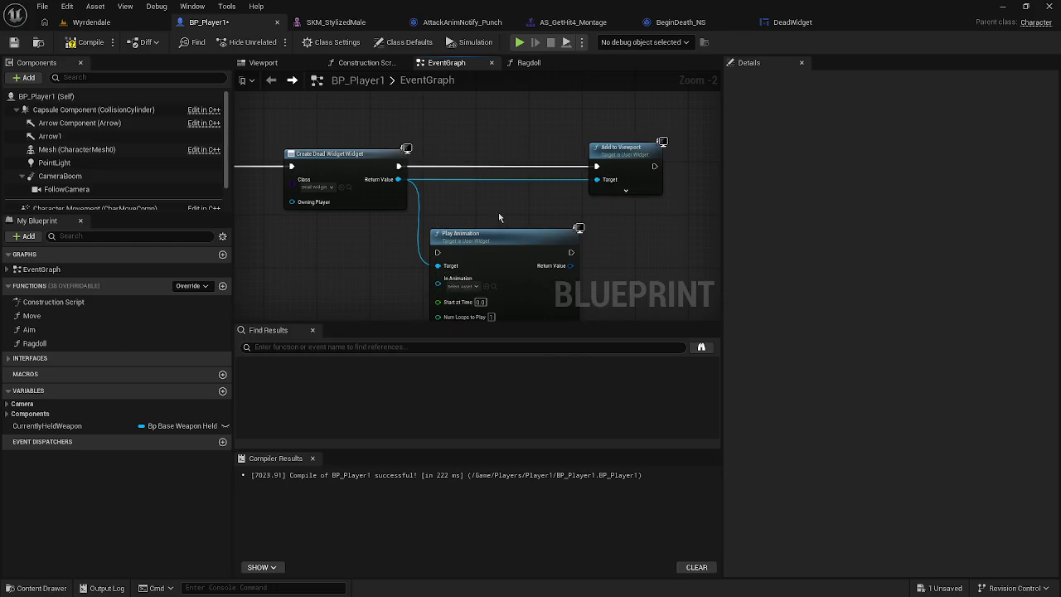
{"action": "left_click", "coordinate": [780, 23]}
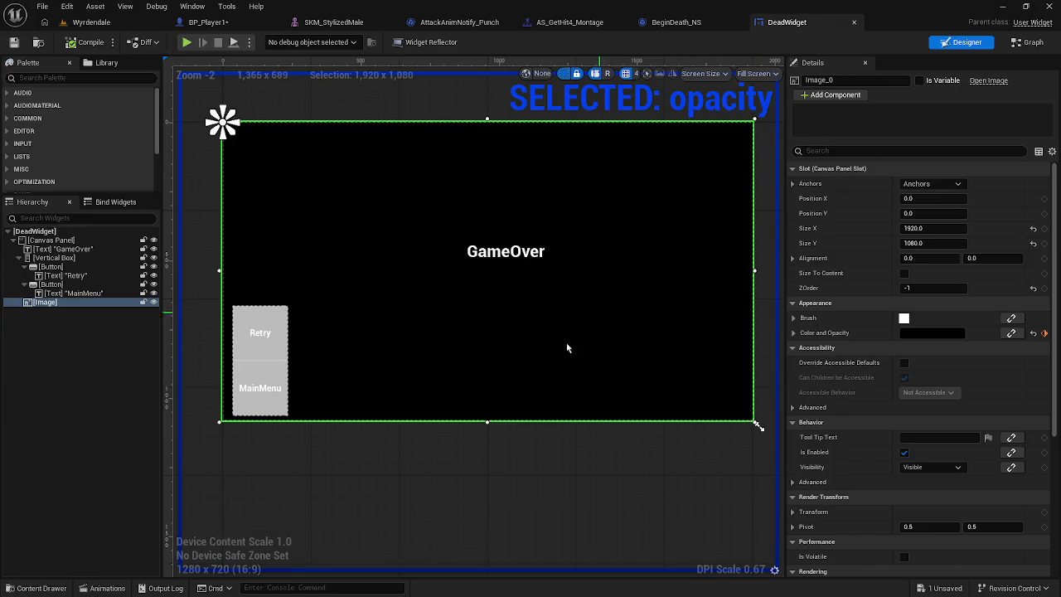
Step: Check the opacity animation's Sequencer Actions and View Options menus and its Curve Editor
{"action": "left_click", "coordinate": [108, 589]}
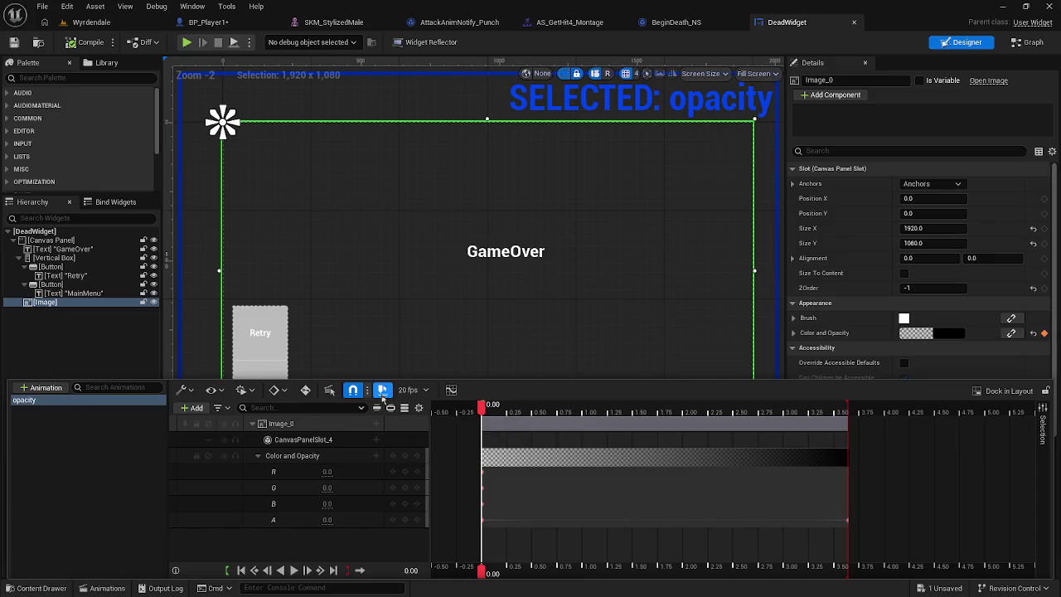
{"action": "left_click", "coordinate": [190, 392]}
{"action": "left_click", "coordinate": [191, 394]}
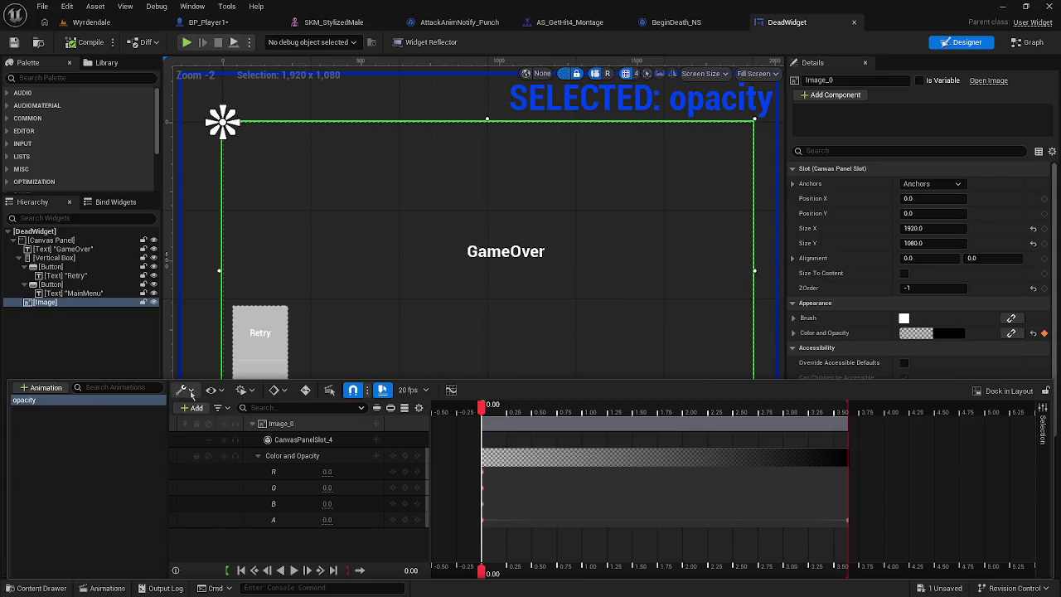
{"action": "left_click", "coordinate": [216, 394]}
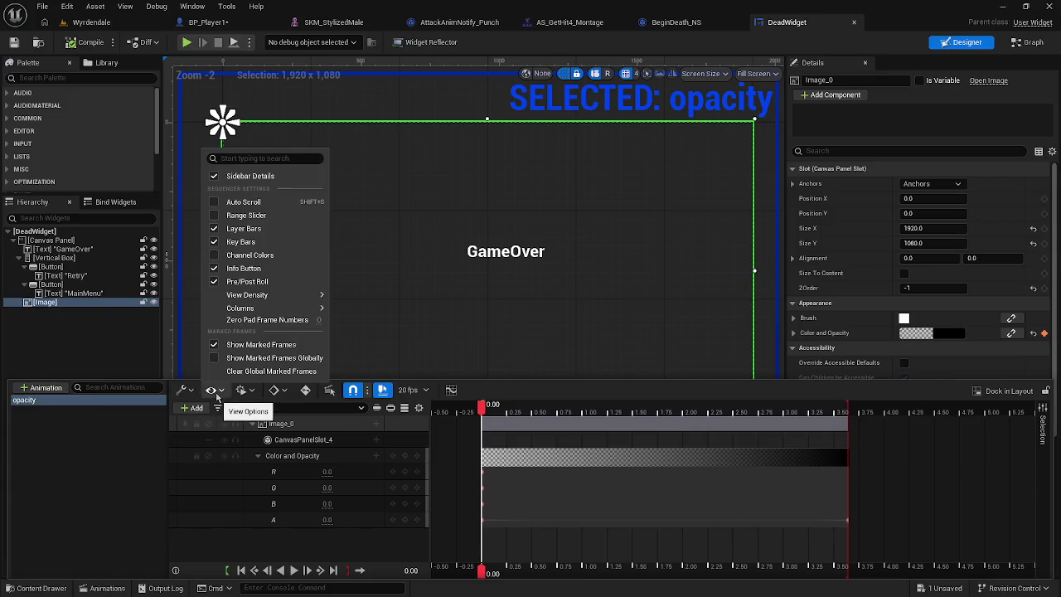
{"action": "left_click", "coordinate": [215, 393]}
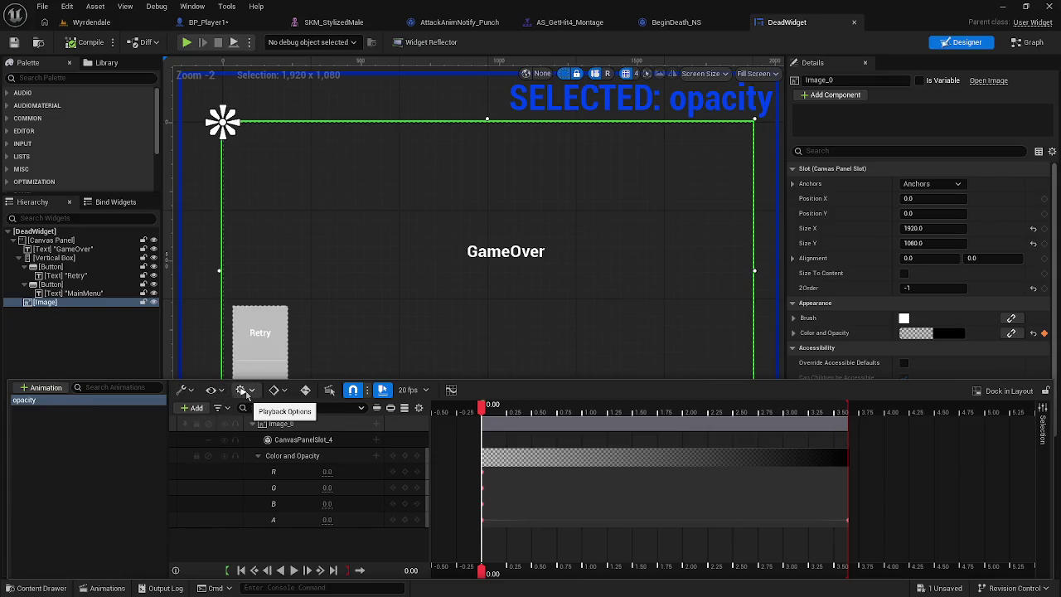
{"action": "left_click", "coordinate": [458, 389]}
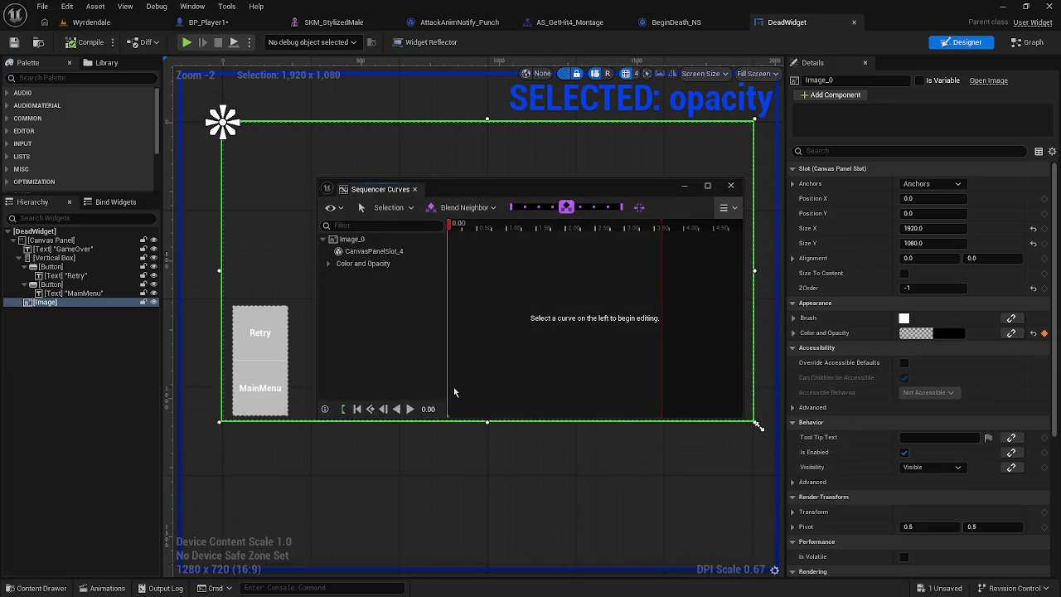
{"action": "left_click", "coordinate": [731, 186]}
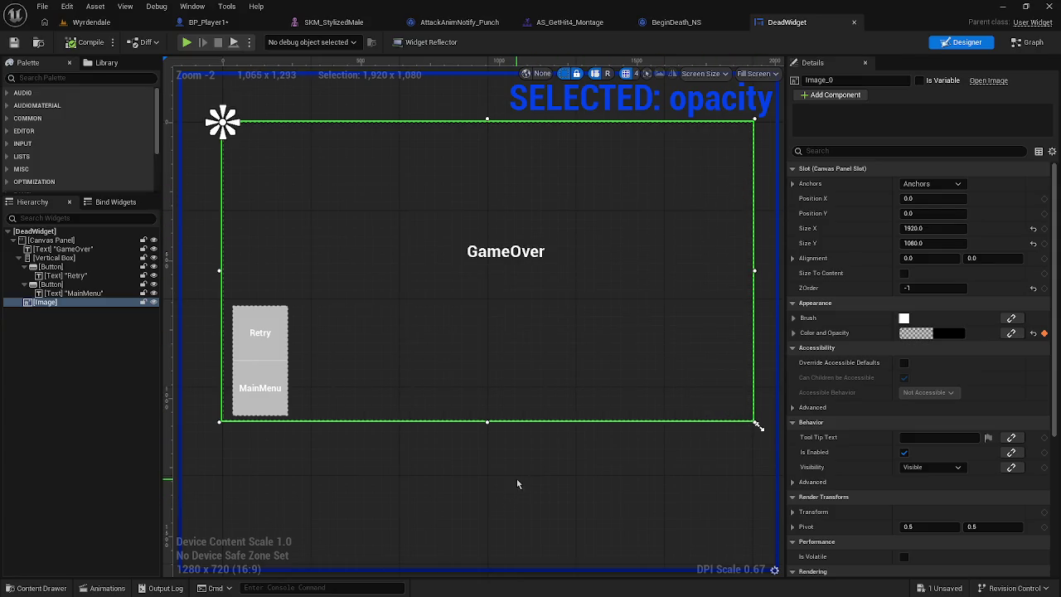
Step: Compile DeadWidget, replay the opacity fade, and switch to BP_Player1
{"action": "left_click", "coordinate": [75, 44]}
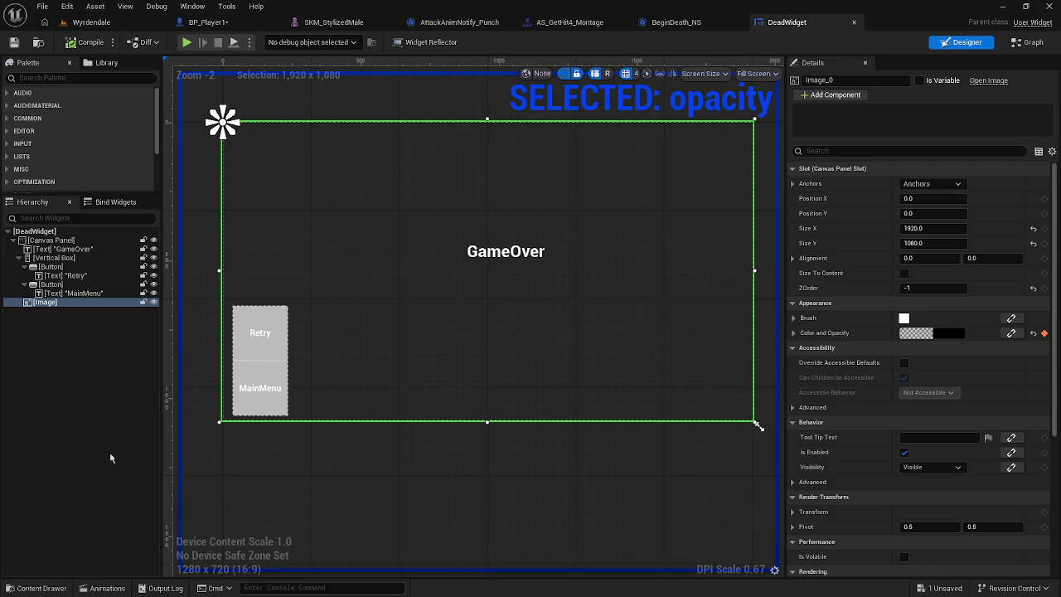
{"action": "left_click", "coordinate": [106, 588]}
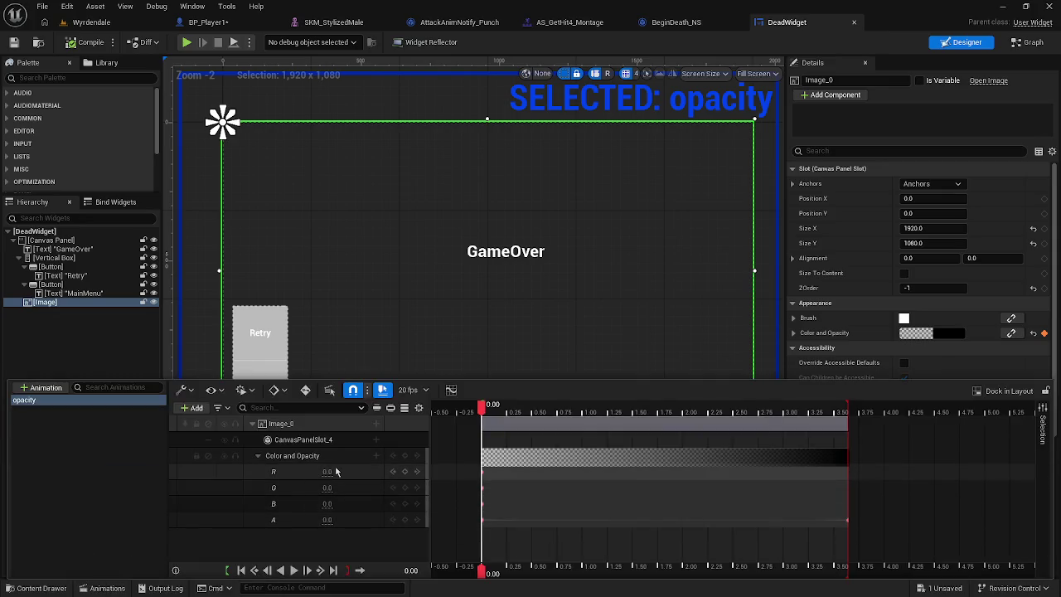
{"action": "key", "text": "space"}
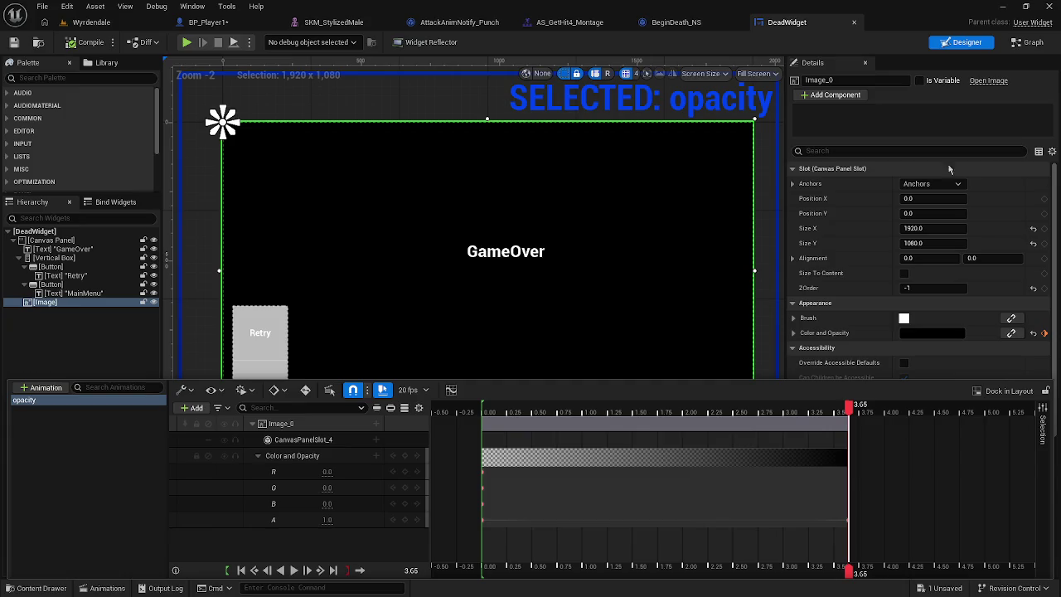
{"action": "left_click", "coordinate": [193, 24]}
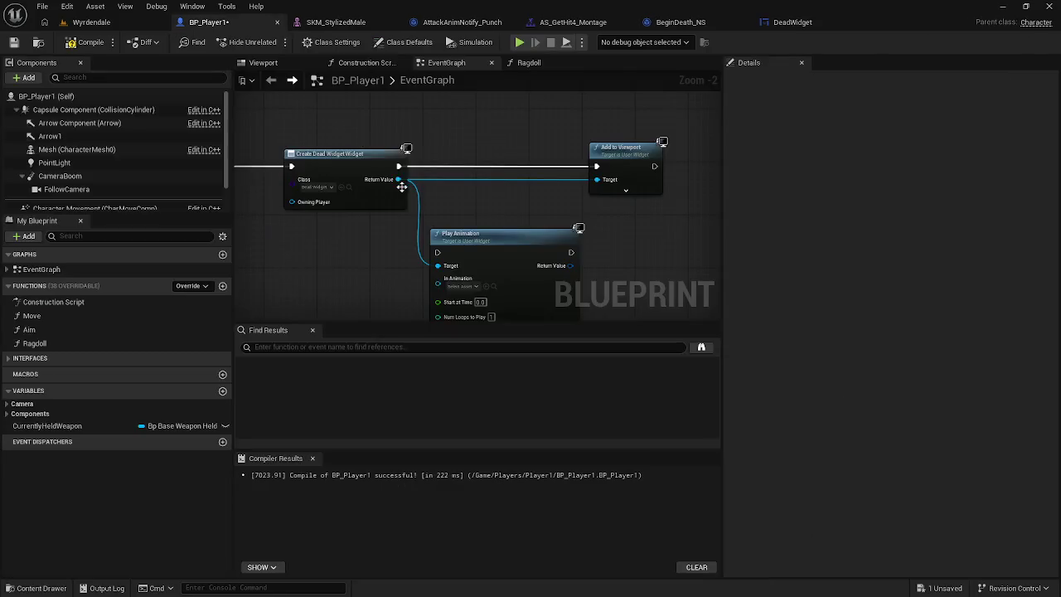
Step: Add an opacity animation getter from the widget's return value, then delete it and Play Animation
{"action": "left_click_drag", "start_coordinate": [398, 179], "coordinate": [446, 196]}
{"action": "type", "text": "opa"}
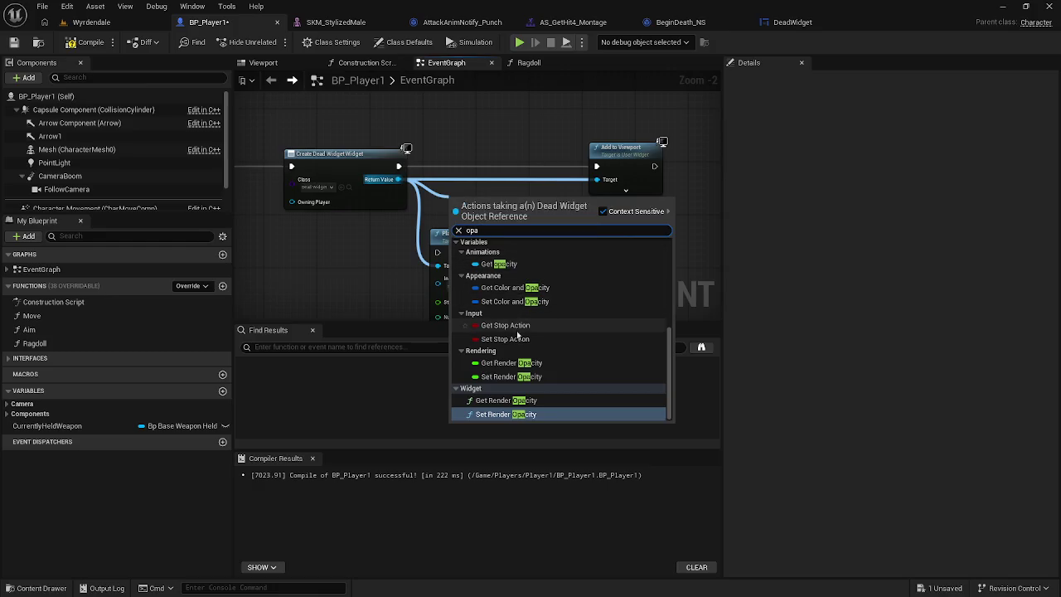
{"action": "scroll", "coordinate": [518, 324], "scroll_direction": "up", "scroll_amount": 3}
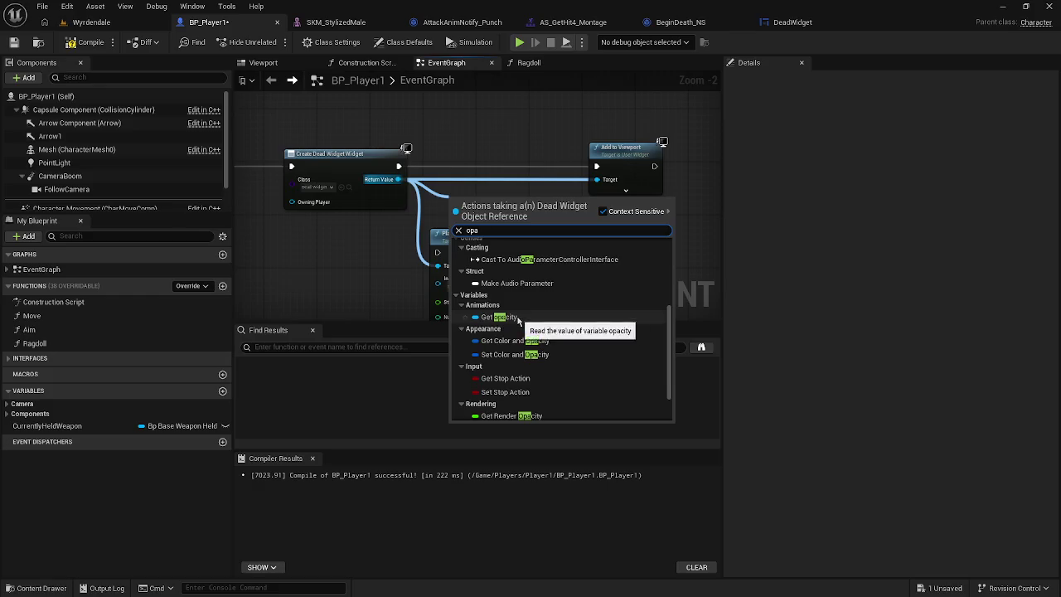
{"action": "left_click", "coordinate": [499, 317]}
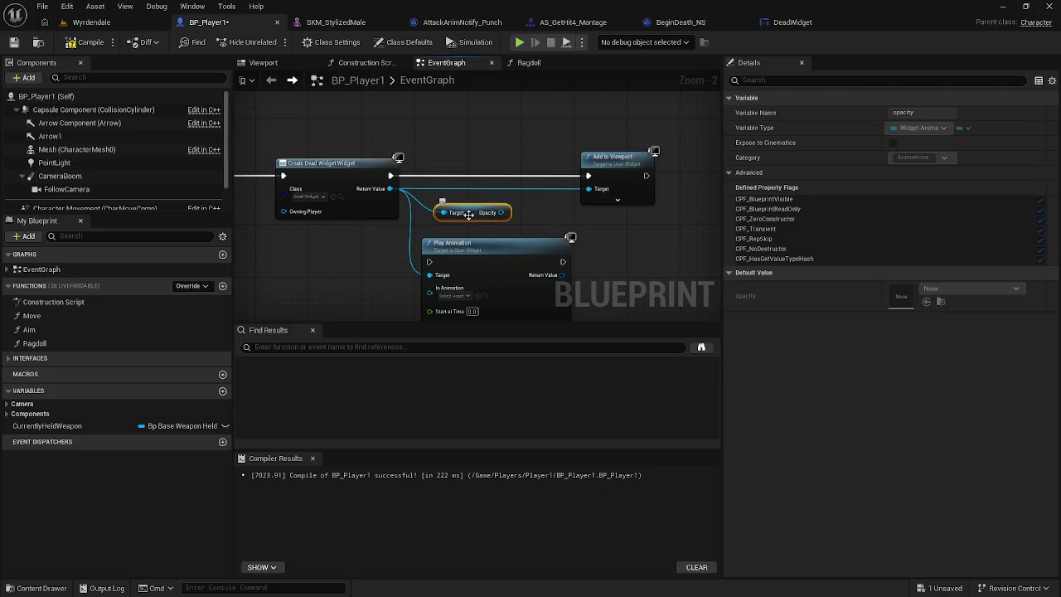
{"action": "key", "text": "Delete"}
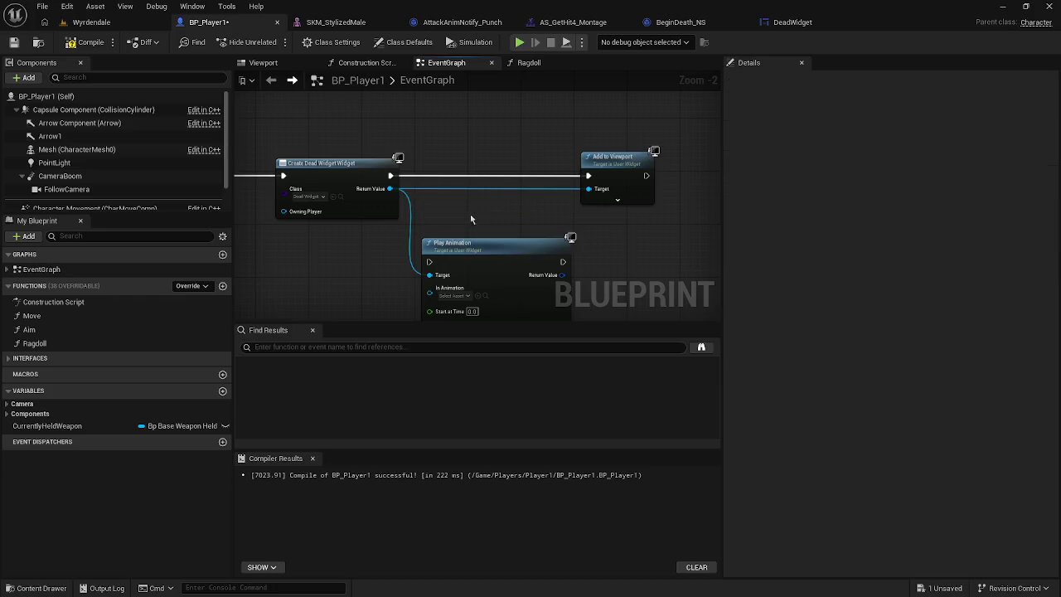
{"action": "key", "text": "Delete"}
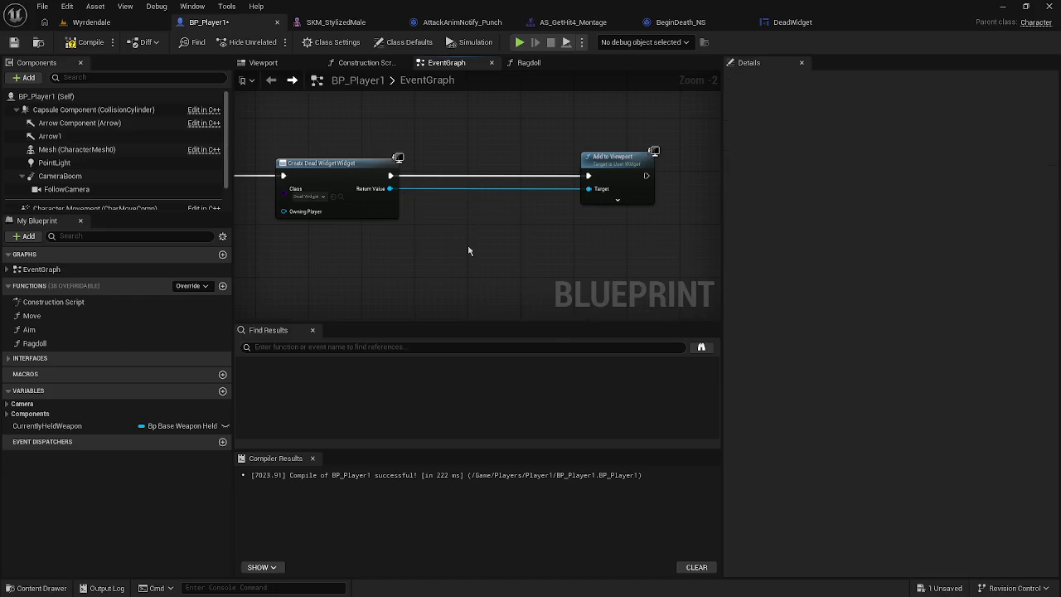
Step: Compile BP_Player1, Save All, and nudge the Add to Viewport node slightly left
{"action": "left_click", "coordinate": [82, 41]}
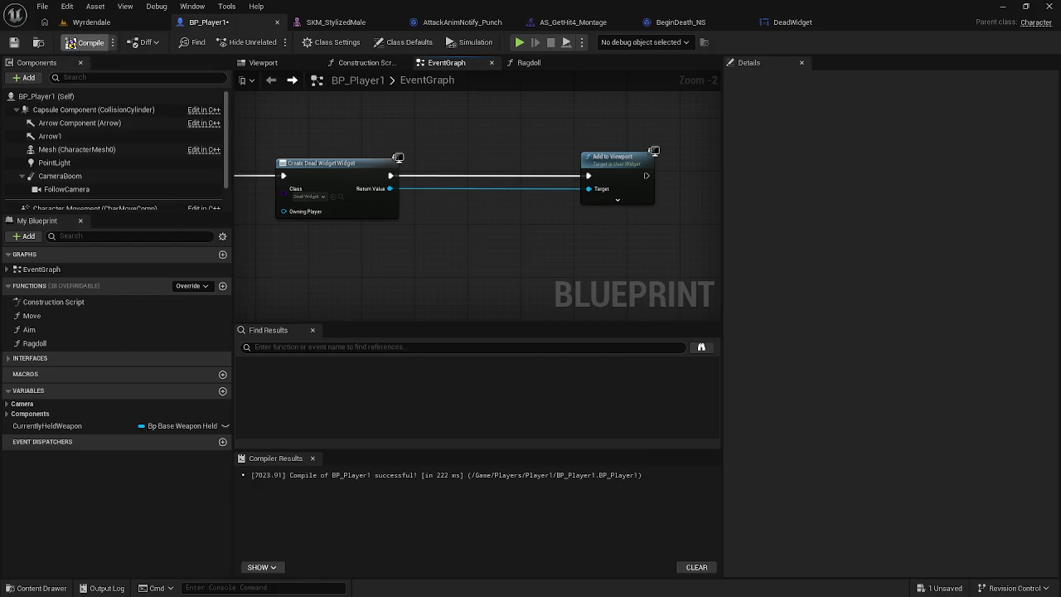
{"action": "left_click", "coordinate": [43, 6]}
{"action": "left_click", "coordinate": [70, 86]}
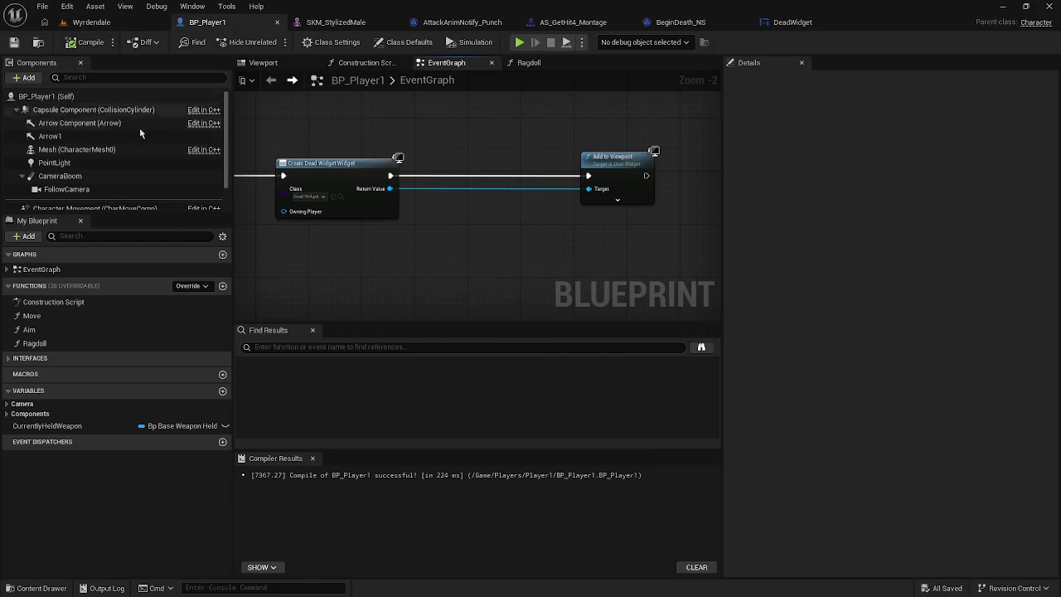
{"action": "left_click_drag", "start_coordinate": [626, 166], "coordinate": [585, 165]}
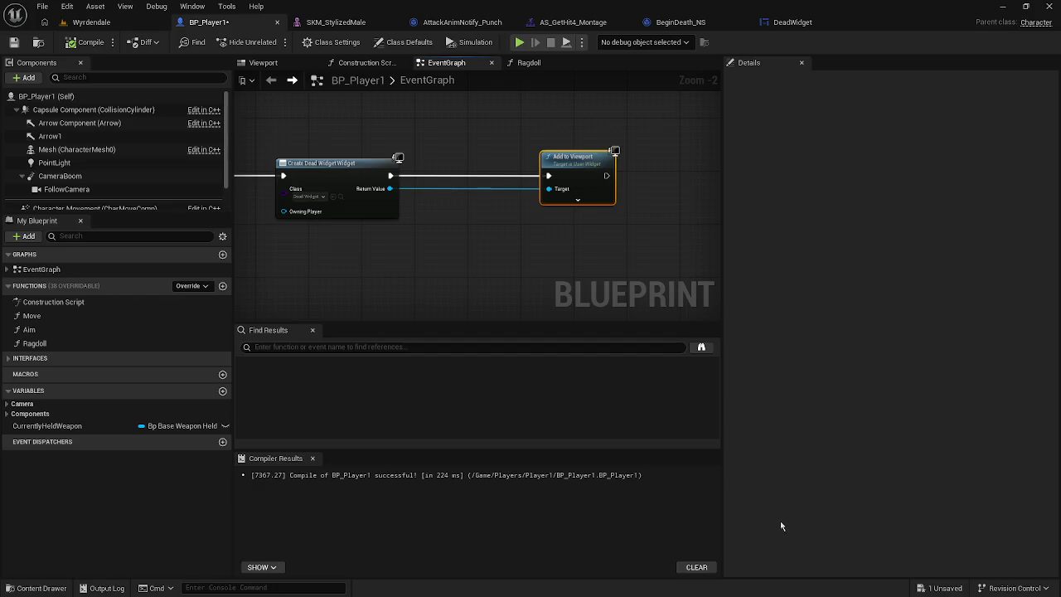
Step: In the DeadWidget designer, scrub the opacity timeline forward and back, then Alt+Tab to the Epic Games Launcher
{"action": "left_click", "coordinate": [779, 23]}
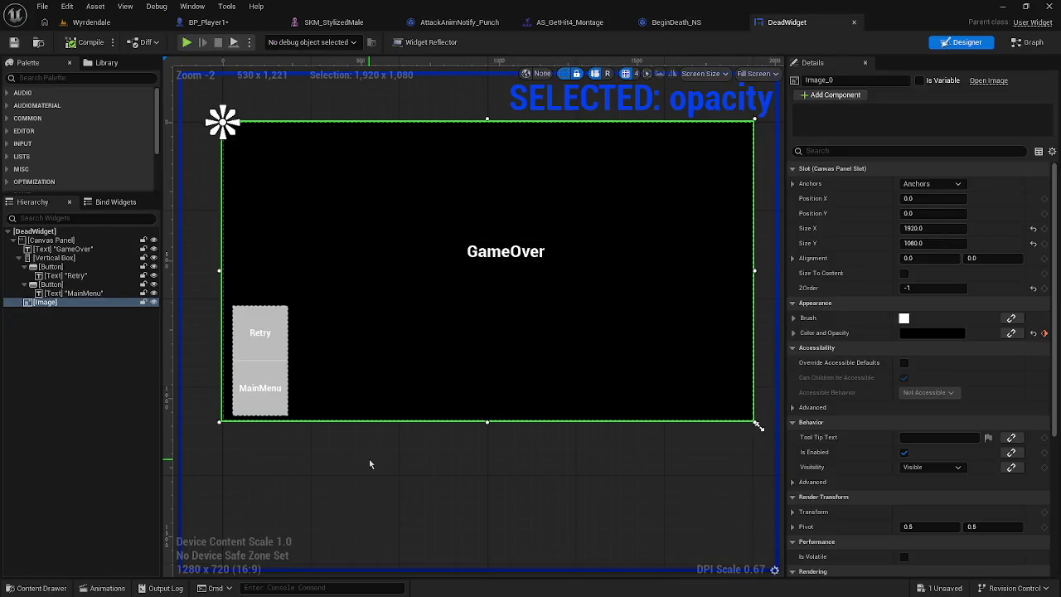
{"action": "left_click", "coordinate": [120, 587]}
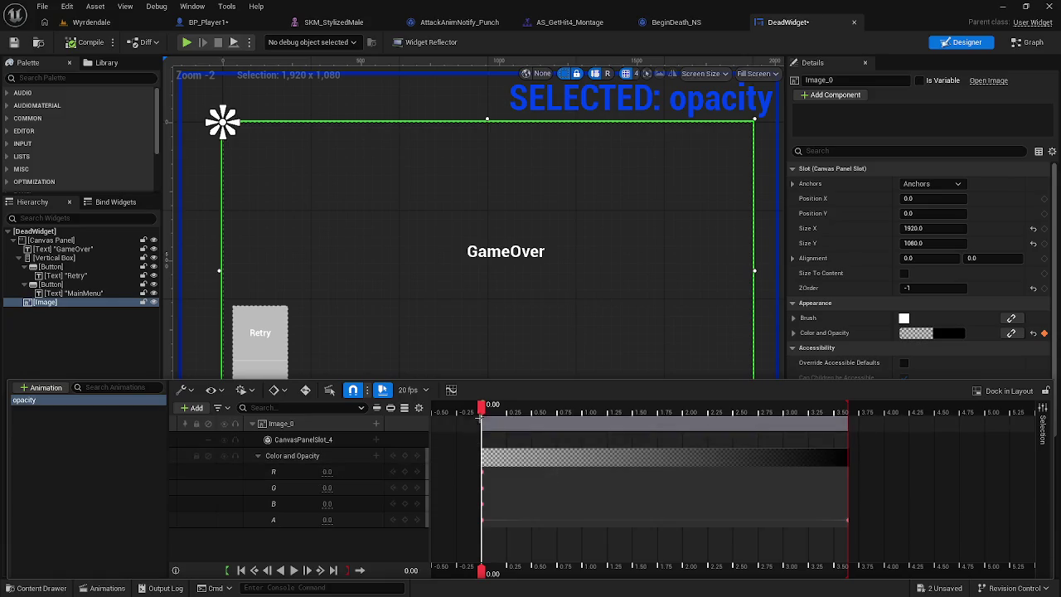
{"action": "left_click_drag", "start_coordinate": [483, 406], "coordinate": [578, 406]}
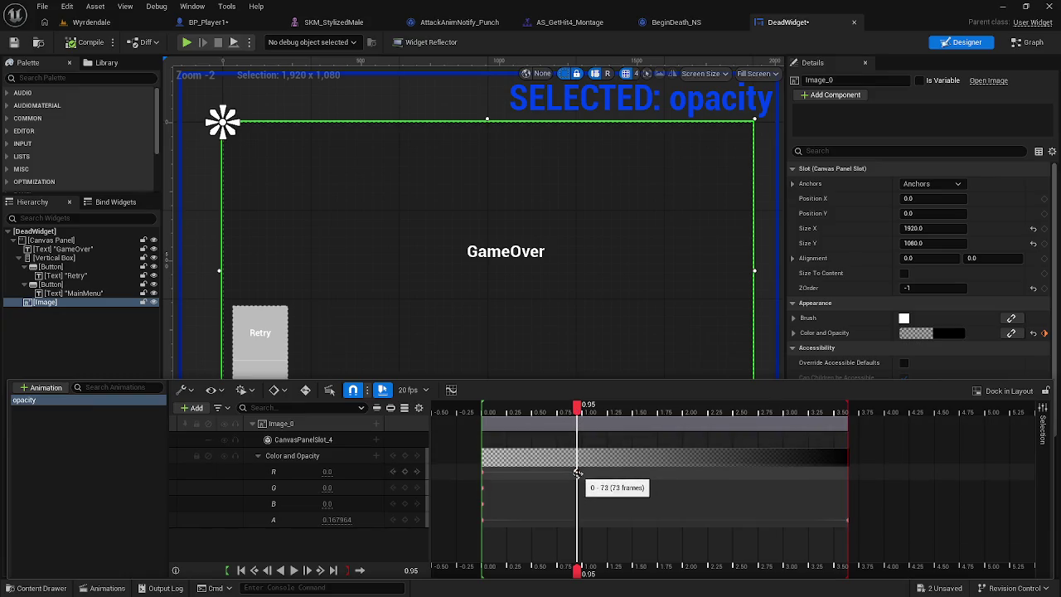
{"action": "mouse_move", "coordinate": [578, 410]}
{"action": "left_mouse_down"}
{"action": "mouse_move", "coordinate": [487, 418]}
{"action": "mouse_move", "coordinate": [833, 419]}
{"action": "mouse_move", "coordinate": [404, 424]}
{"action": "mouse_move", "coordinate": [785, 424]}
{"action": "mouse_move", "coordinate": [484, 422]}
{"action": "mouse_move", "coordinate": [845, 411]}
{"action": "mouse_move", "coordinate": [483, 415]}
{"action": "left_mouse_up"}
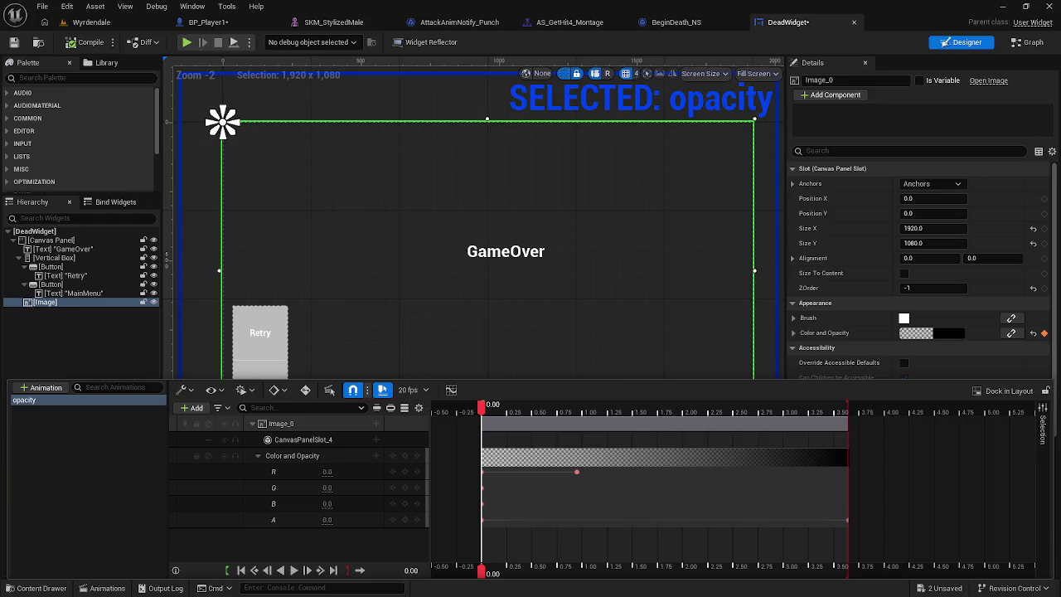
{"action": "key", "text": "alt+Tab"}
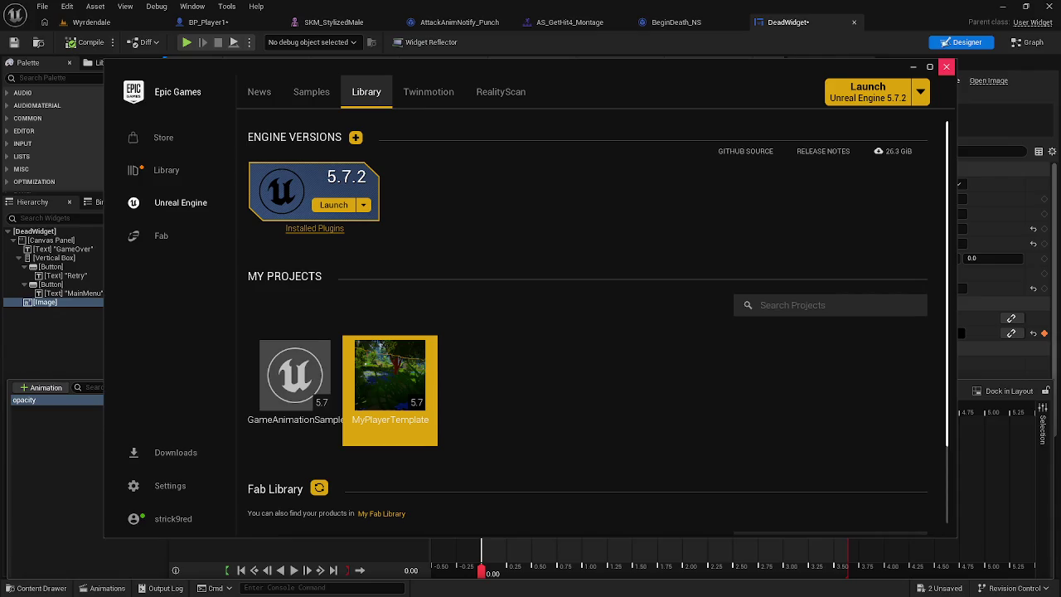
Step: Minimize the Epic Games Launcher to reveal the DeadWidget opacity timeline
{"action": "left_click", "coordinate": [911, 67]}
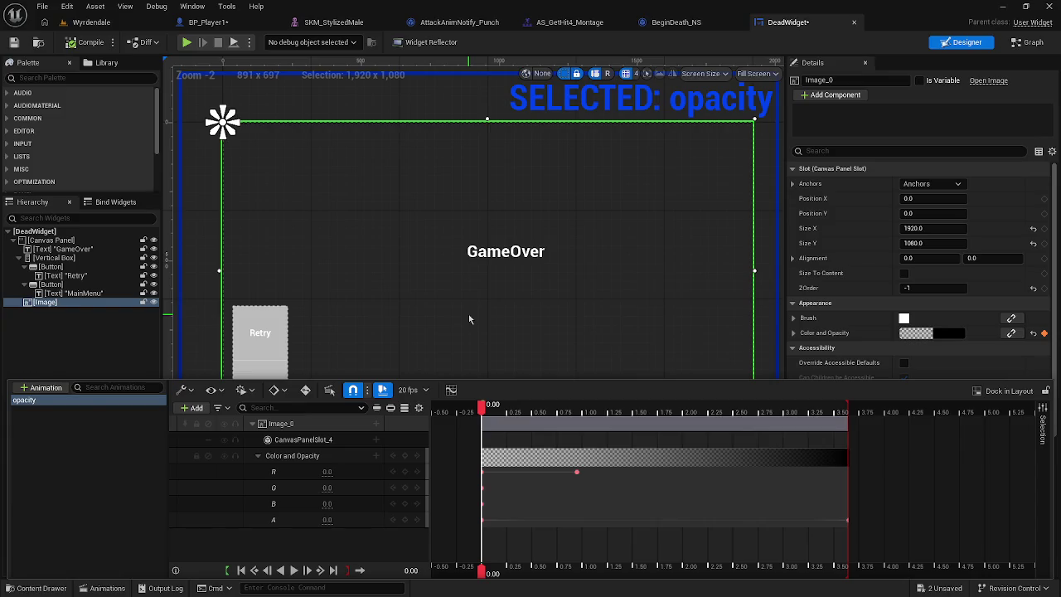
Step: Preview the opacity animation, mark the image as Is Variable, and end the test play
{"action": "key", "text": "space"}
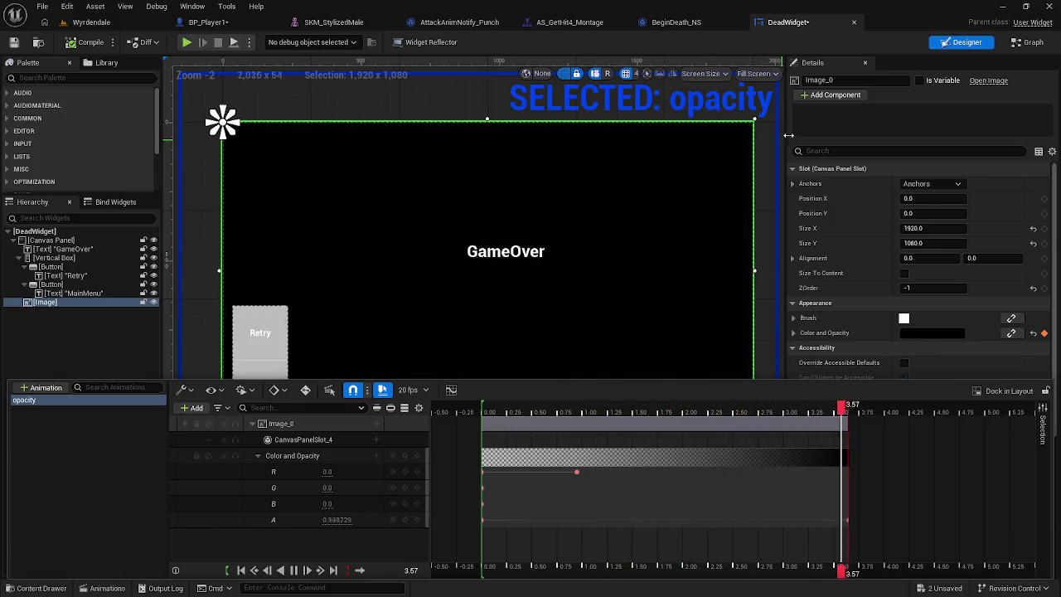
{"action": "left_click", "coordinate": [920, 81]}
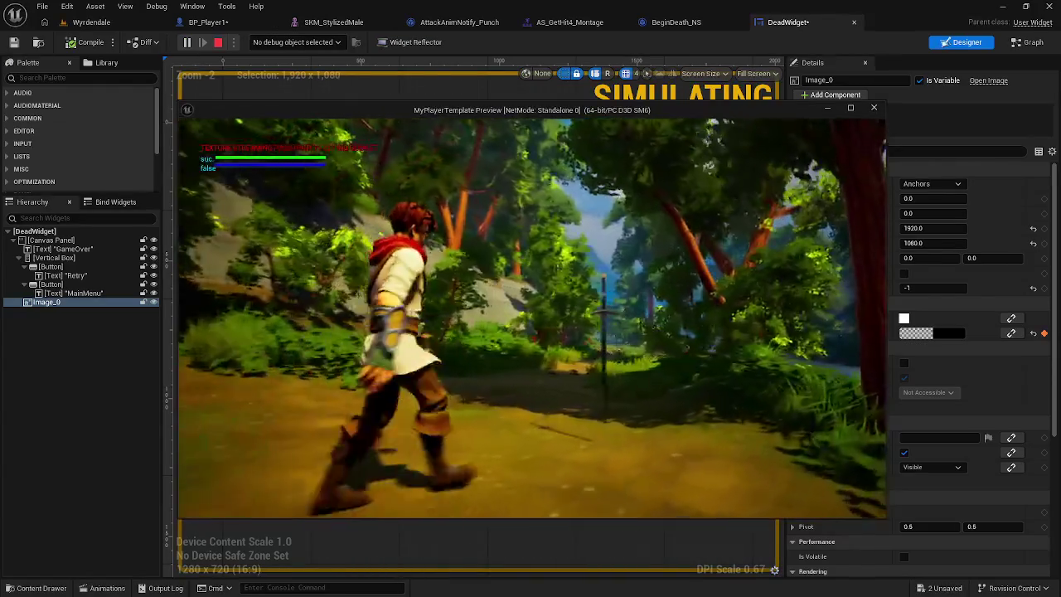
{"action": "key", "text": "Escape"}
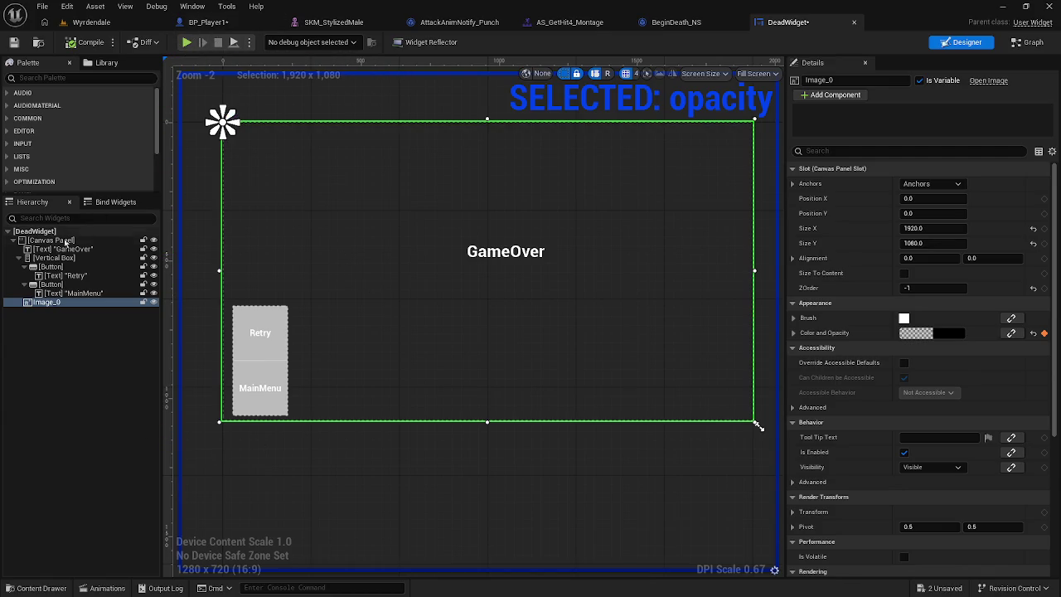
Step: Select Image_0 in the widget hierarchy and bring back the animation timeline
{"action": "left_click", "coordinate": [66, 241]}
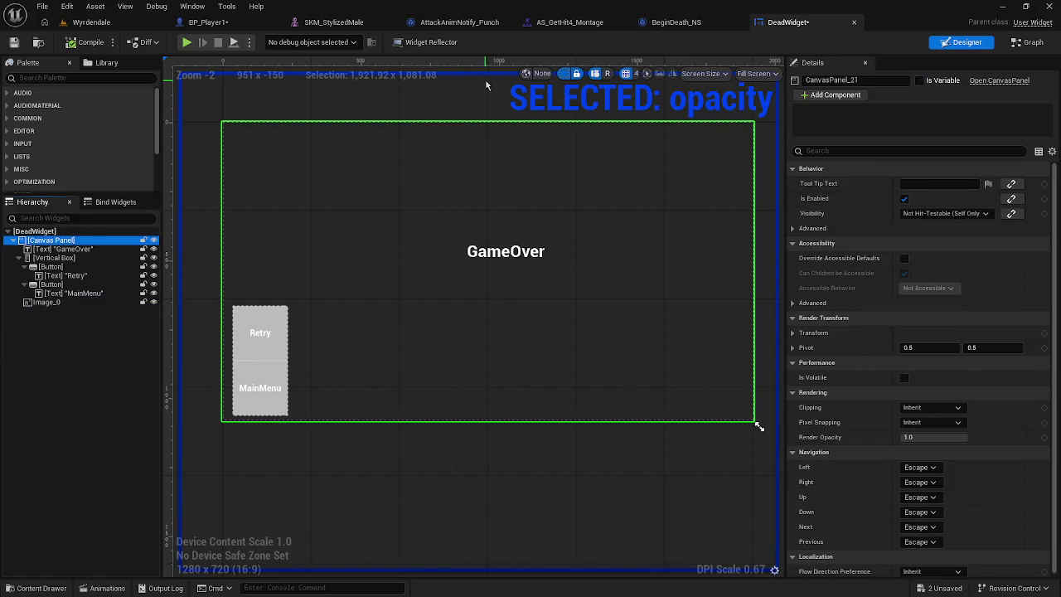
{"action": "left_click", "coordinate": [45, 302]}
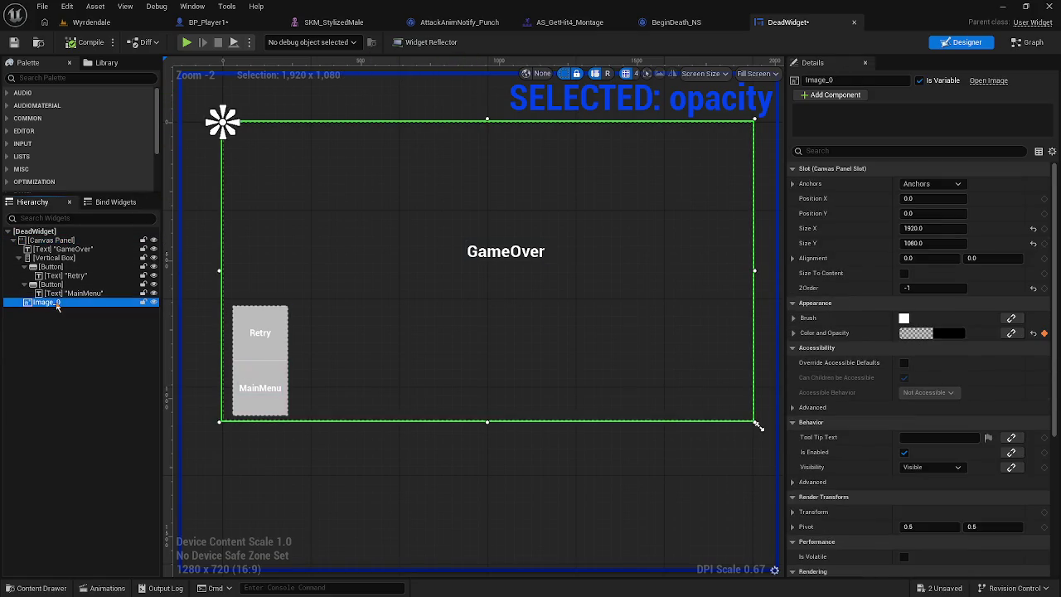
{"action": "left_click", "coordinate": [54, 239]}
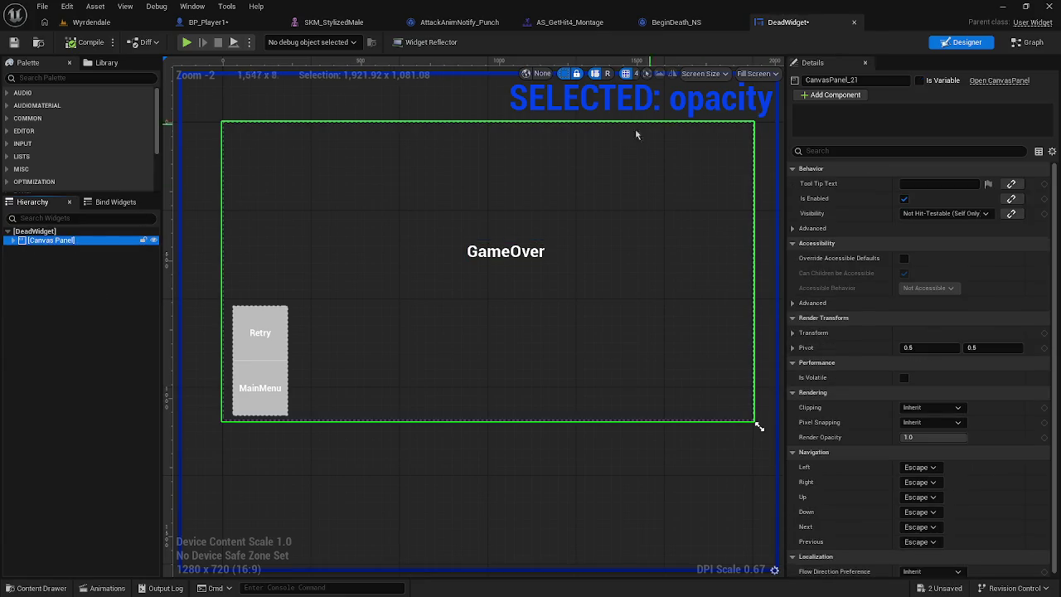
{"action": "left_click", "coordinate": [342, 292]}
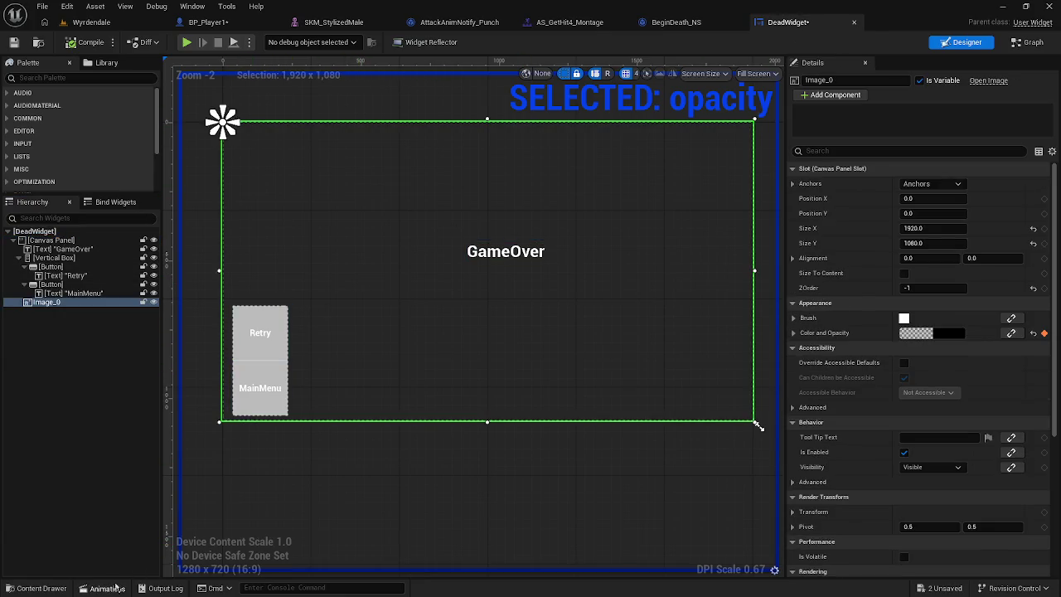
{"action": "left_click", "coordinate": [103, 587]}
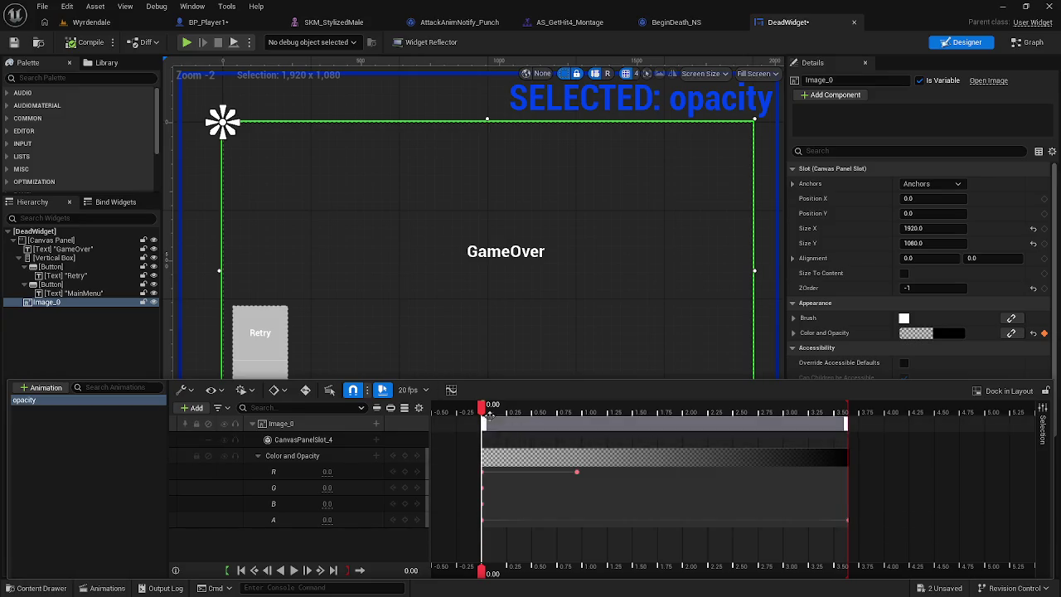
Step: Delete the old opacity animation and its Image_0 track, then create NewAnimation
{"action": "left_click", "coordinate": [297, 423]}
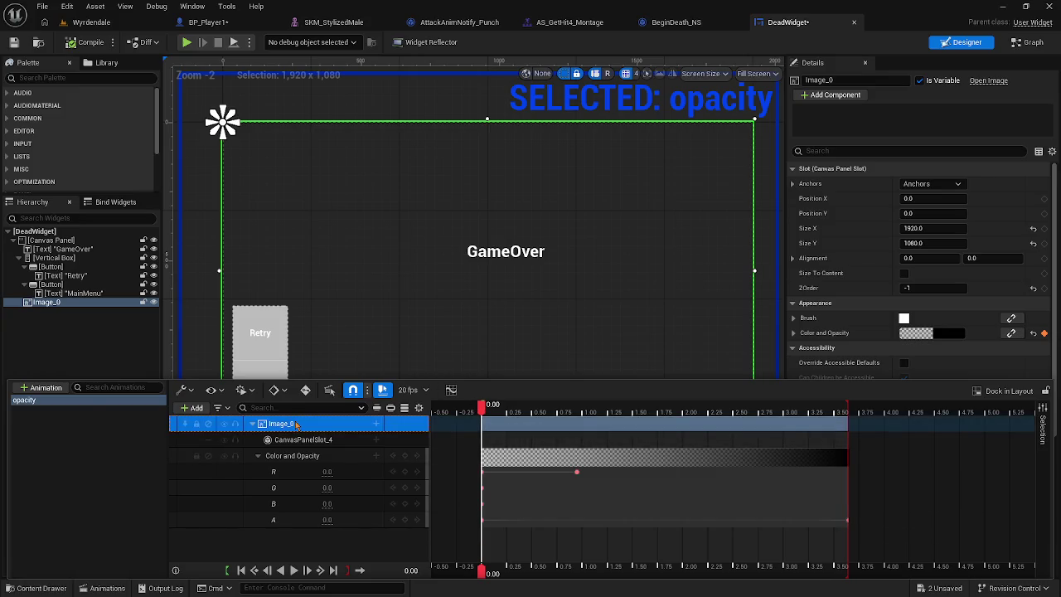
{"action": "key", "text": "Delete"}
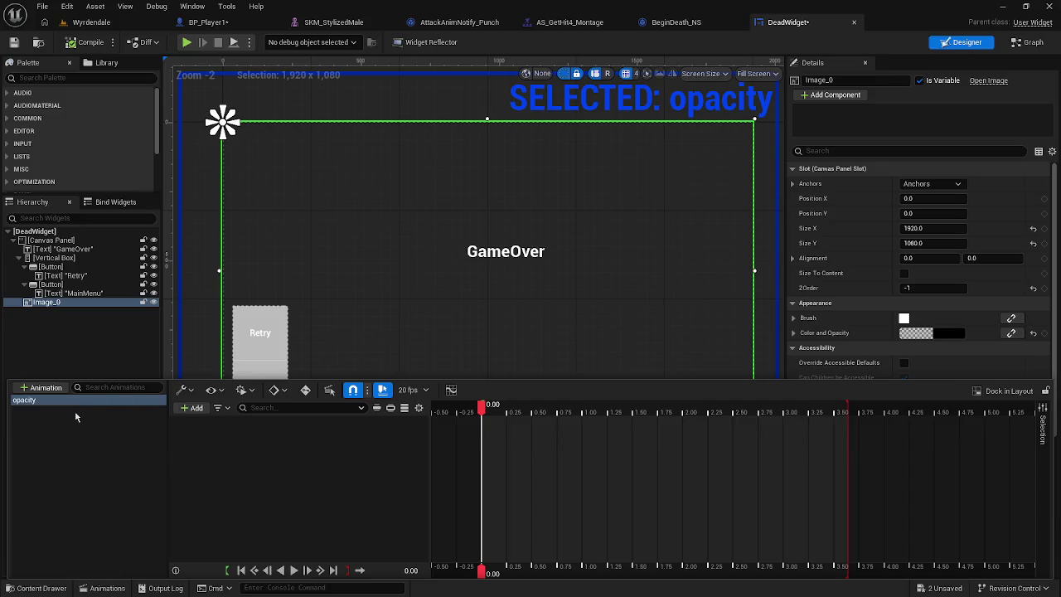
{"action": "key", "text": "Delete"}
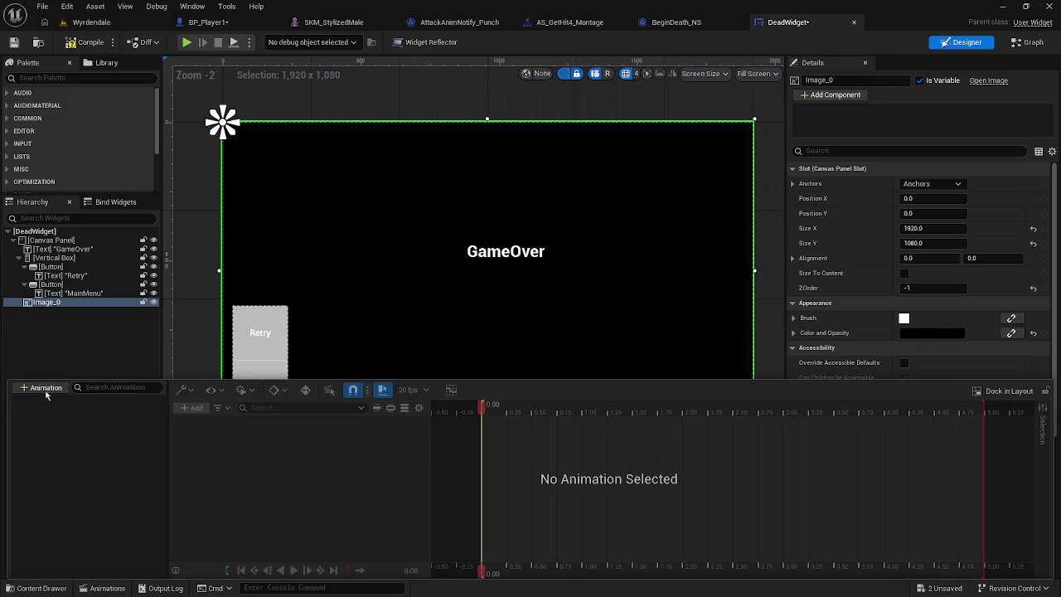
{"action": "left_click", "coordinate": [43, 388]}
{"action": "key", "text": "Return"}
Step: Add a track for the whole DeadWidget (DeadWidget_C_99) to NewAnimation
{"action": "left_click", "coordinate": [59, 403]}
{"action": "right_click", "coordinate": [59, 407]}
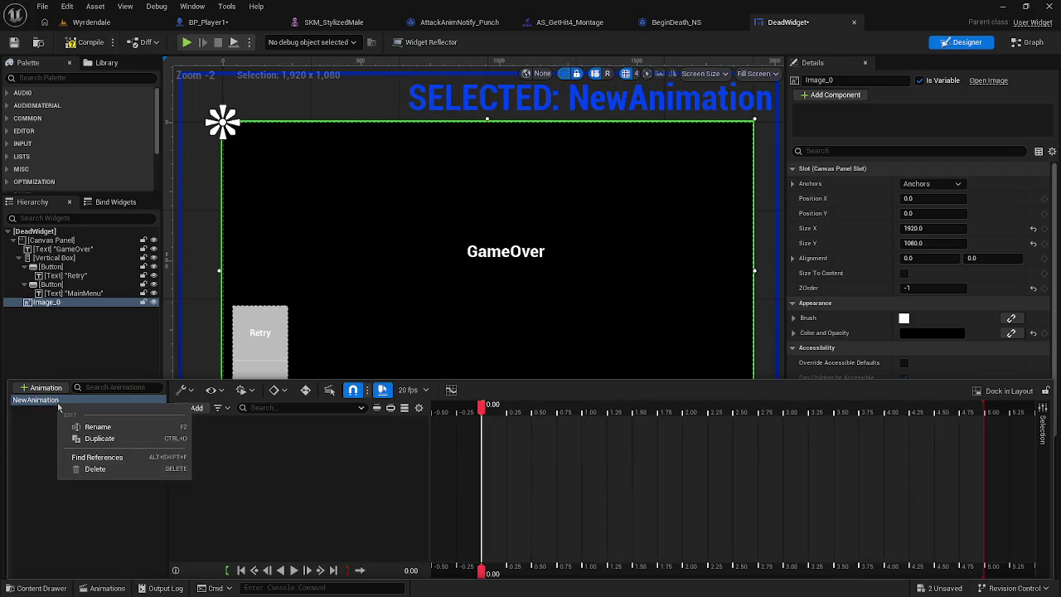
{"action": "left_click", "coordinate": [52, 438]}
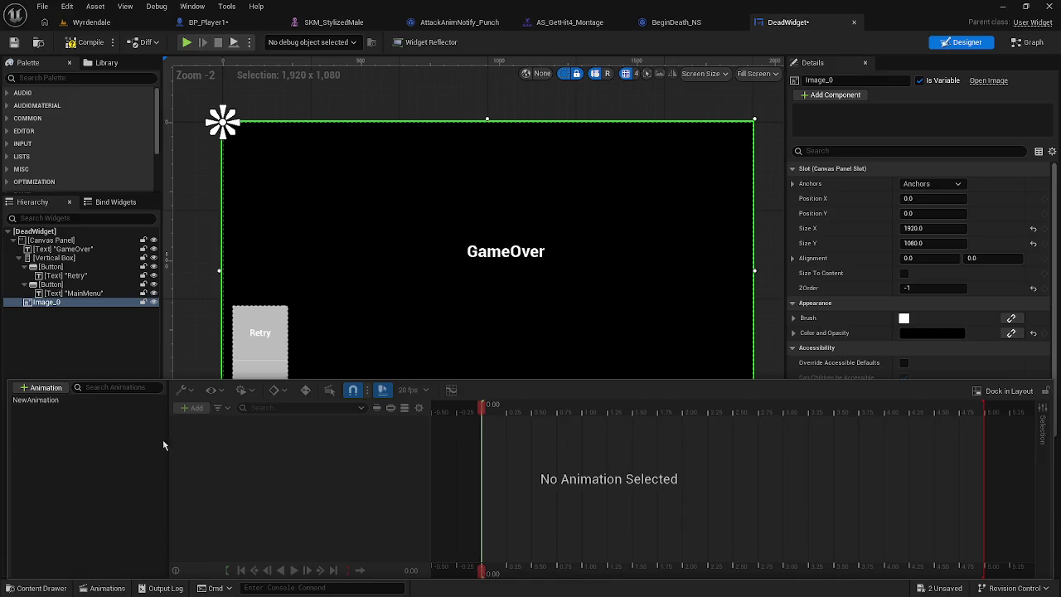
{"action": "left_click", "coordinate": [59, 400]}
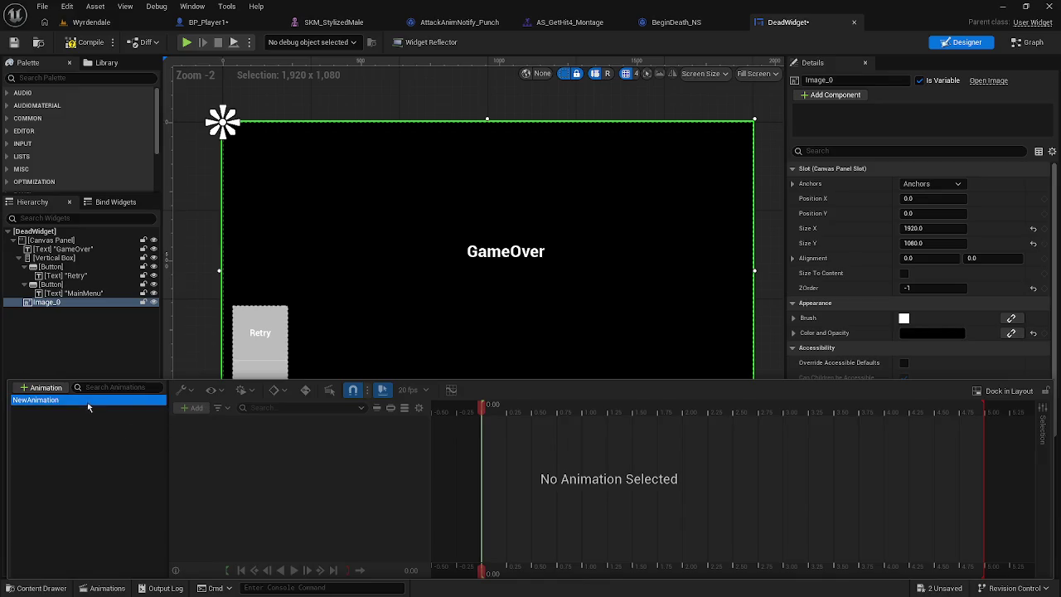
{"action": "left_click", "coordinate": [196, 407]}
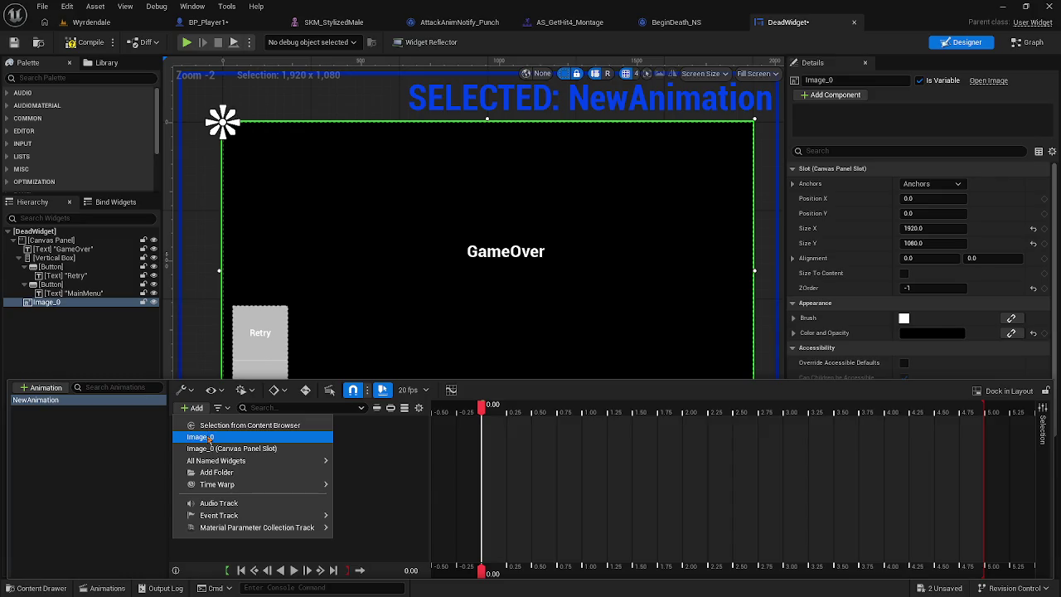
{"action": "mouse_move", "coordinate": [249, 460]}
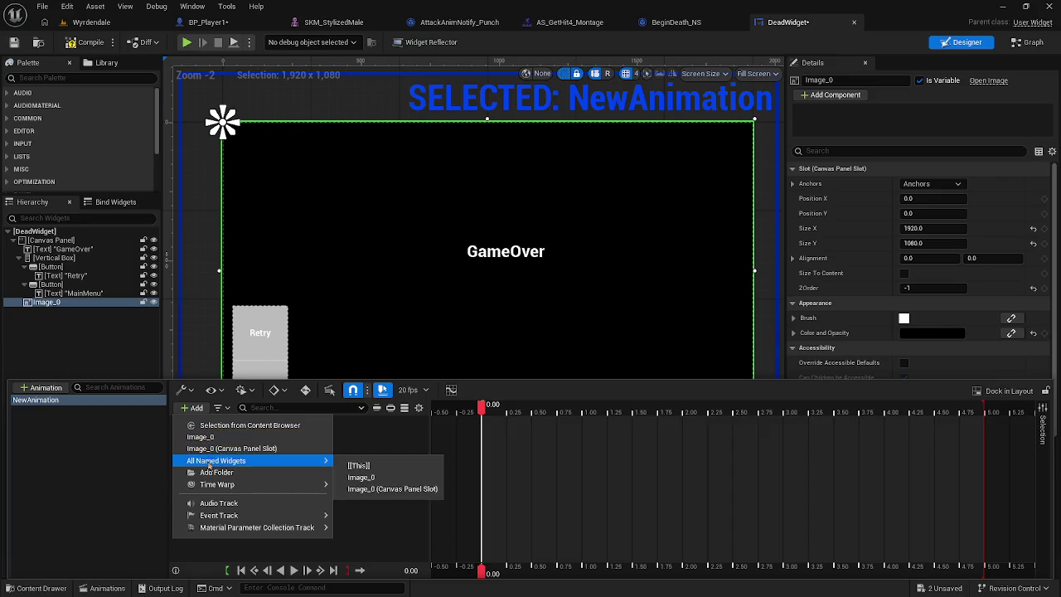
{"action": "left_click", "coordinate": [358, 467]}
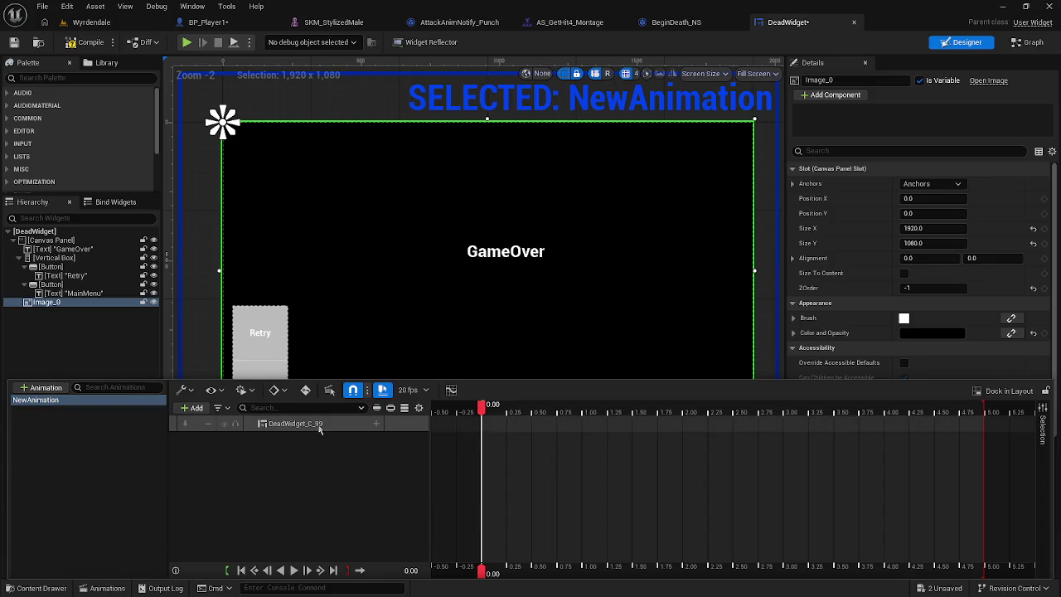
Step: Give the DeadWidget_C_99 row a Visibility track and a Color and Opacity track
{"action": "left_click", "coordinate": [375, 424]}
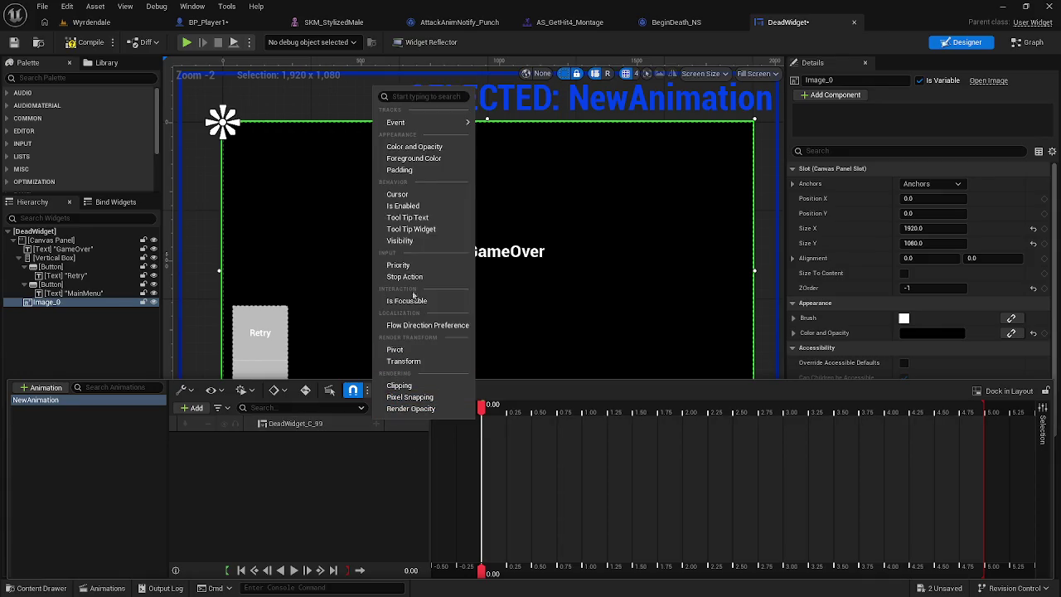
{"action": "left_click", "coordinate": [421, 240]}
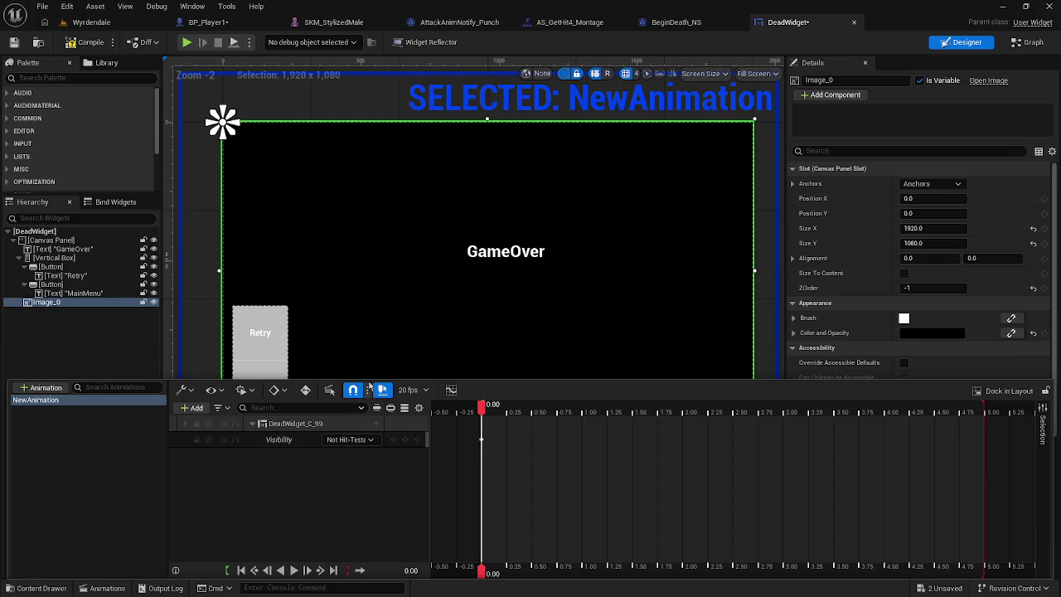
{"action": "left_click", "coordinate": [358, 440]}
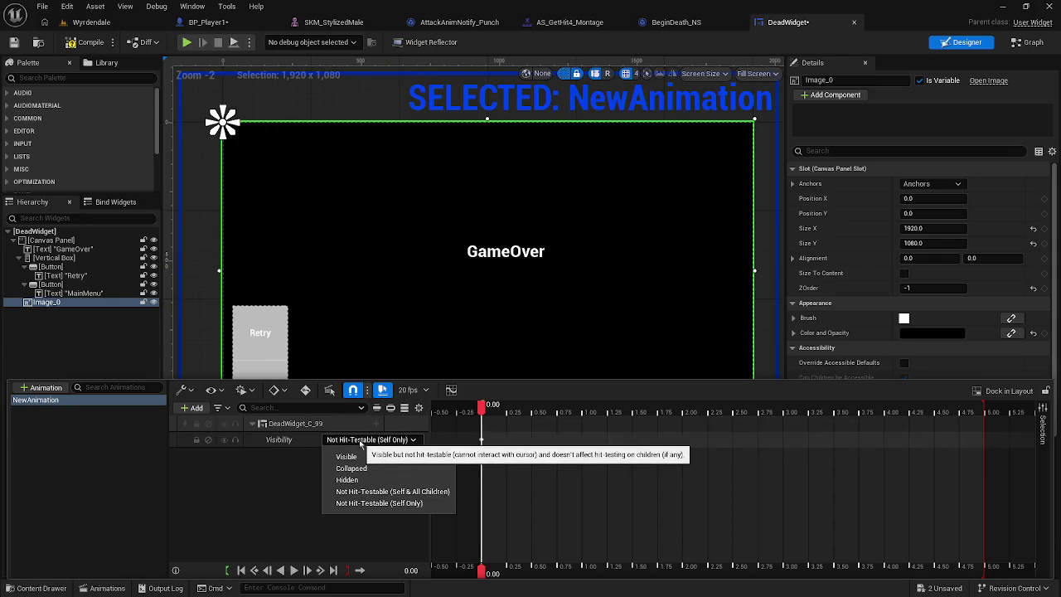
{"action": "left_click", "coordinate": [360, 443]}
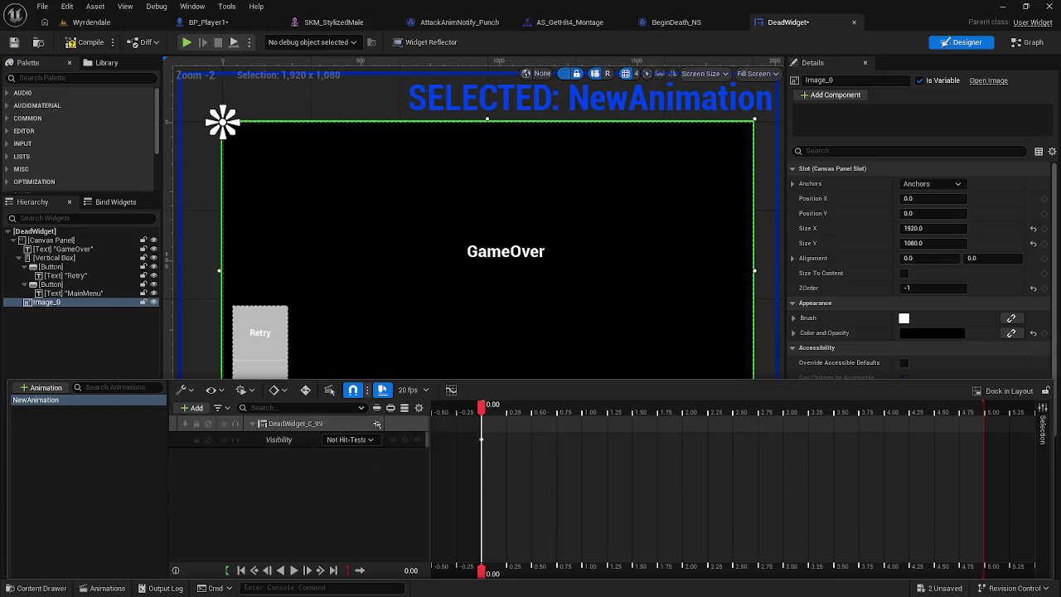
{"action": "left_click", "coordinate": [376, 425]}
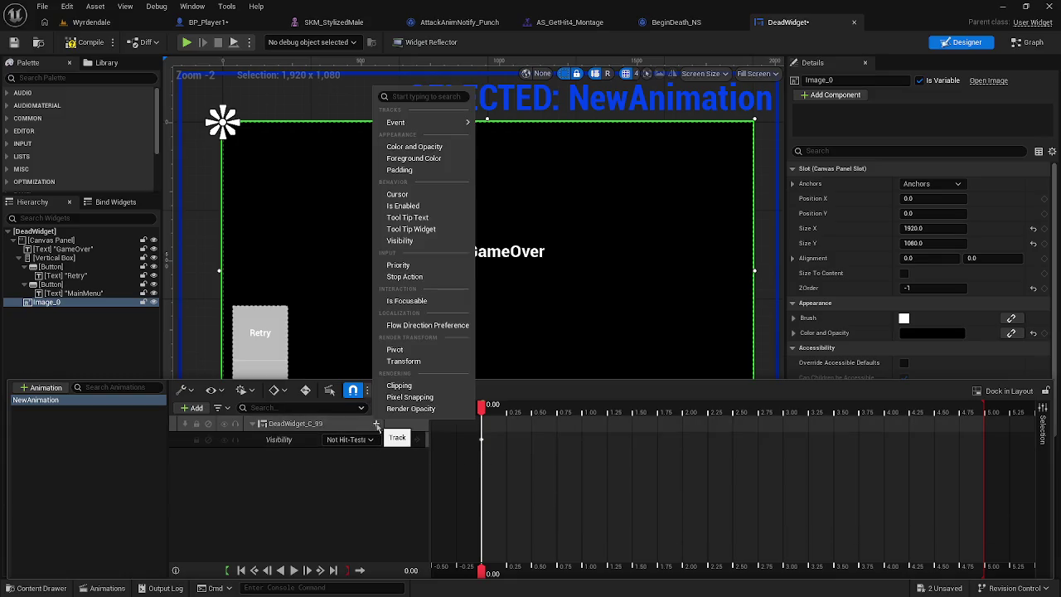
{"action": "left_click", "coordinate": [440, 148]}
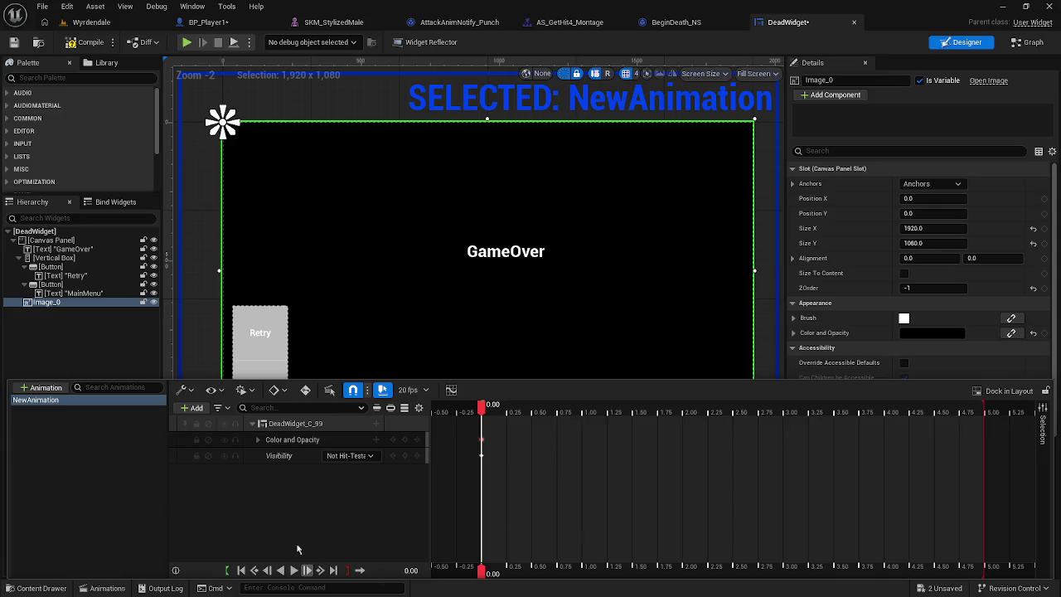
Step: Remove the Visibility track and expand Color and Opacity to its R, G, B, A channels
{"action": "left_click", "coordinate": [280, 455]}
{"action": "key", "text": "Delete"}
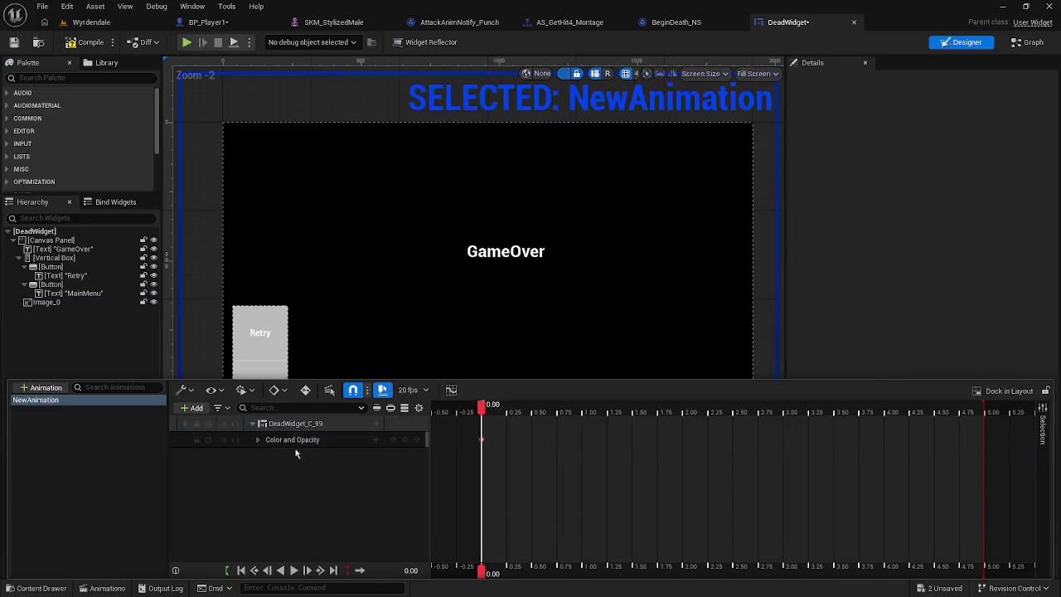
{"action": "left_click", "coordinate": [295, 441]}
{"action": "left_click", "coordinate": [258, 439]}
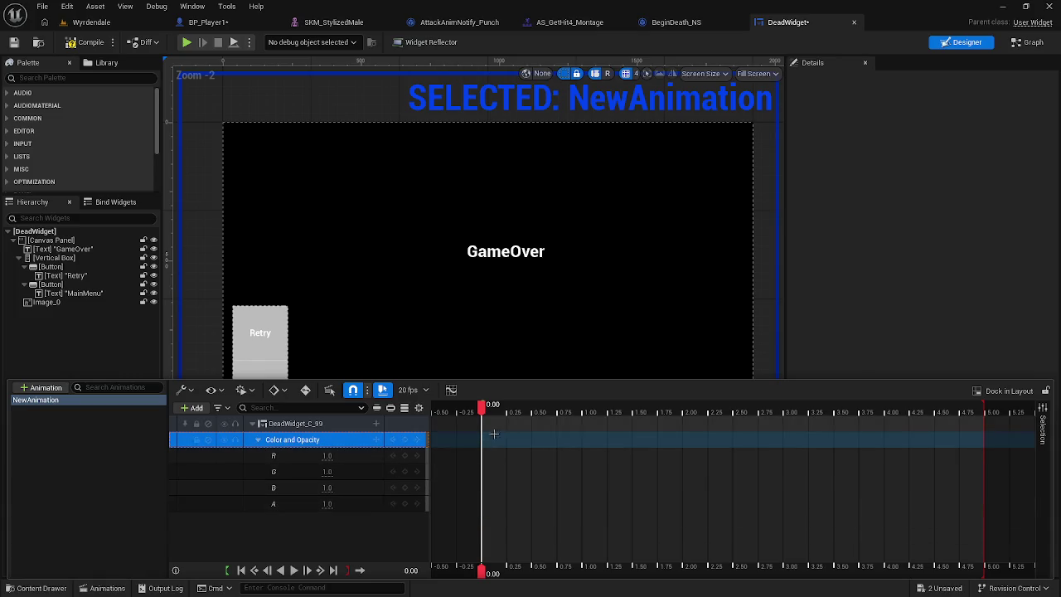
{"action": "key", "text": "space"}
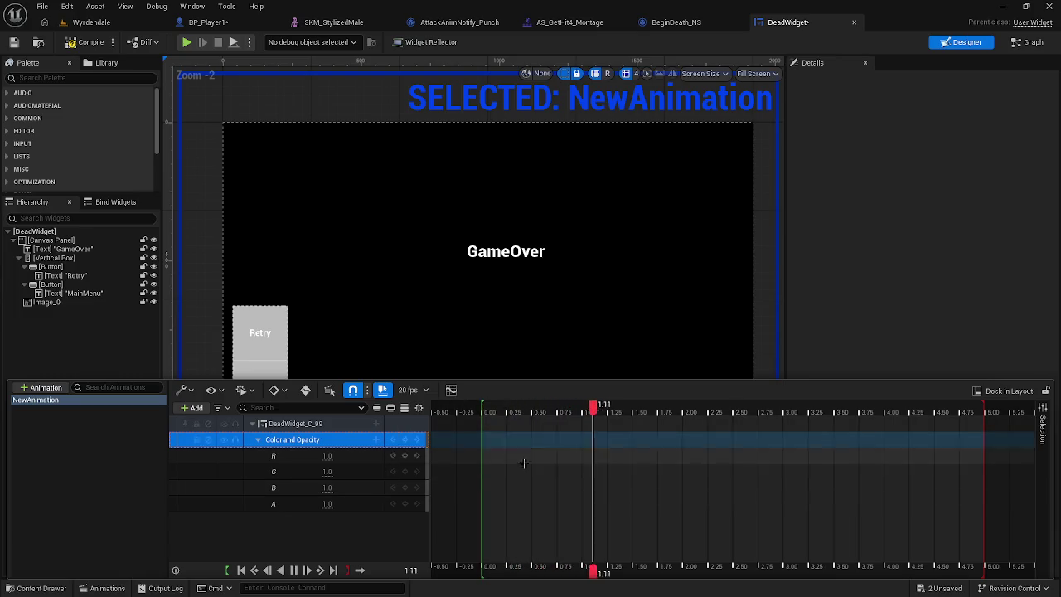
Step: Key the alpha channel to 0 at time 0.00
{"action": "left_click", "coordinate": [327, 503]}
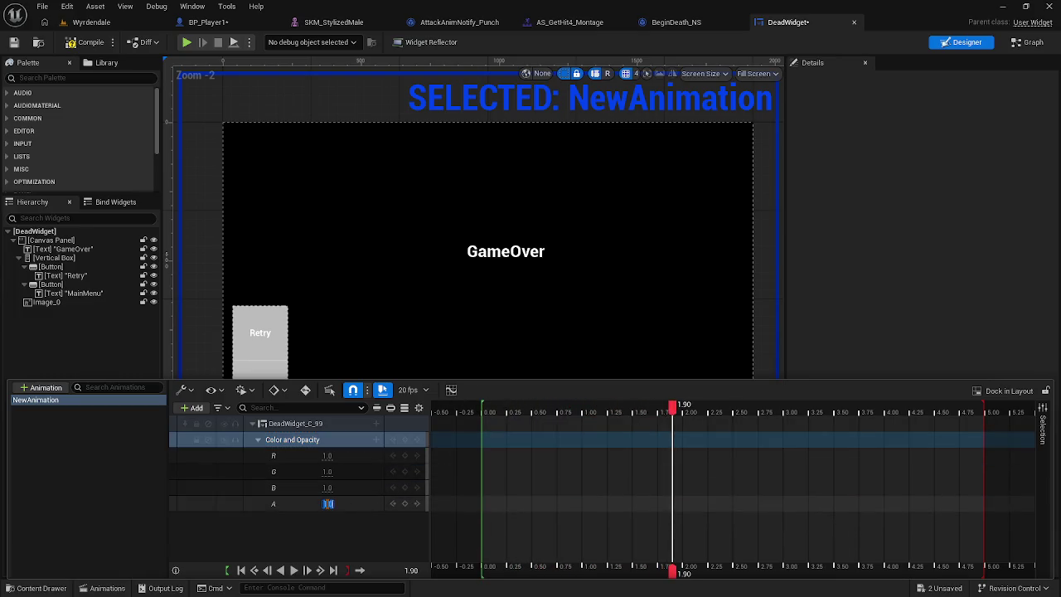
{"action": "left_click_drag", "start_coordinate": [673, 406], "coordinate": [445, 432]}
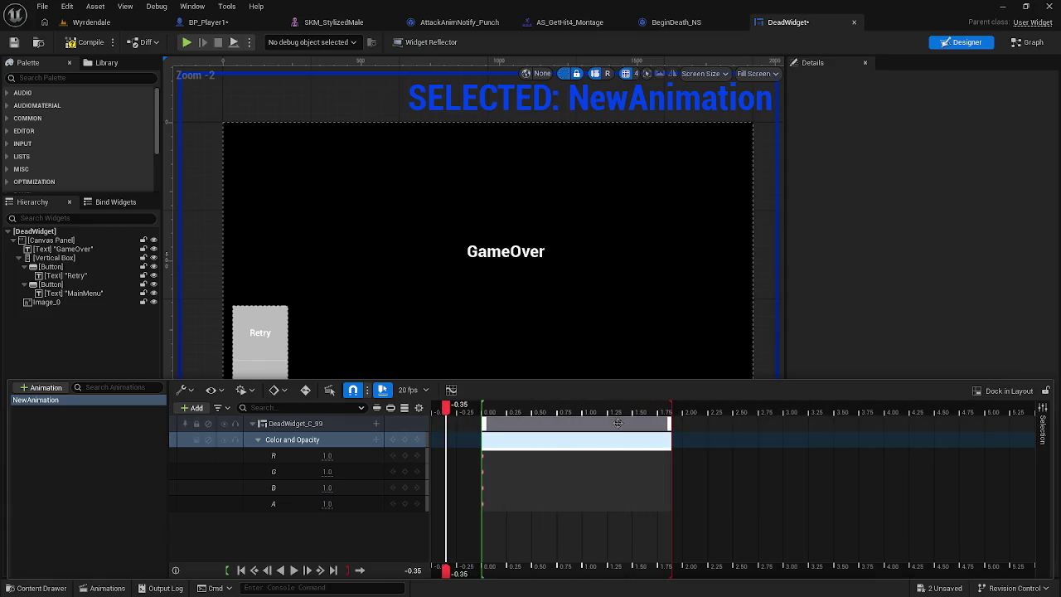
{"action": "key", "text": "ctrl+z"}
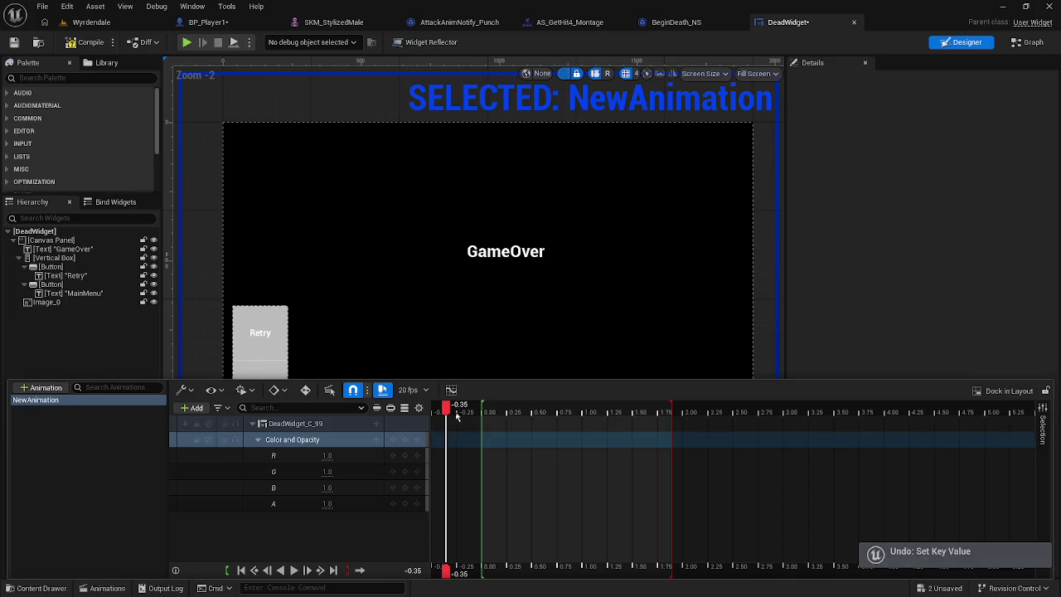
{"action": "left_click_drag", "start_coordinate": [457, 414], "coordinate": [486, 408]}
{"action": "left_click", "coordinate": [327, 503]}
{"action": "type", "text": "0"}
{"action": "key", "text": "Return"}
{"action": "left_click", "coordinate": [319, 545]}
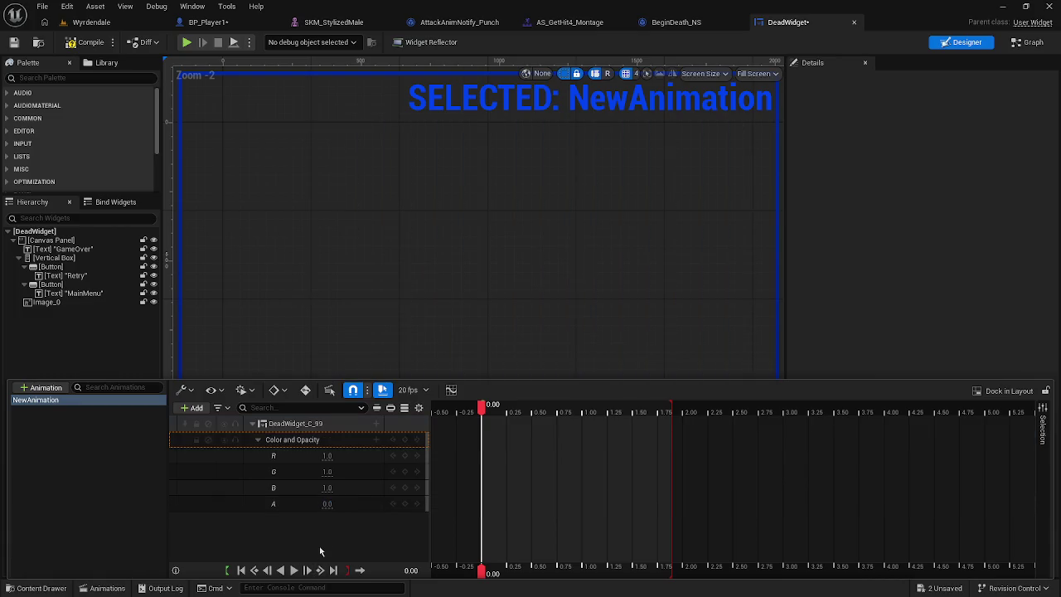
Step: Key alpha to 1 at 1.90 s and preview the fade-in
{"action": "left_click_drag", "start_coordinate": [482, 414], "coordinate": [673, 418]}
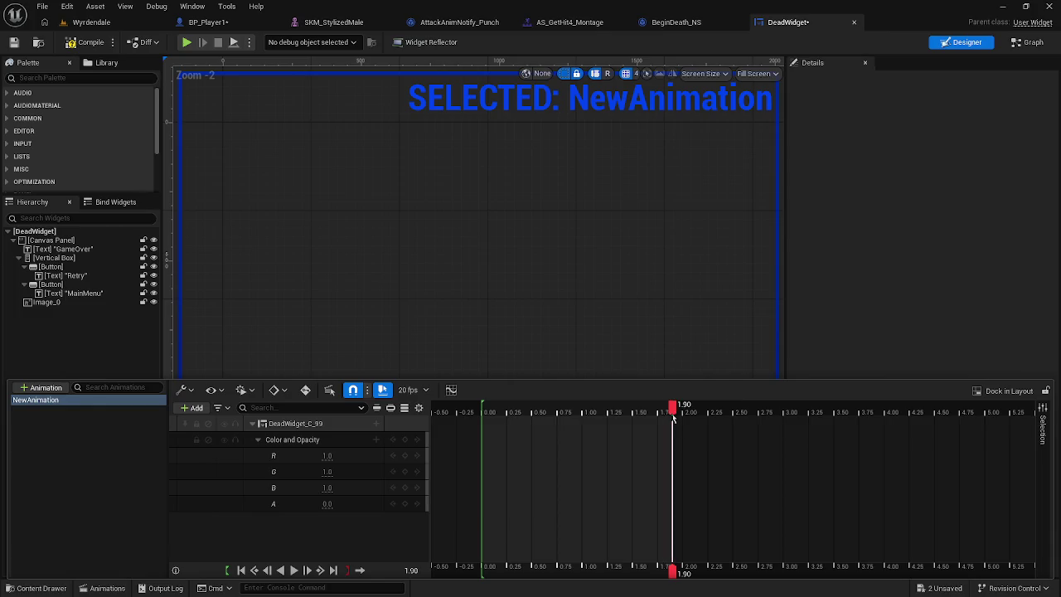
{"action": "left_click", "coordinate": [327, 503]}
{"action": "type", "text": "1"}
{"action": "key", "text": "Return"}
{"action": "key", "text": "space"}
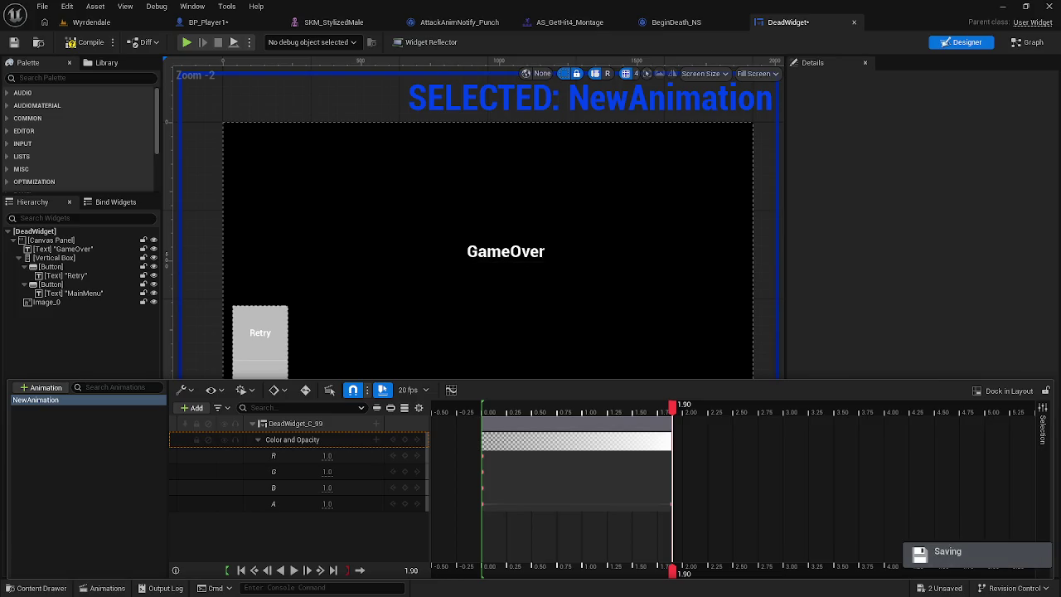
{"action": "left_click", "coordinate": [208, 21]}
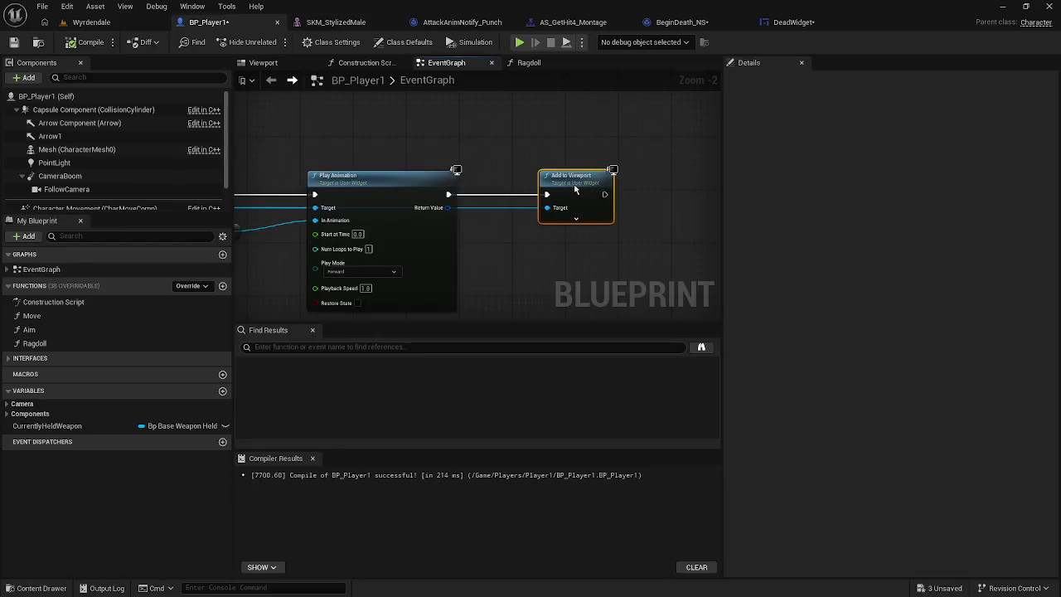
Step: Pan BP_Player1's graph and select the New Animation getter node
{"action": "mouse_move", "coordinate": [460, 233]}
{"action": "left_mouse_down"}
{"action": "mouse_move", "coordinate": [484, 292]}
{"action": "mouse_move", "coordinate": [461, 232]}
{"action": "mouse_move", "coordinate": [435, 270]}
{"action": "mouse_move", "coordinate": [454, 274]}
{"action": "left_mouse_up"}
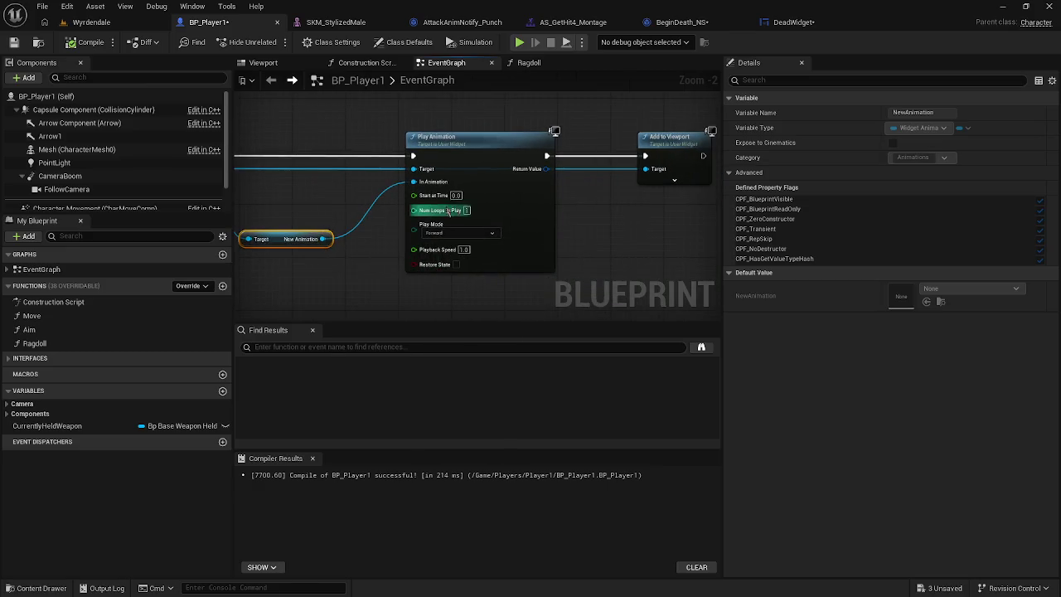
{"action": "right_click", "coordinate": [248, 226]}
{"action": "key", "text": "Escape"}
{"action": "left_click_drag", "start_coordinate": [313, 227], "coordinate": [397, 231]}
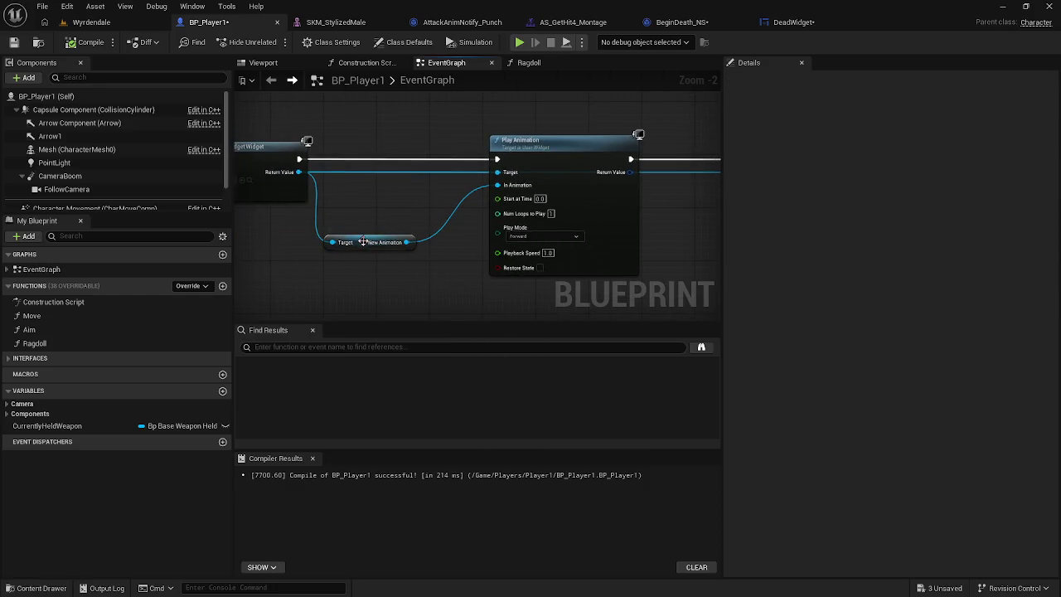
{"action": "left_click", "coordinate": [377, 230]}
Step: Delete BP_Player2 from the Wyrdendale level and play-test the GameOver screen
{"action": "left_click", "coordinate": [102, 21]}
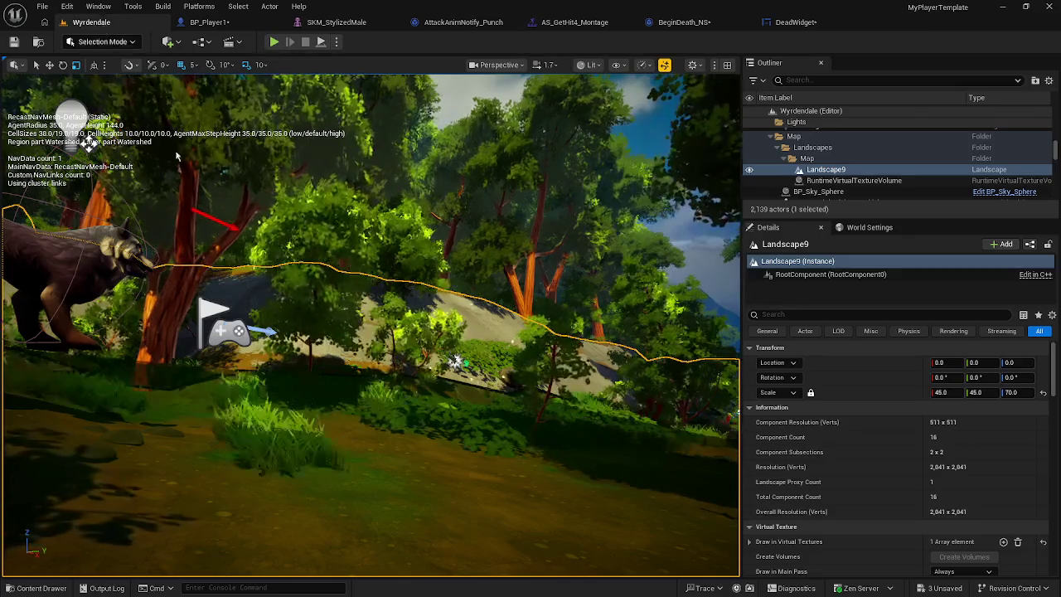
{"action": "key", "text": "Delete"}
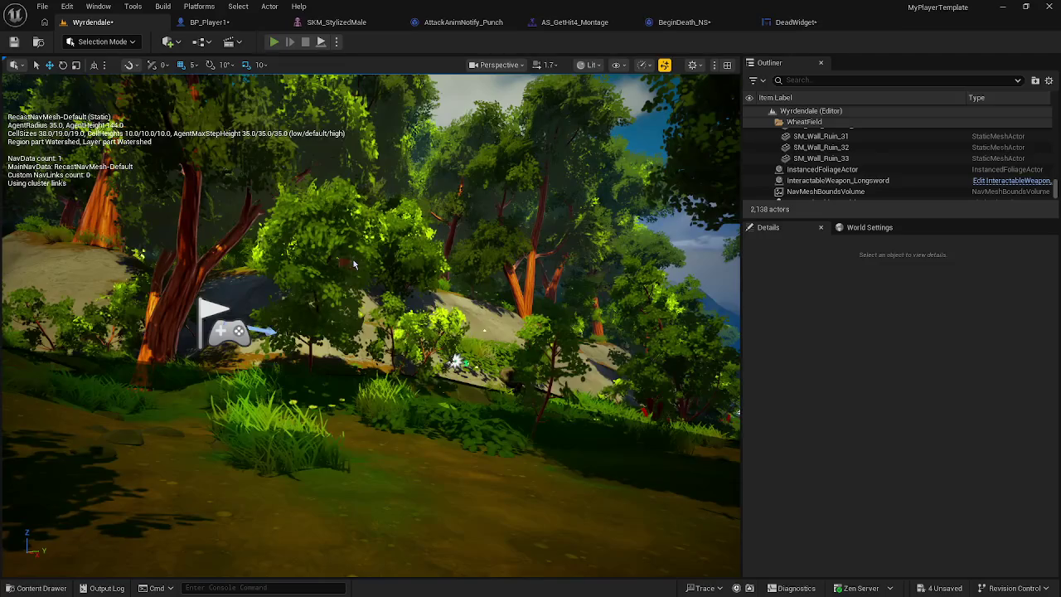
{"action": "left_click", "coordinate": [273, 41]}
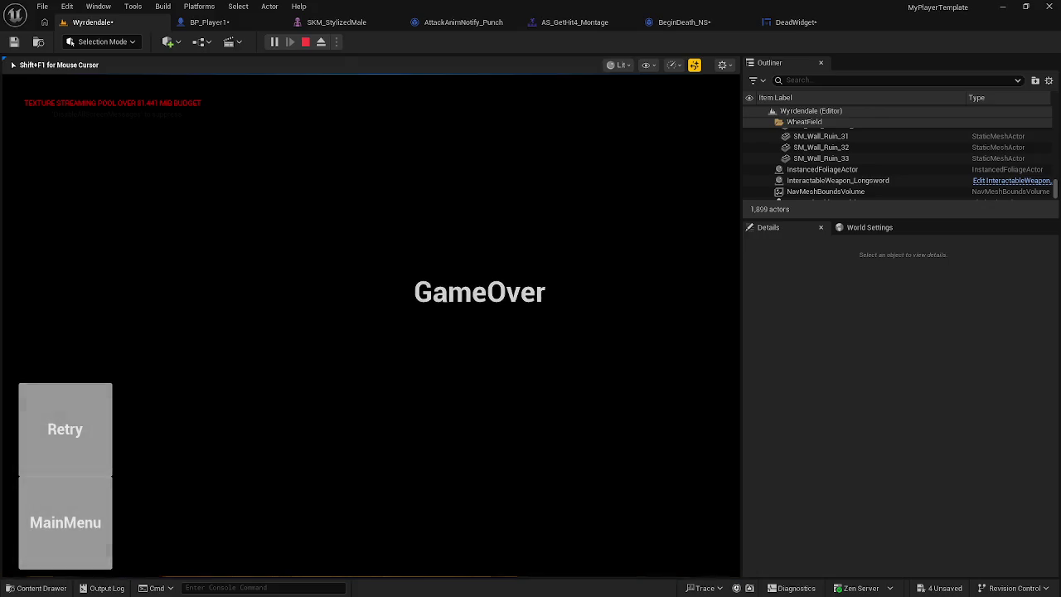
{"action": "key", "text": "Escape"}
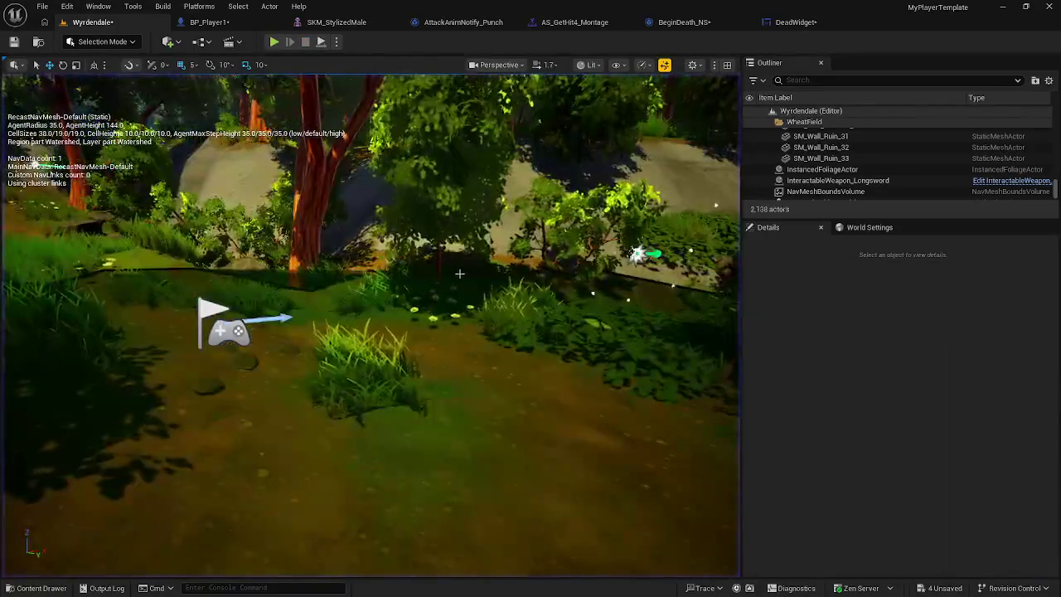
{"action": "left_click", "coordinate": [794, 22]}
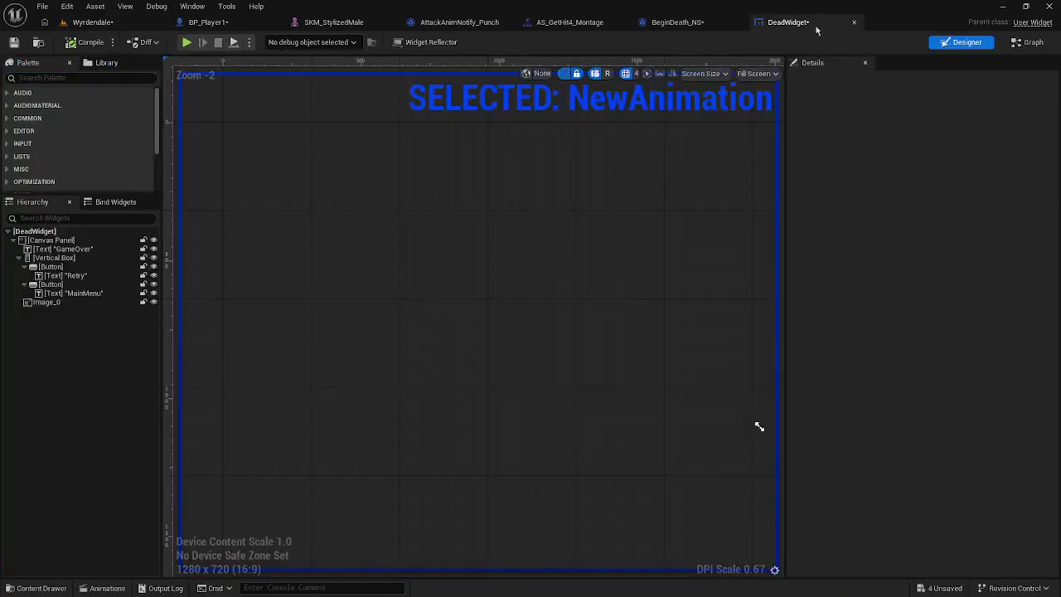
Step: Bring the Add to Viewport node into view in BP_Player1's EventGraph
{"action": "left_click", "coordinate": [678, 22]}
{"action": "left_click", "coordinate": [568, 23]}
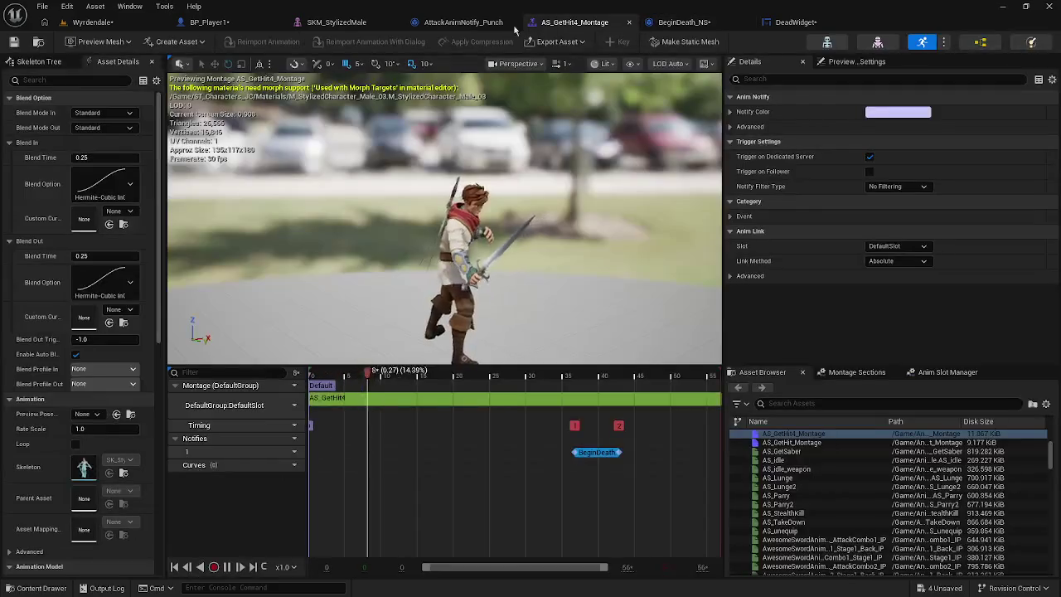
{"action": "left_click", "coordinate": [275, 29]}
{"action": "left_click_drag", "start_coordinate": [469, 280], "coordinate": [269, 290]}
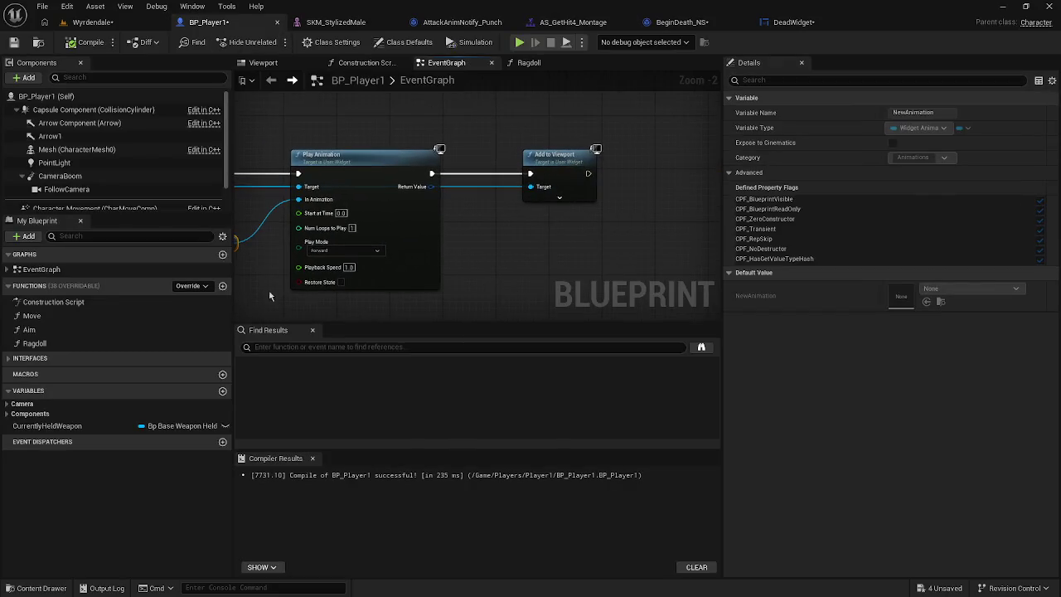
{"action": "scroll", "coordinate": [460, 286], "scroll_direction": "down", "scroll_amount": 1}
{"action": "left_click", "coordinate": [543, 174]}
{"action": "mouse_move", "coordinate": [254, 203]}
{"action": "left_mouse_down"}
{"action": "mouse_move", "coordinate": [491, 200]}
{"action": "mouse_move", "coordinate": [357, 202]}
{"action": "left_mouse_up"}
{"action": "scroll", "coordinate": [470, 207], "scroll_direction": "up", "scroll_amount": 1}
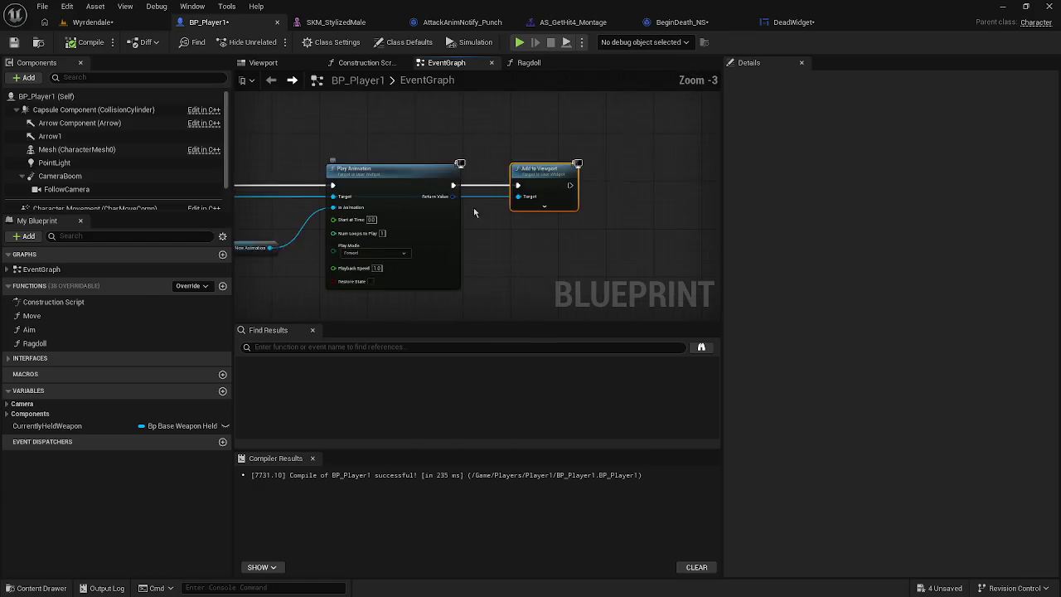
{"action": "left_click_drag", "start_coordinate": [471, 207], "coordinate": [364, 206]}
Step: After Add to Viewport, add Set Viewport Mouse Capture Mode set to Capture Permanently
{"action": "left_click_drag", "start_coordinate": [580, 182], "coordinate": [665, 175]}
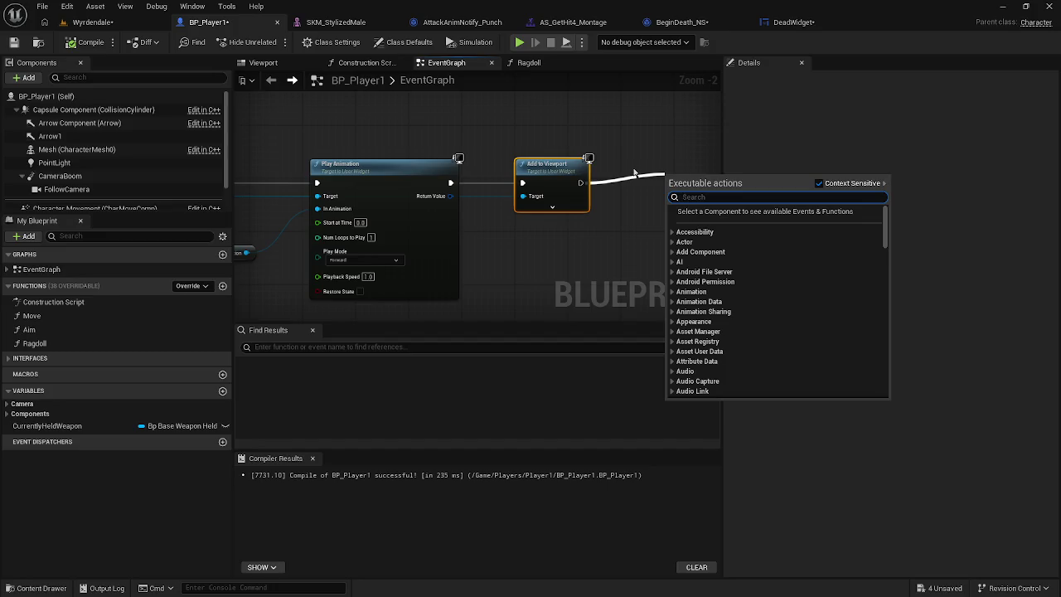
{"action": "type", "text": "set"}
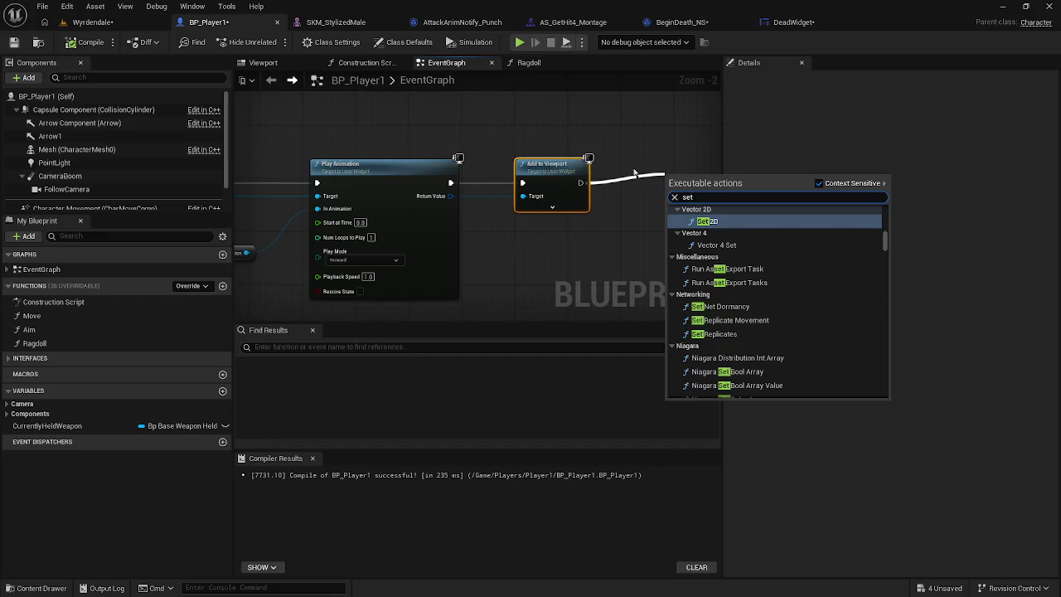
{"action": "type", "text": " mous"}
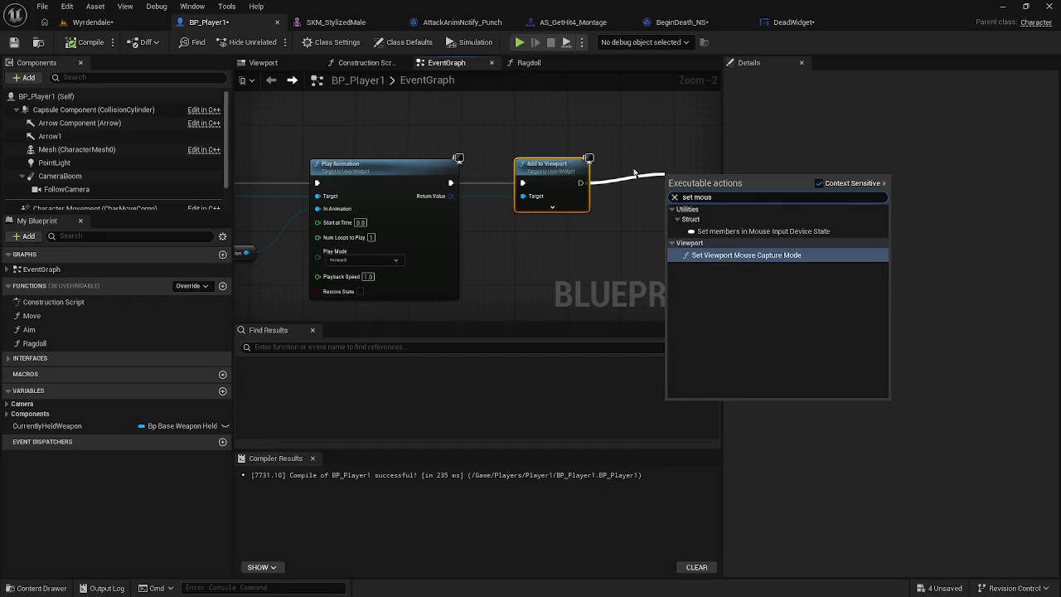
{"action": "left_click", "coordinate": [788, 261]}
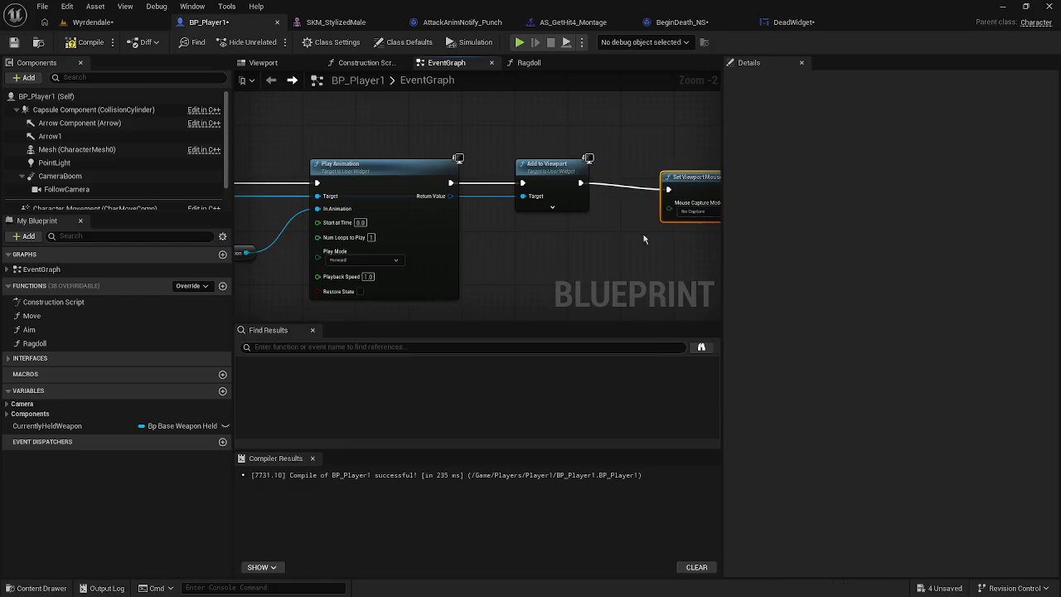
{"action": "left_click", "coordinate": [577, 215]}
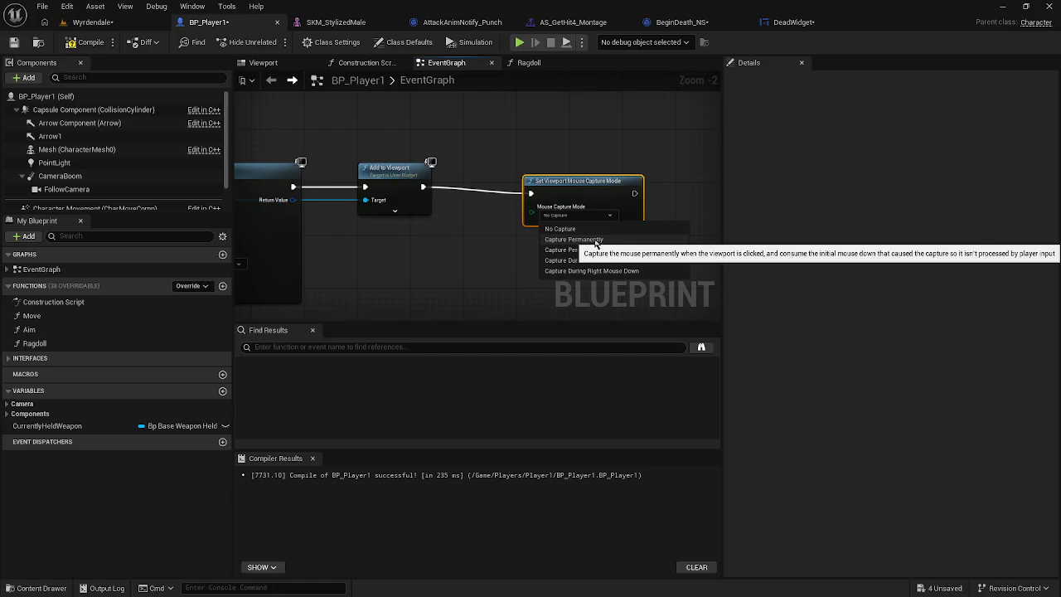
{"action": "left_click", "coordinate": [595, 241]}
{"action": "key", "text": "q"}
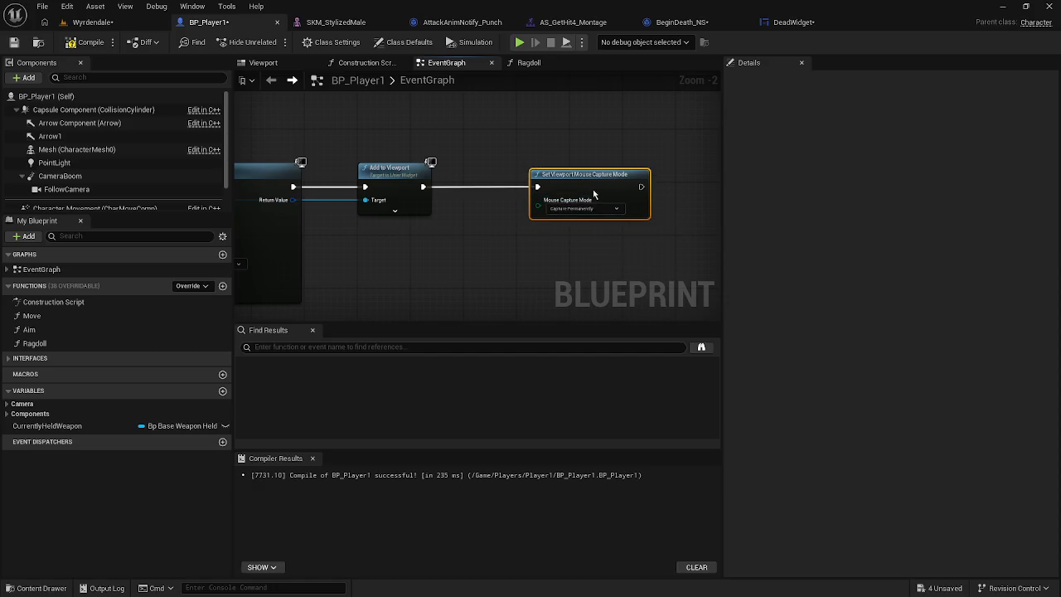
Step: Compile BP_Player1 and test the GameOver screen in a standalone game
{"action": "left_click", "coordinate": [64, 43]}
{"action": "key", "text": "alt+p"}
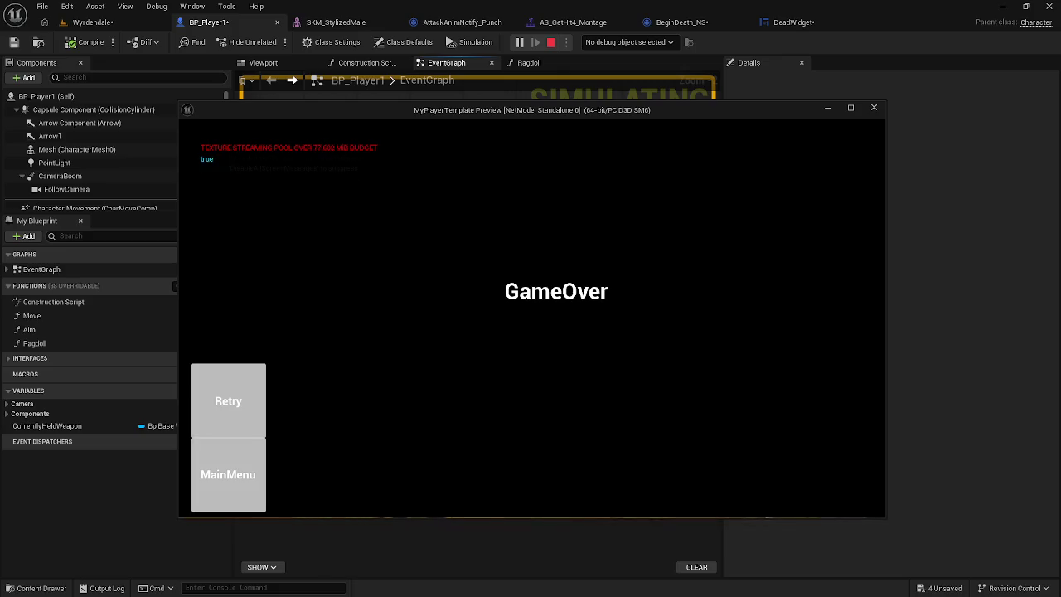
{"action": "key", "text": "Escape"}
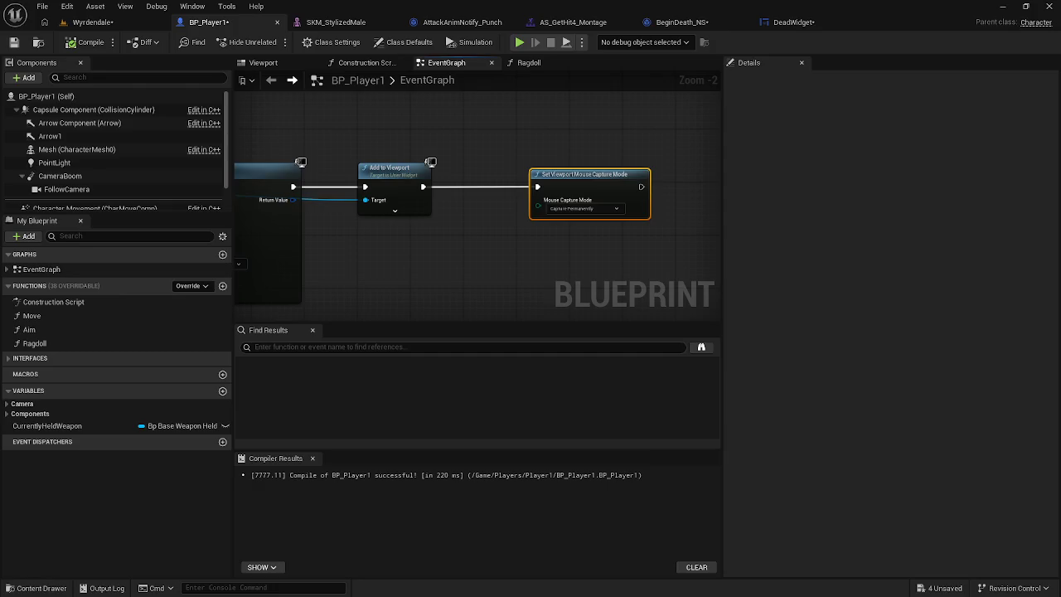
Step: Switch to the DeadWidget layout and preview the GameOver fade at about 1.5 seconds
{"action": "left_click", "coordinate": [800, 24]}
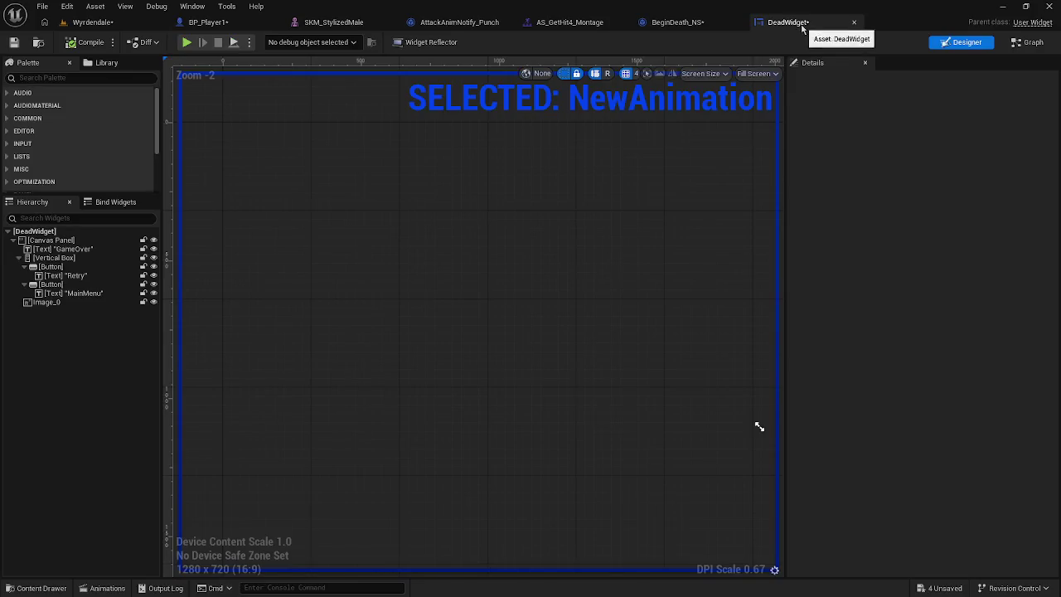
{"action": "left_click", "coordinate": [77, 258]}
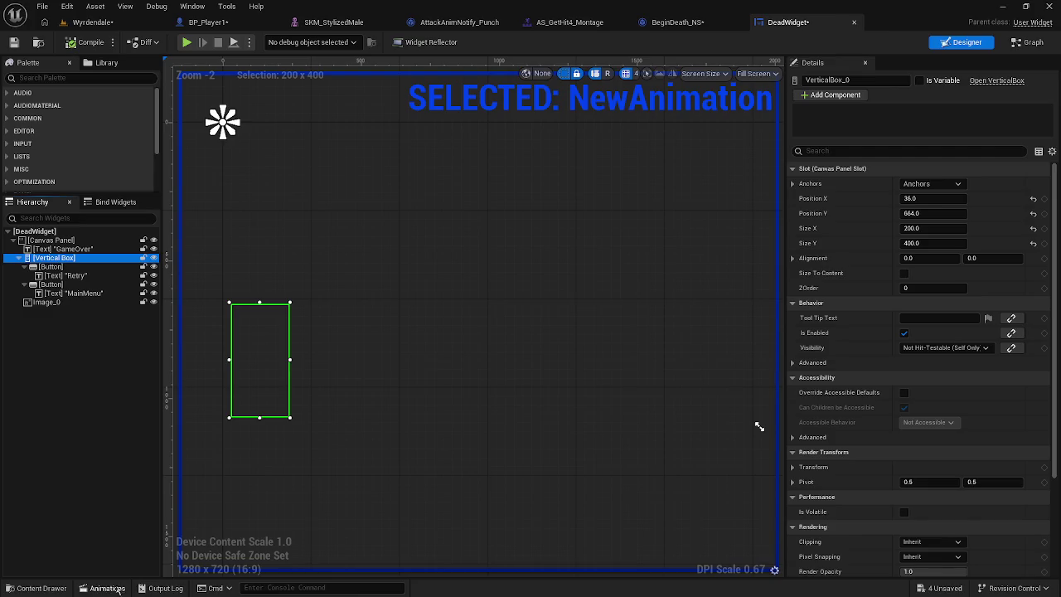
{"action": "left_click", "coordinate": [107, 587]}
{"action": "left_click_drag", "start_coordinate": [481, 412], "coordinate": [651, 411]}
{"action": "left_click", "coordinate": [275, 338]}
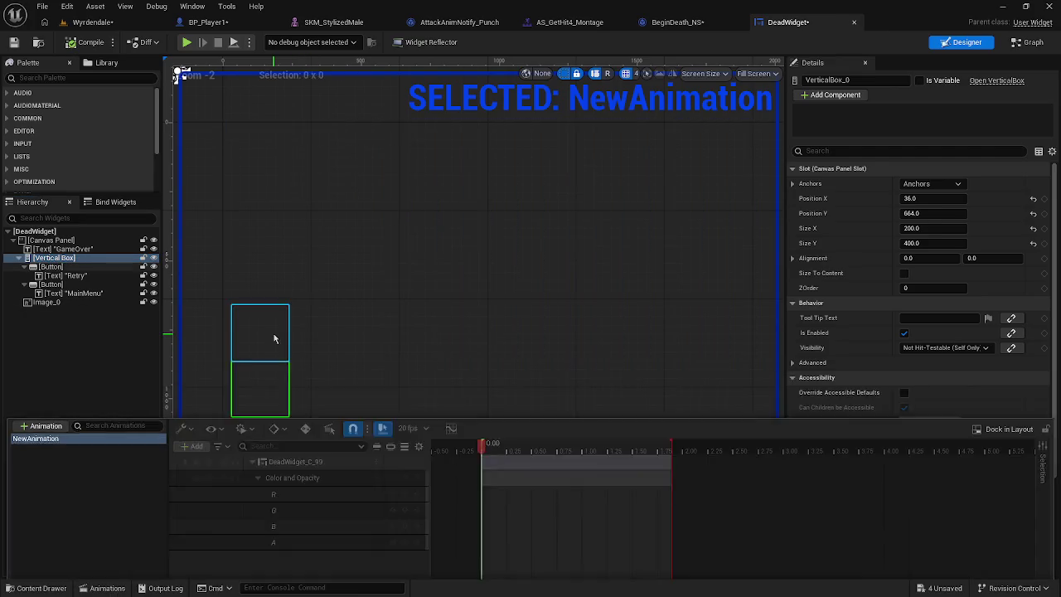
Step: Make the first button (Retry) the variable Button_1 and add its On Clicked event
{"action": "left_click", "coordinate": [101, 285]}
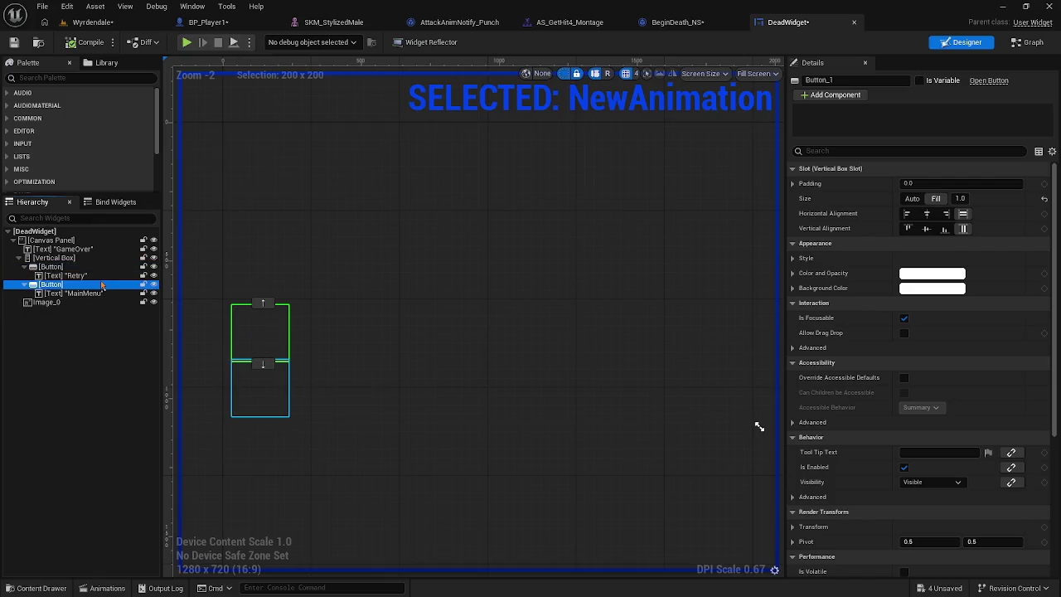
{"action": "left_click", "coordinate": [96, 267]}
{"action": "right_click", "coordinate": [95, 269]}
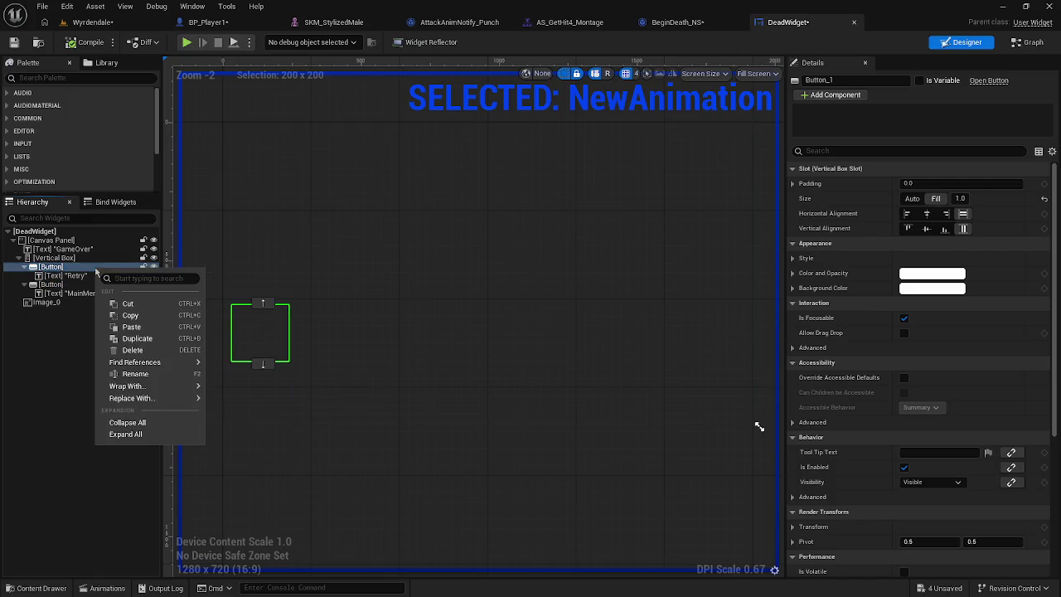
{"action": "left_click", "coordinate": [78, 268]}
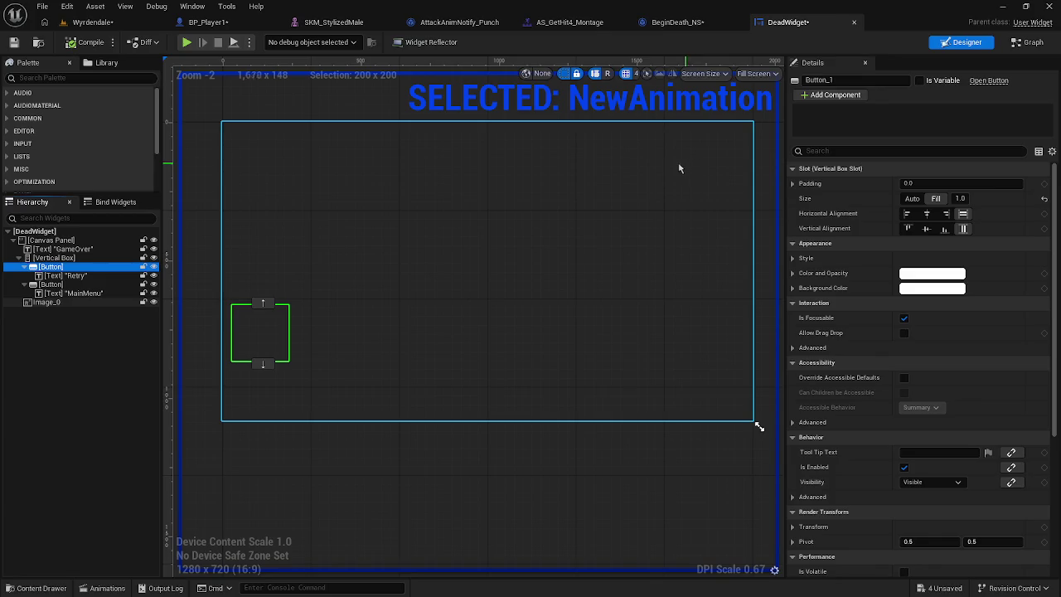
{"action": "left_click", "coordinate": [919, 80]}
{"action": "scroll", "coordinate": [927, 373], "scroll_direction": "down", "scroll_amount": 5}
{"action": "scroll", "coordinate": [927, 374], "scroll_direction": "down", "scroll_amount": 1}
{"action": "left_click", "coordinate": [920, 80]}
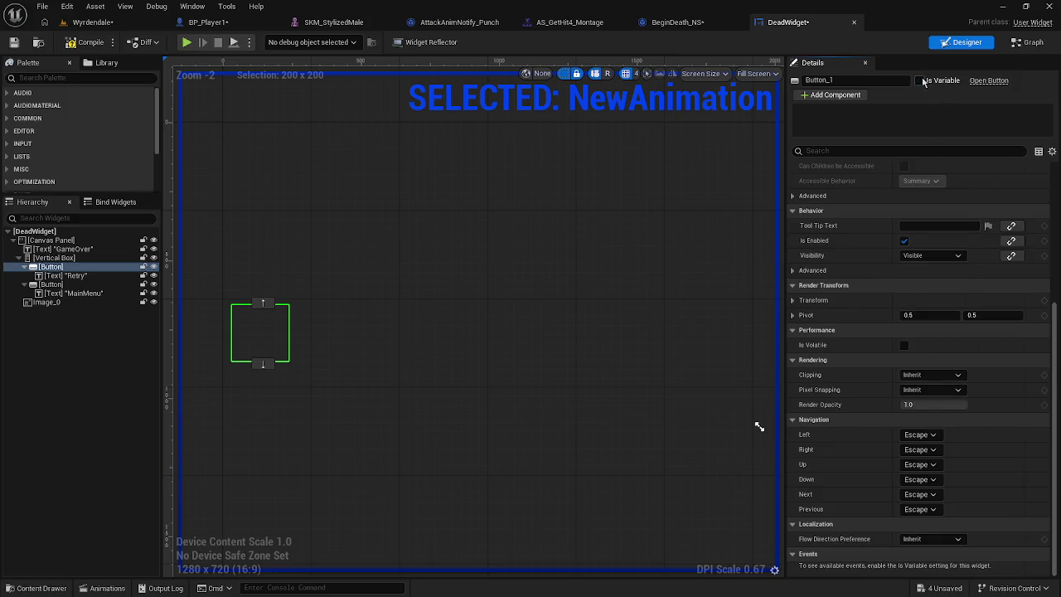
{"action": "left_click", "coordinate": [919, 81]}
{"action": "scroll", "coordinate": [935, 196], "scroll_direction": "down", "scroll_amount": 2}
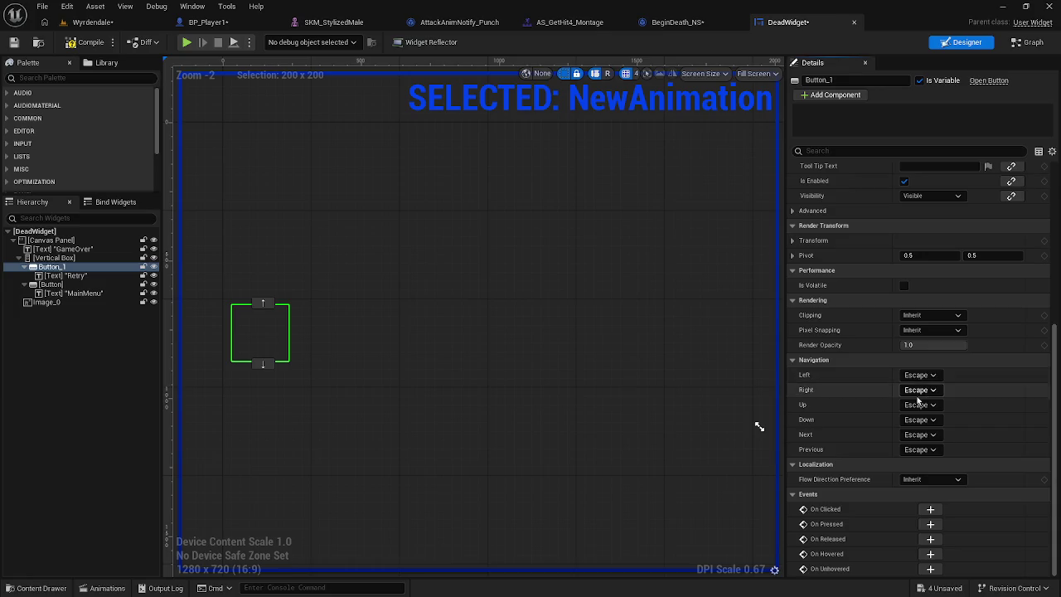
{"action": "left_click", "coordinate": [930, 509]}
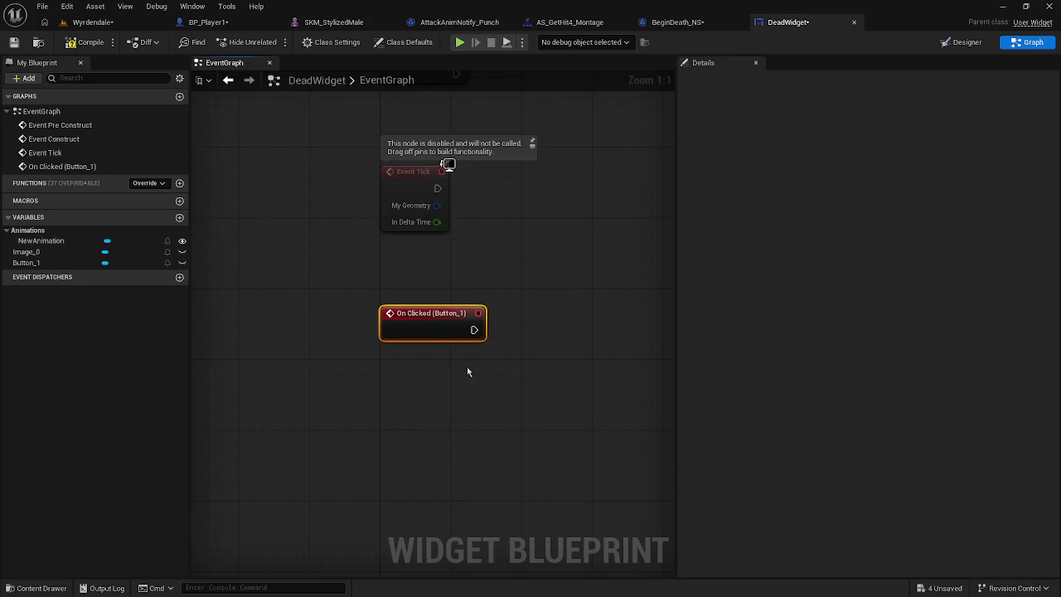
Step: Wire an Open Level (by Object Reference) node to On Clicked (Button_1), Level set to Debug
{"action": "left_click_drag", "start_coordinate": [474, 330], "coordinate": [563, 335]}
{"action": "type", "text": "open le"}
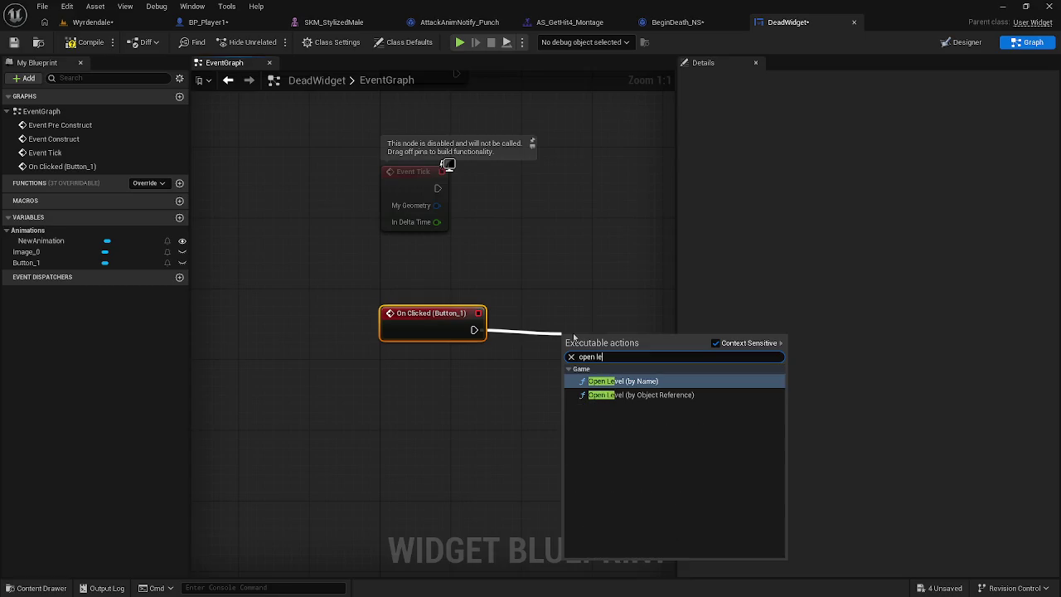
{"action": "type", "text": "vel"}
{"action": "left_click", "coordinate": [655, 394]}
{"action": "left_click", "coordinate": [627, 348]}
{"action": "left_click", "coordinate": [525, 426]}
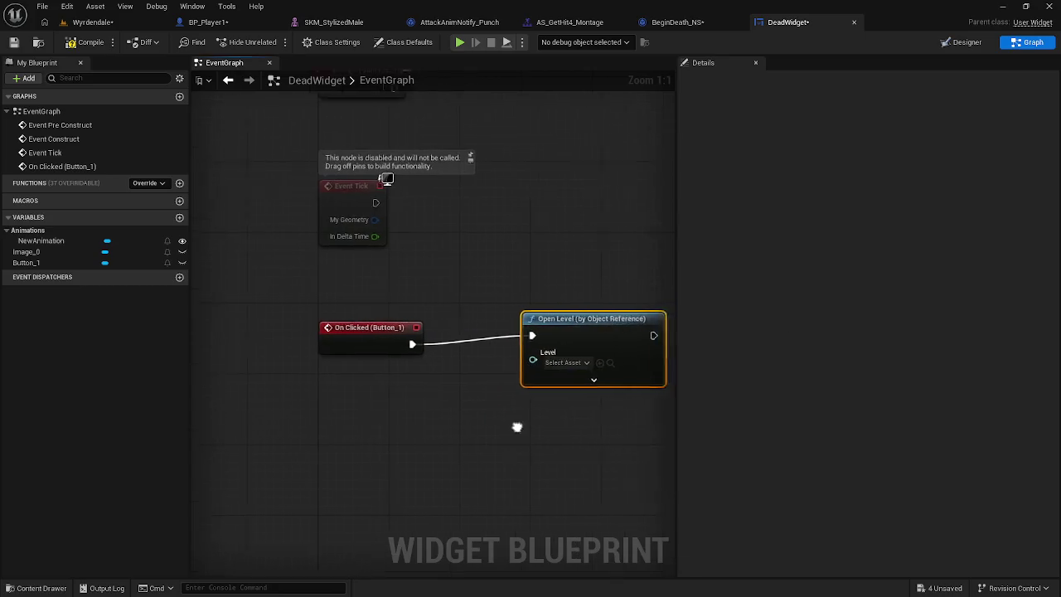
{"action": "left_click", "coordinate": [533, 353]}
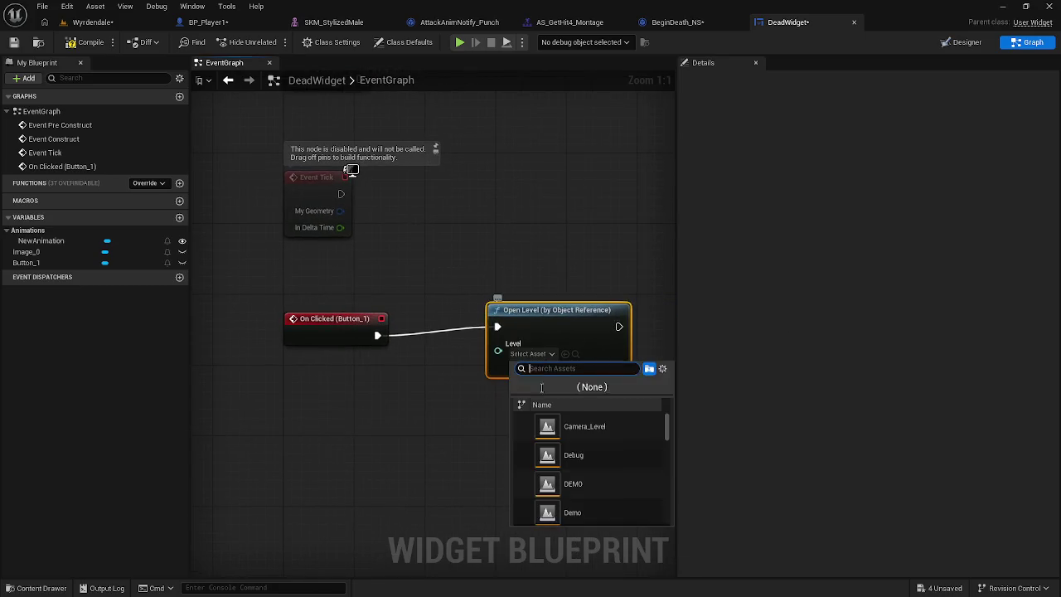
{"action": "left_click", "coordinate": [572, 455]}
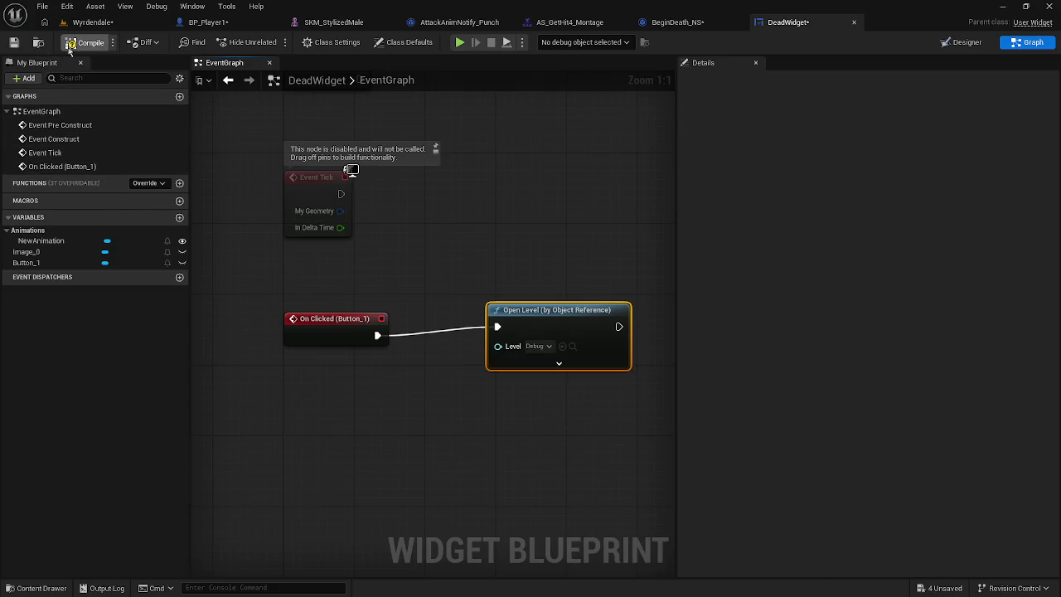
Step: Save all changes and recheck that the Open Level node targets Debug
{"action": "left_click", "coordinate": [42, 7]}
{"action": "left_click", "coordinate": [81, 86]}
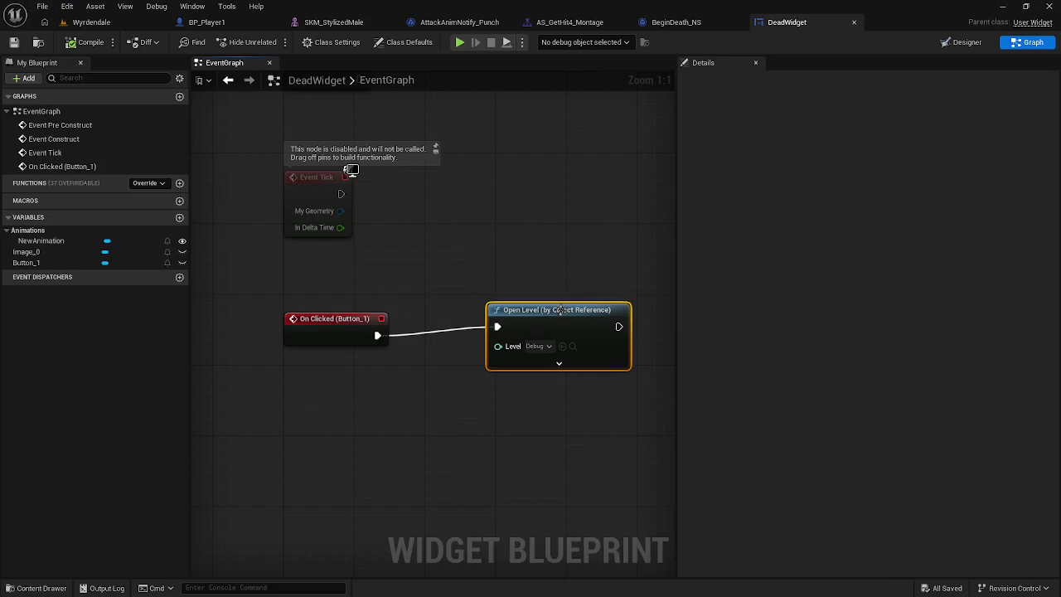
{"action": "left_click_drag", "start_coordinate": [560, 310], "coordinate": [543, 318]}
{"action": "left_click", "coordinate": [531, 355]}
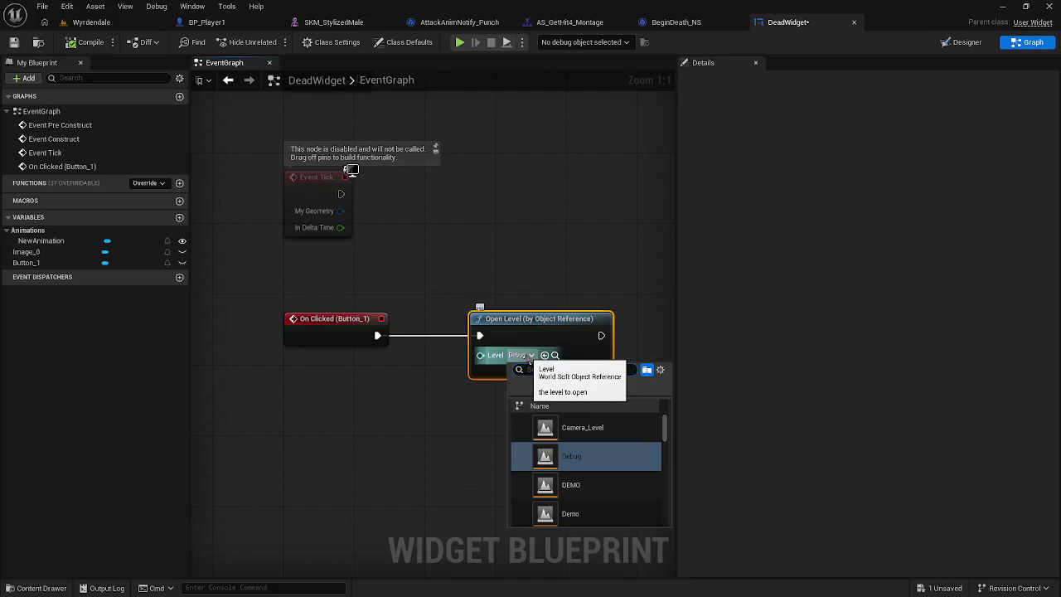
{"action": "left_click", "coordinate": [424, 369]}
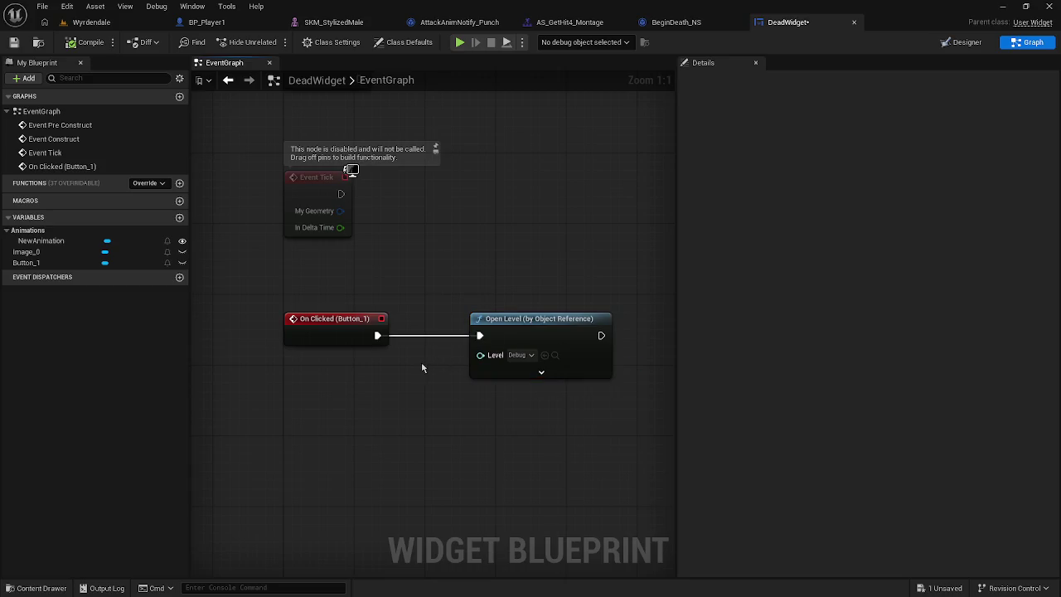
{"action": "key", "text": "alt+Left"}
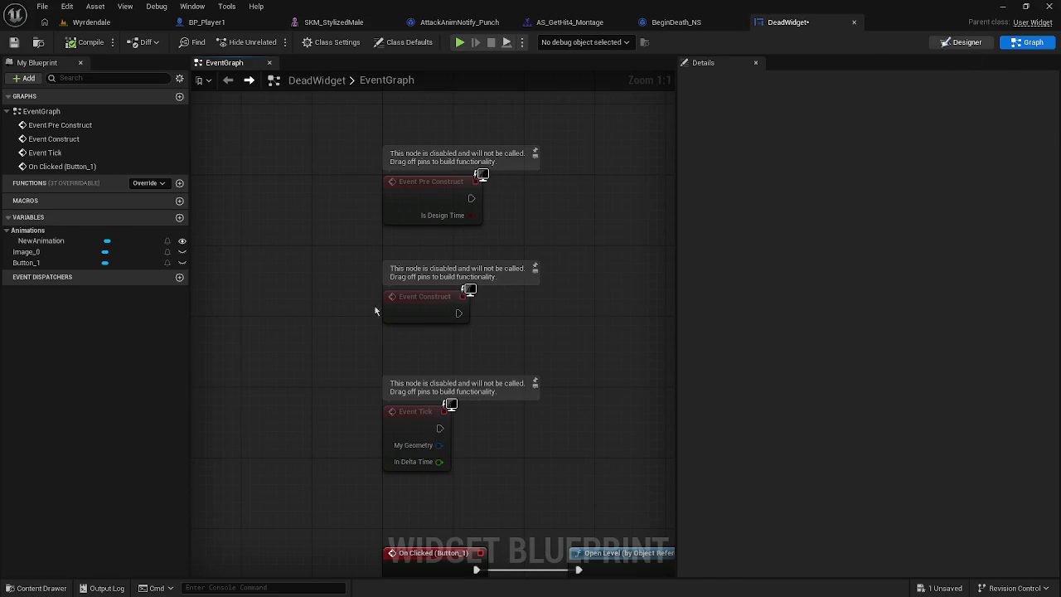
{"action": "left_click", "coordinate": [961, 42]}
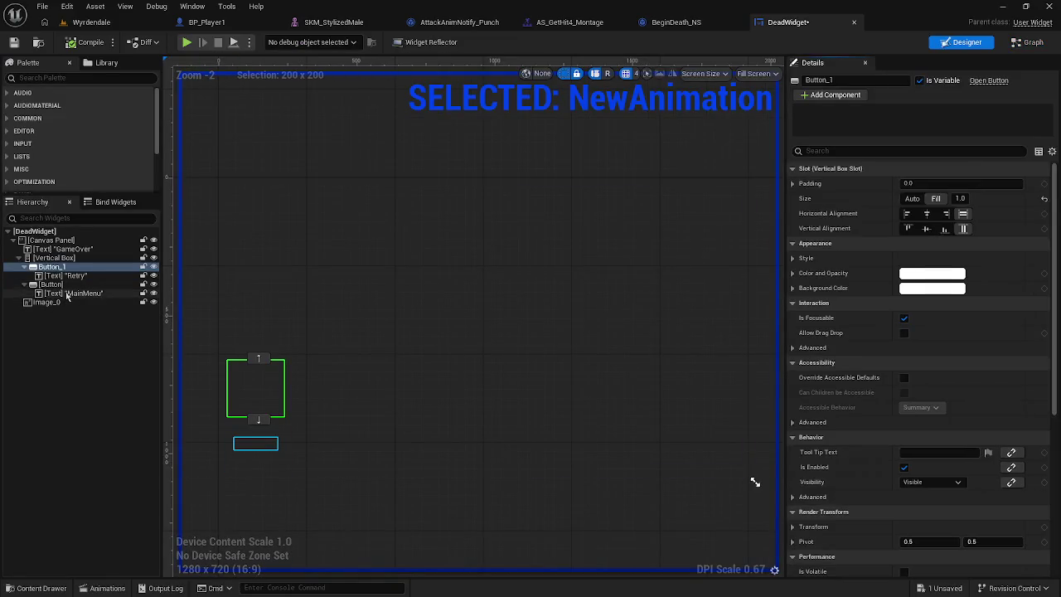
Step: Preview the animation end at 1.80 seconds and enable the background image Image_0
{"action": "left_click", "coordinate": [68, 294]}
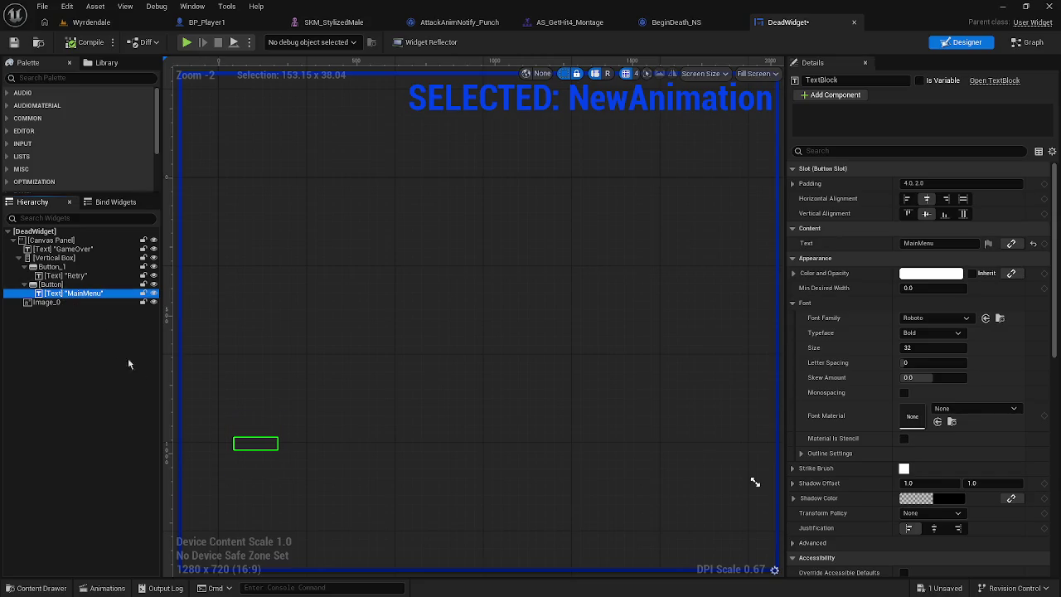
{"action": "left_click", "coordinate": [103, 588]}
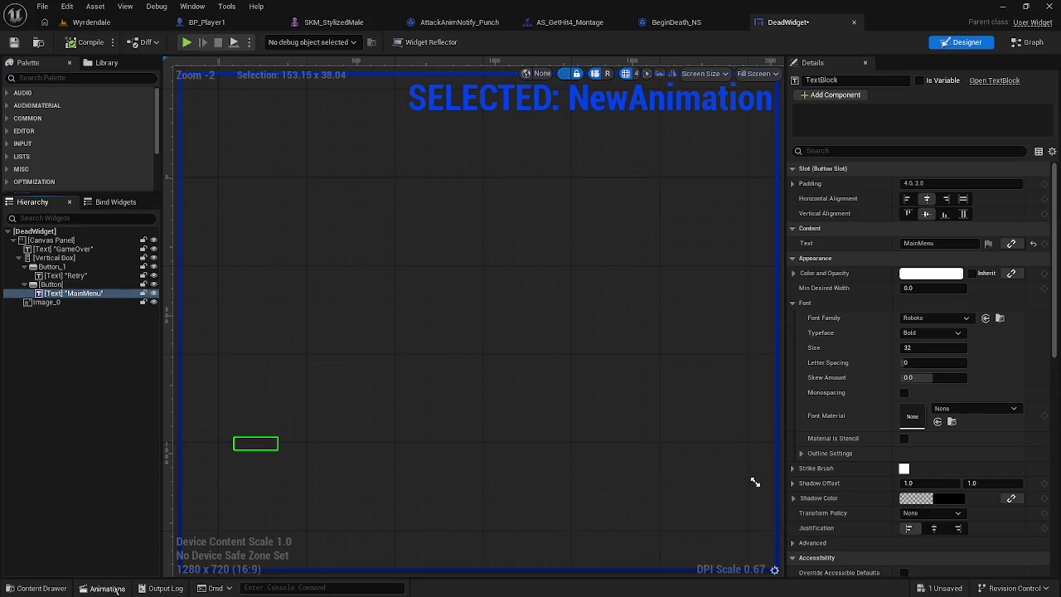
{"action": "left_click_drag", "start_coordinate": [482, 414], "coordinate": [663, 412]}
{"action": "left_click", "coordinate": [425, 338]}
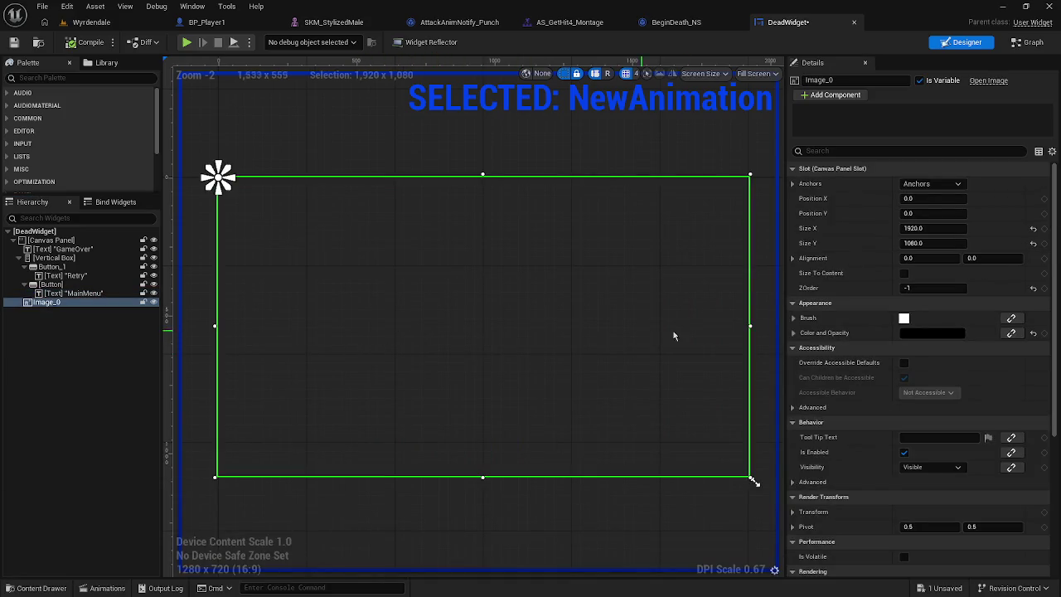
{"action": "left_click", "coordinate": [903, 451]}
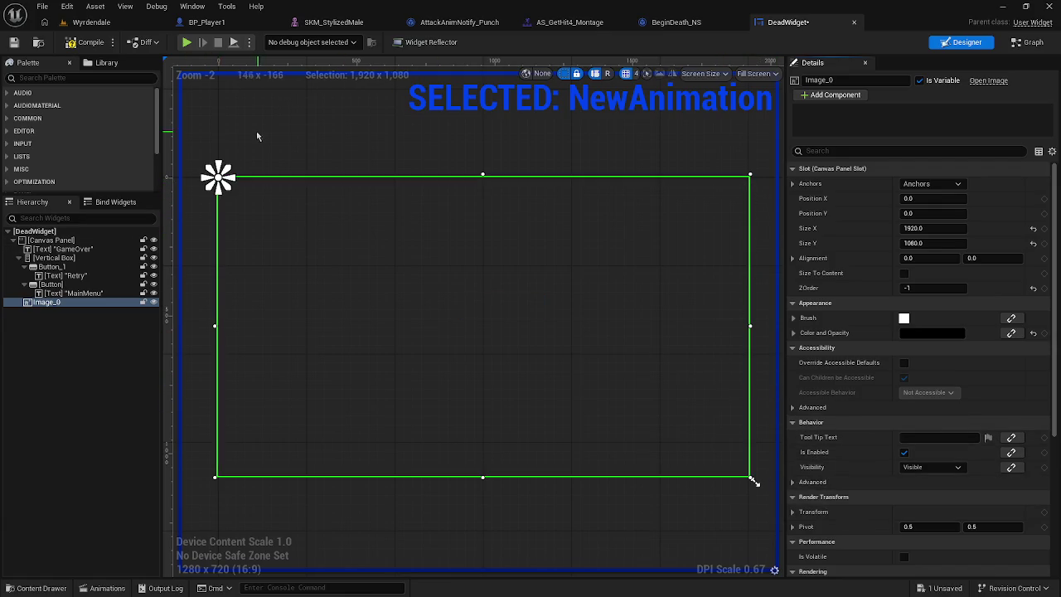
Step: Set NewAnimation's Color and Opacity alpha at 0.00 to 1.0
{"action": "left_click", "coordinate": [120, 585]}
{"action": "mouse_move", "coordinate": [487, 411]}
{"action": "left_mouse_down"}
{"action": "mouse_move", "coordinate": [509, 412]}
{"action": "mouse_move", "coordinate": [487, 412]}
{"action": "left_mouse_up"}
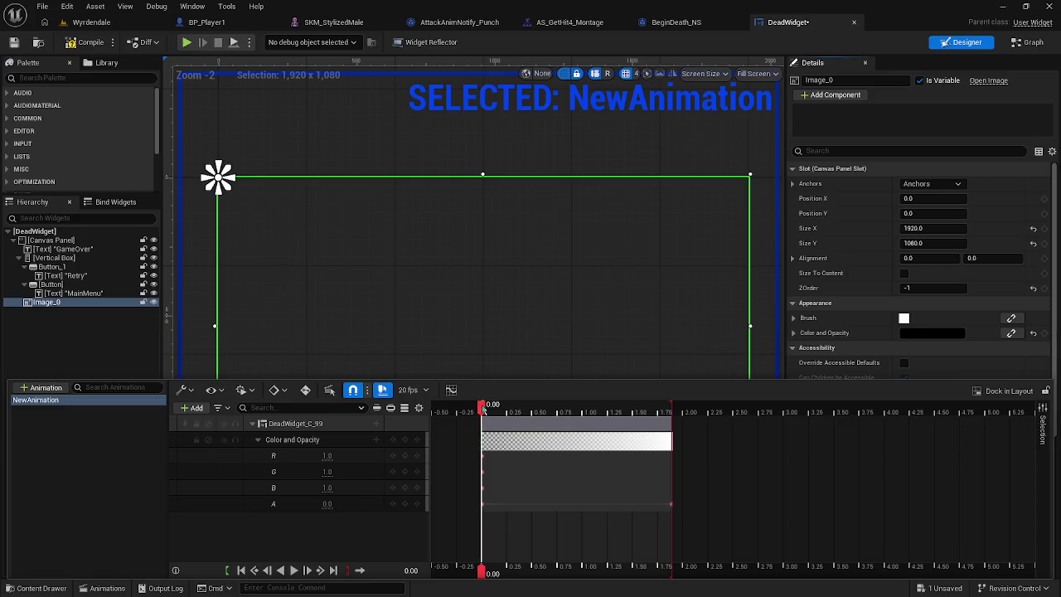
{"action": "left_click", "coordinate": [328, 503]}
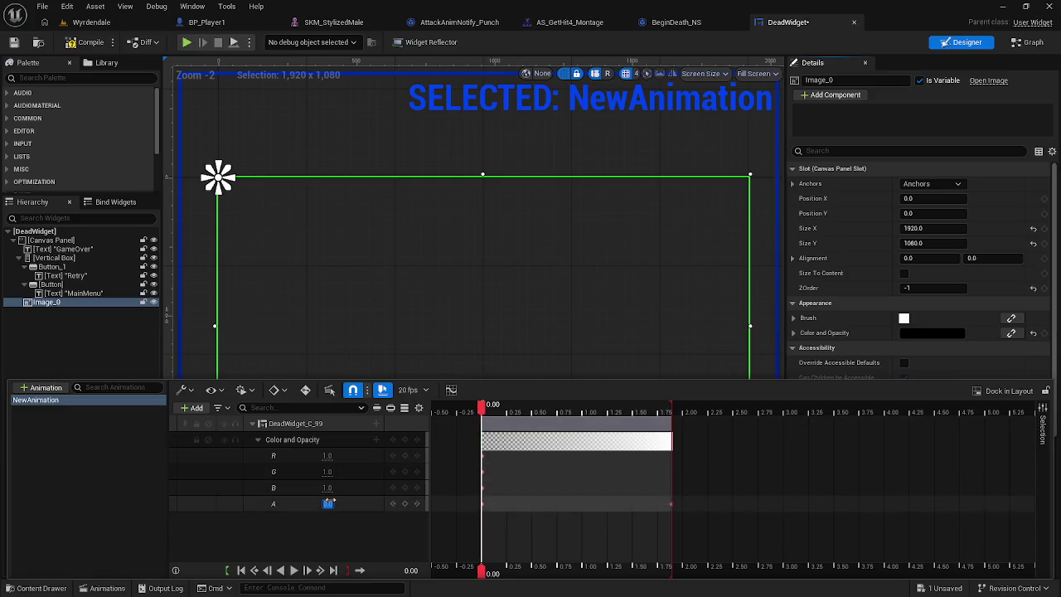
{"action": "type", "text": "1"}
{"action": "key", "text": "Return"}
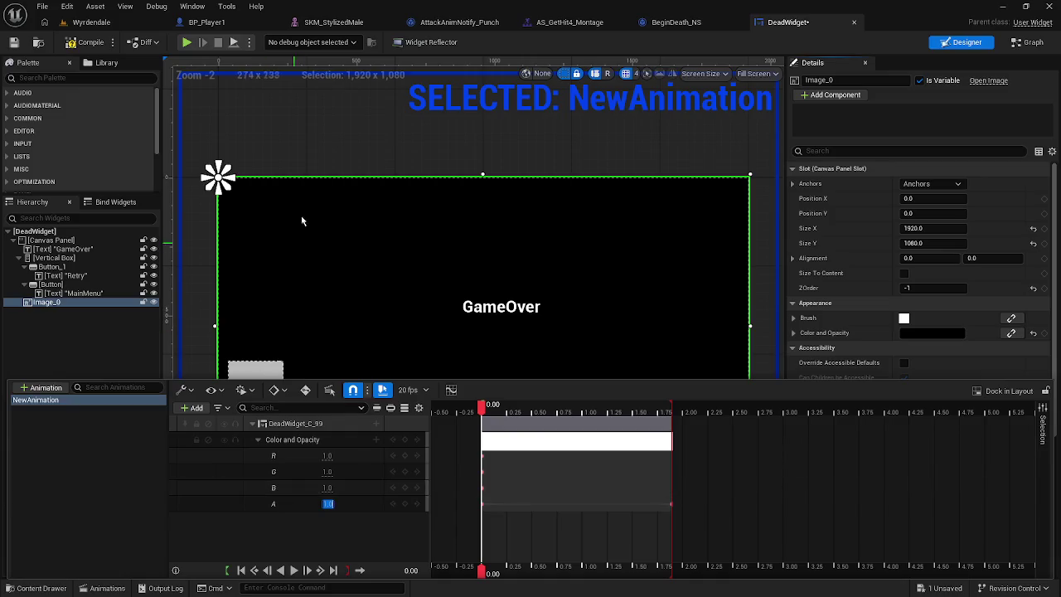
{"action": "left_click", "coordinate": [304, 160]}
{"action": "left_click", "coordinate": [267, 406]}
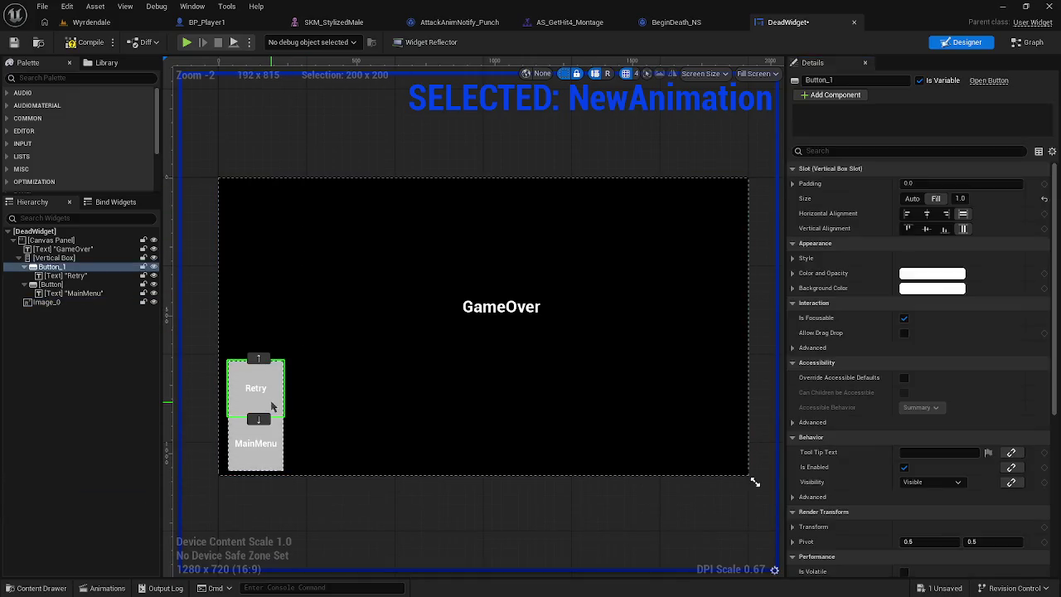
Step: Set the button column's vertical box height to 600
{"action": "left_click", "coordinate": [83, 257]}
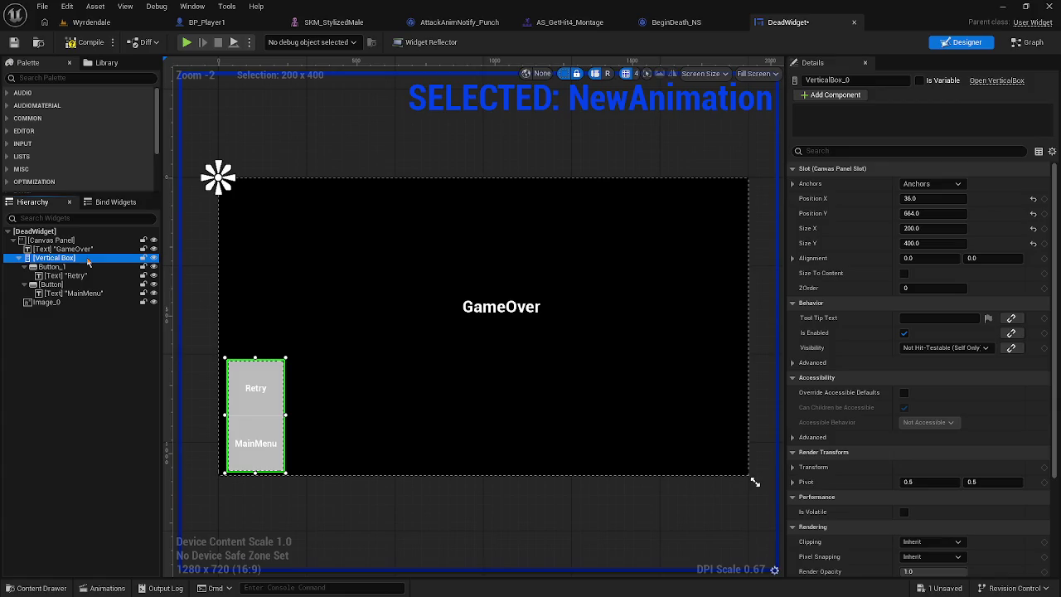
{"action": "left_click", "coordinate": [926, 230]}
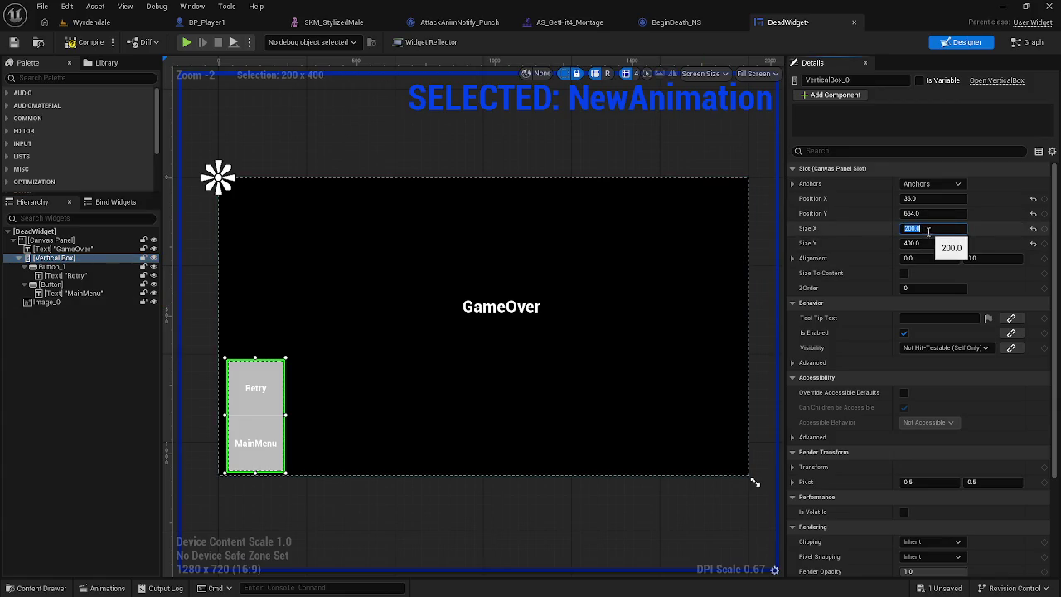
{"action": "left_click", "coordinate": [930, 244]}
{"action": "type", "text": "600"}
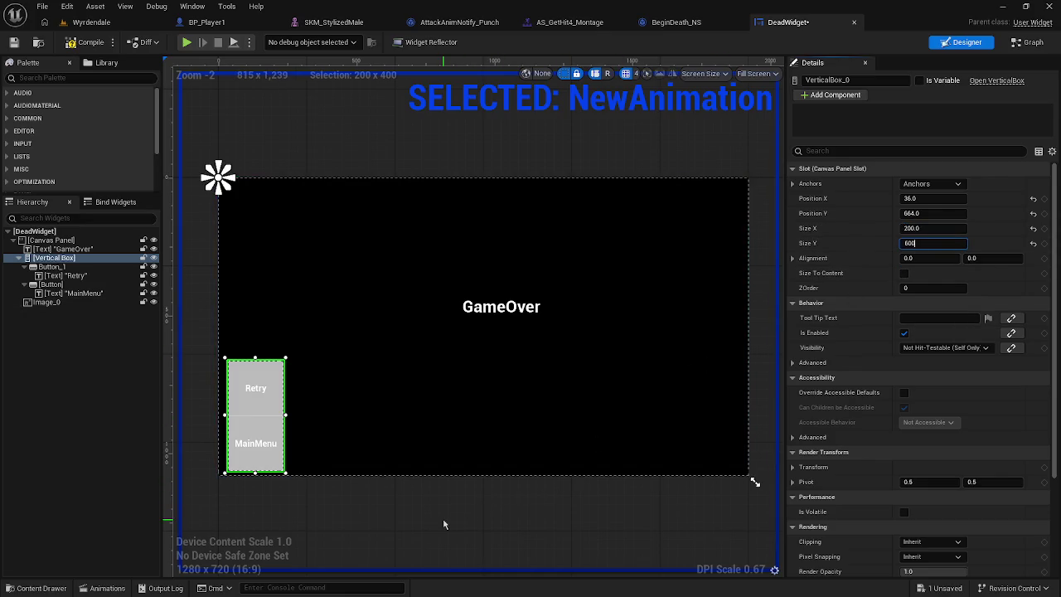
{"action": "left_click", "coordinate": [443, 524]}
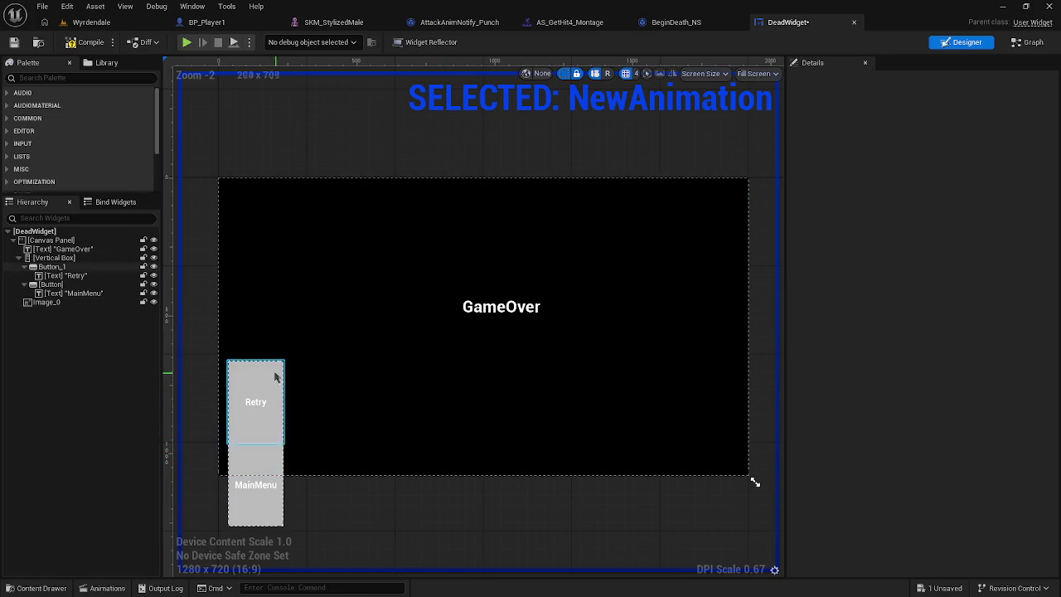
Step: Move the vertical box to position X 40, Y 400
{"action": "left_click", "coordinate": [80, 259]}
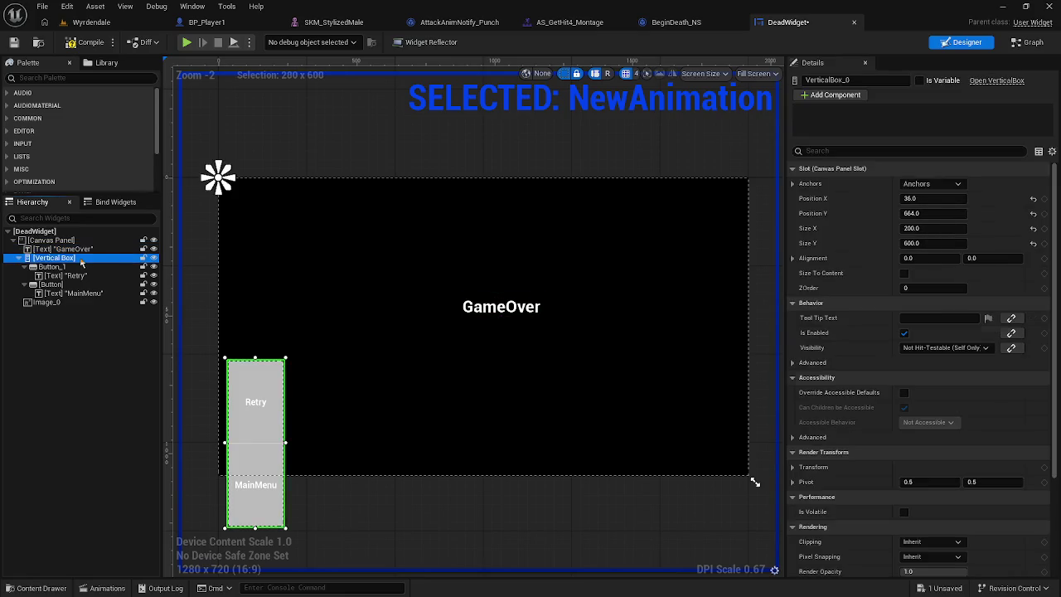
{"action": "mouse_move", "coordinate": [932, 213]}
{"action": "left_mouse_down"}
{"action": "mouse_move", "coordinate": [966, 213]}
{"action": "mouse_move", "coordinate": [899, 213]}
{"action": "mouse_move", "coordinate": [926, 213]}
{"action": "left_mouse_up"}
{"action": "left_click", "coordinate": [925, 213]}
{"action": "type", "text": "400"}
{"action": "key", "text": "Return"}
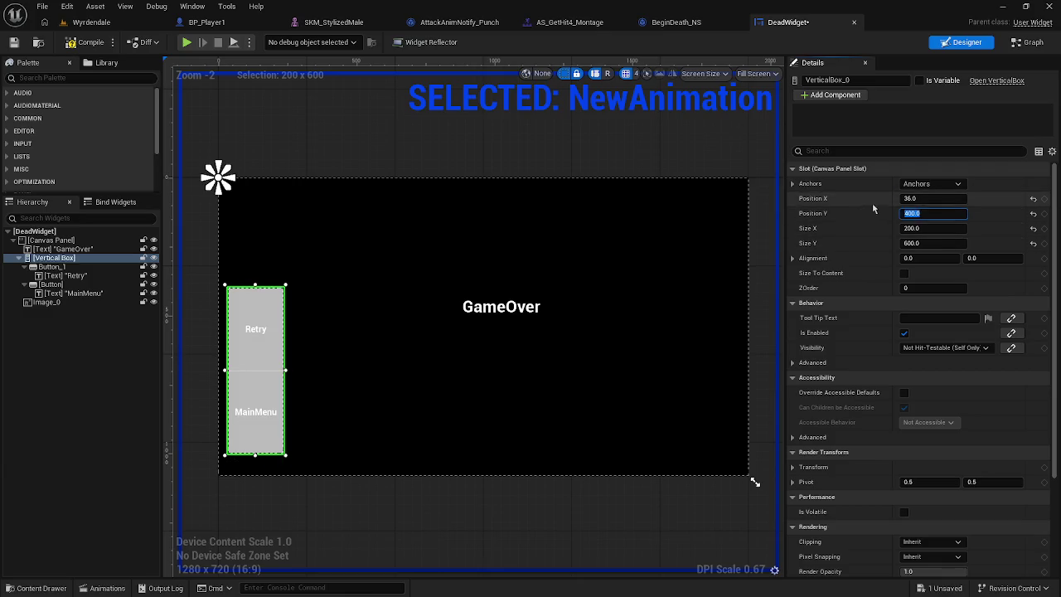
{"action": "left_click", "coordinate": [911, 199]}
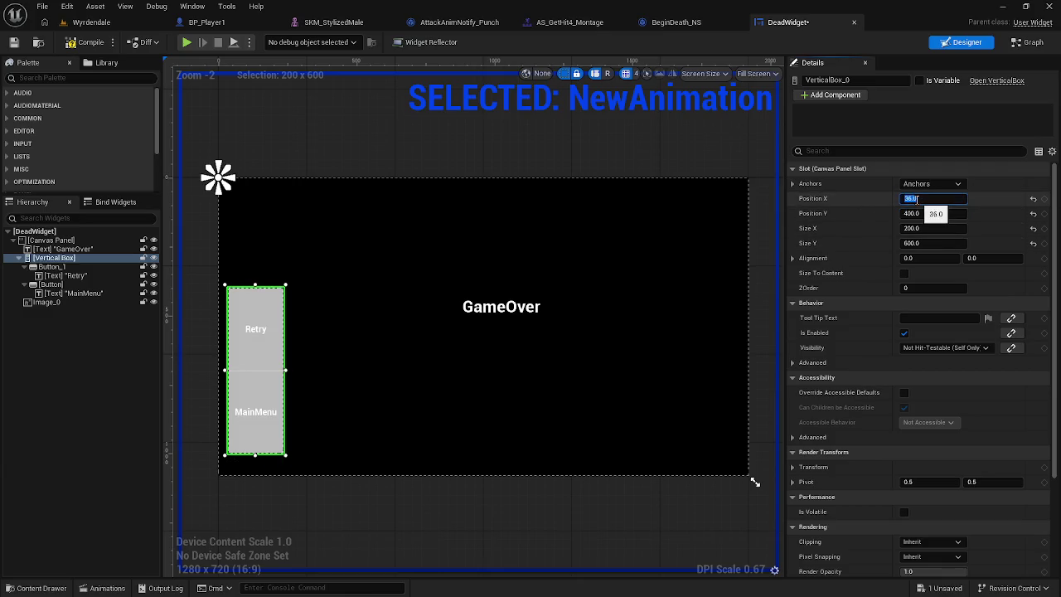
{"action": "type", "text": "2"}
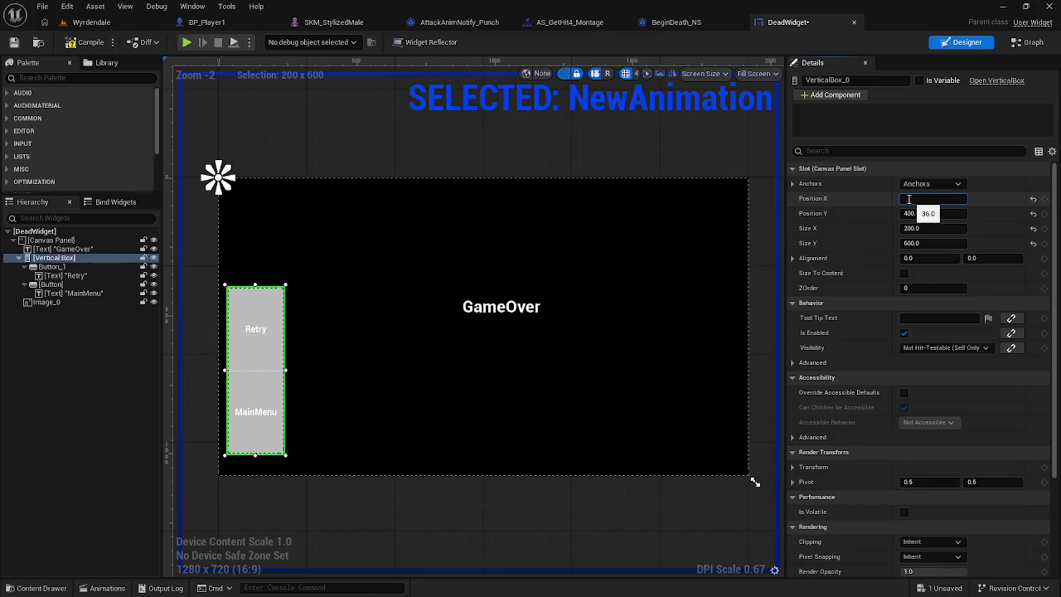
{"action": "type", "text": "40"}
{"action": "key", "text": "Return"}
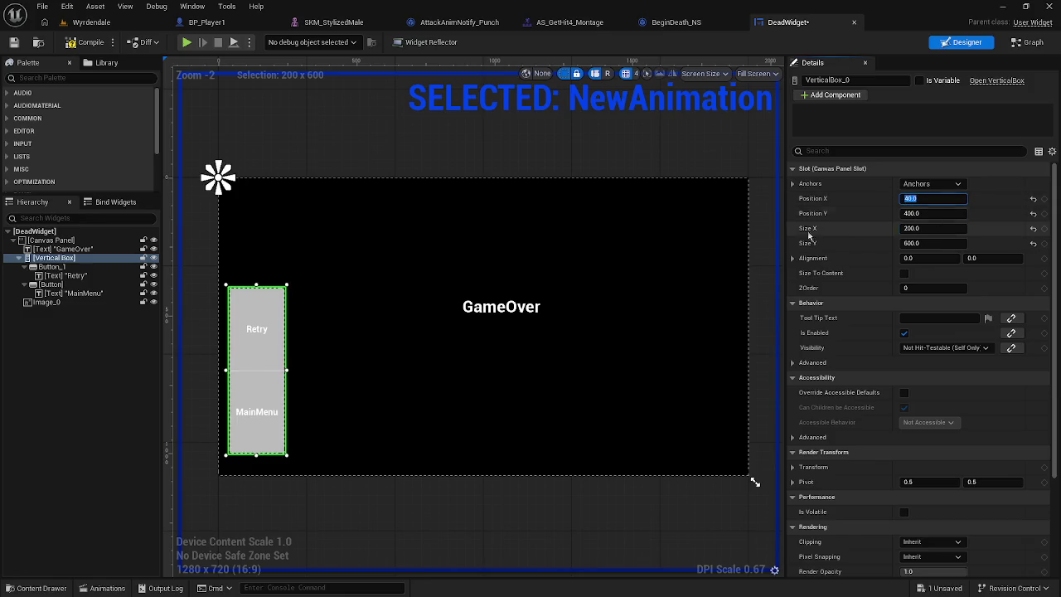
{"action": "left_click", "coordinate": [257, 346]}
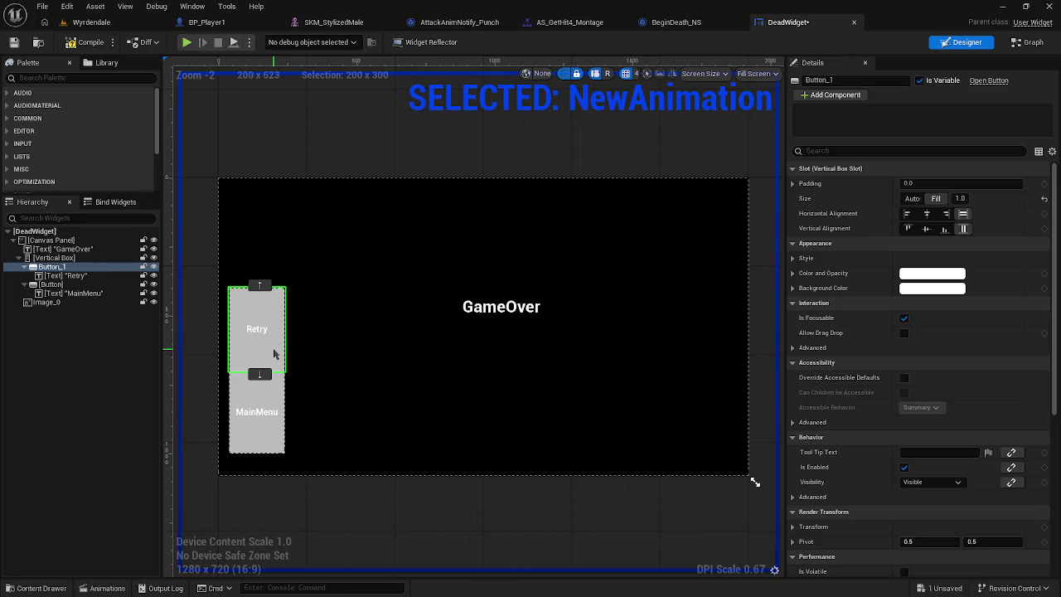
Step: Duplicate the Retry button and label the copy MainMenu
{"action": "key", "text": "ctrl+d"}
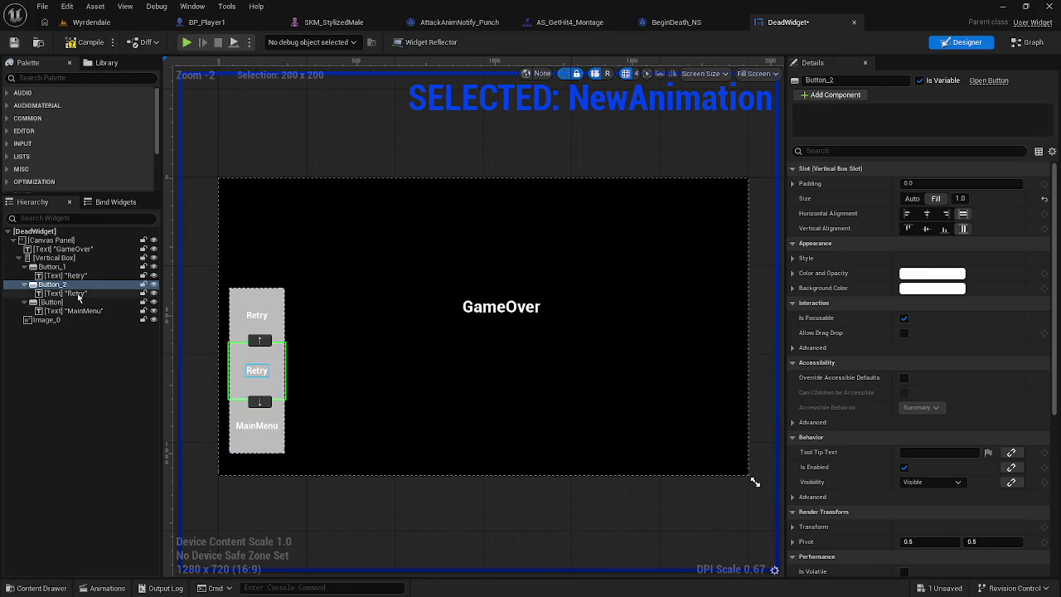
{"action": "left_click", "coordinate": [66, 293]}
{"action": "left_click", "coordinate": [939, 244]}
{"action": "type", "text": "MainMenu"}
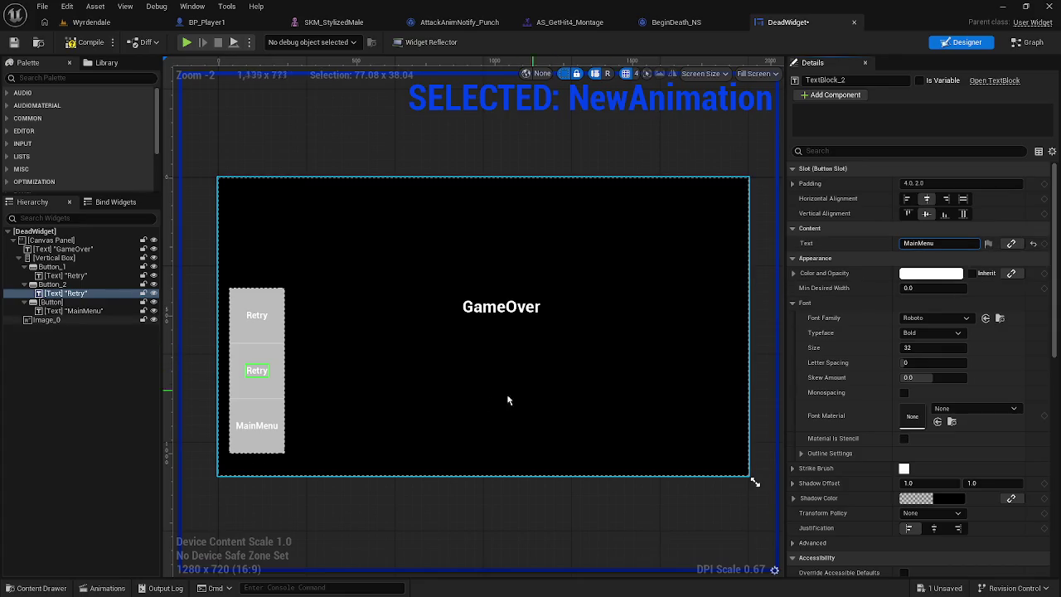
{"action": "left_click", "coordinate": [334, 440]}
Step: Change the bottom button's label to Exit
{"action": "left_click", "coordinate": [269, 427]}
{"action": "left_click", "coordinate": [919, 243]}
{"action": "key", "text": "BackSpace"}
{"action": "type", "text": "Exit"}
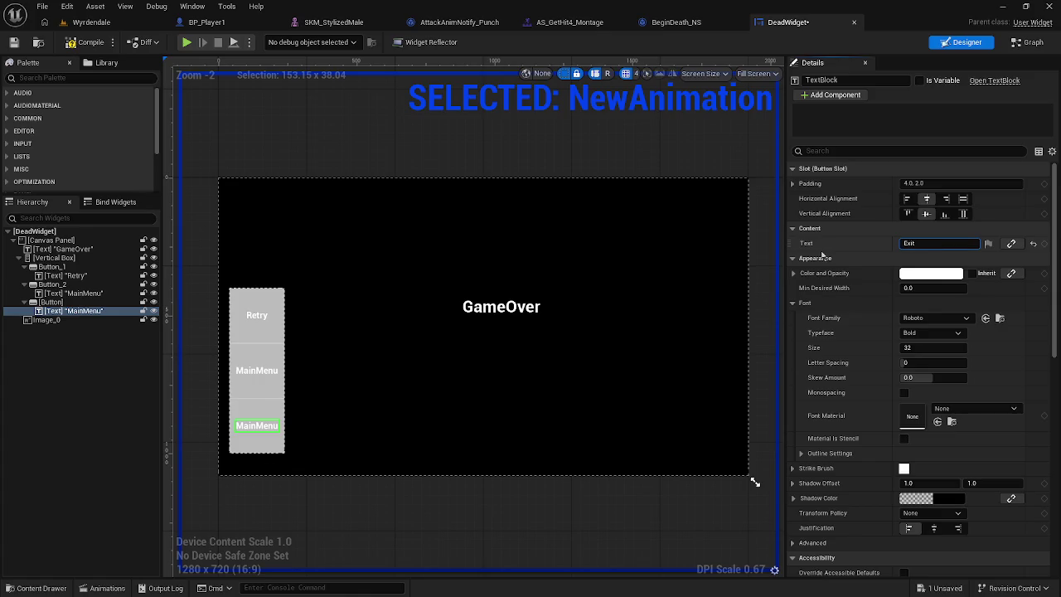
{"action": "key", "text": "Return"}
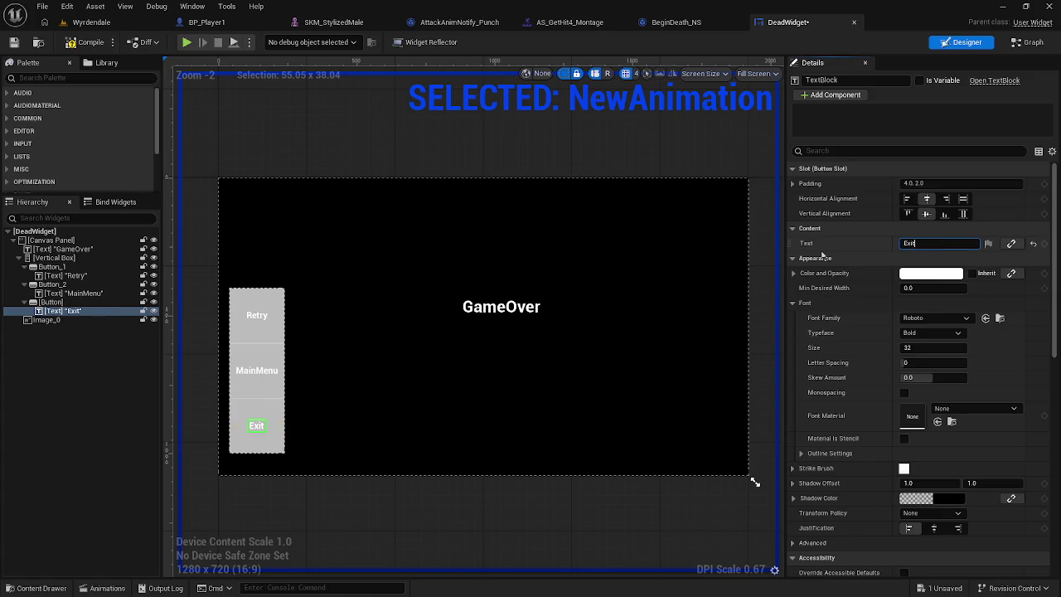
{"action": "left_click", "coordinate": [330, 395]}
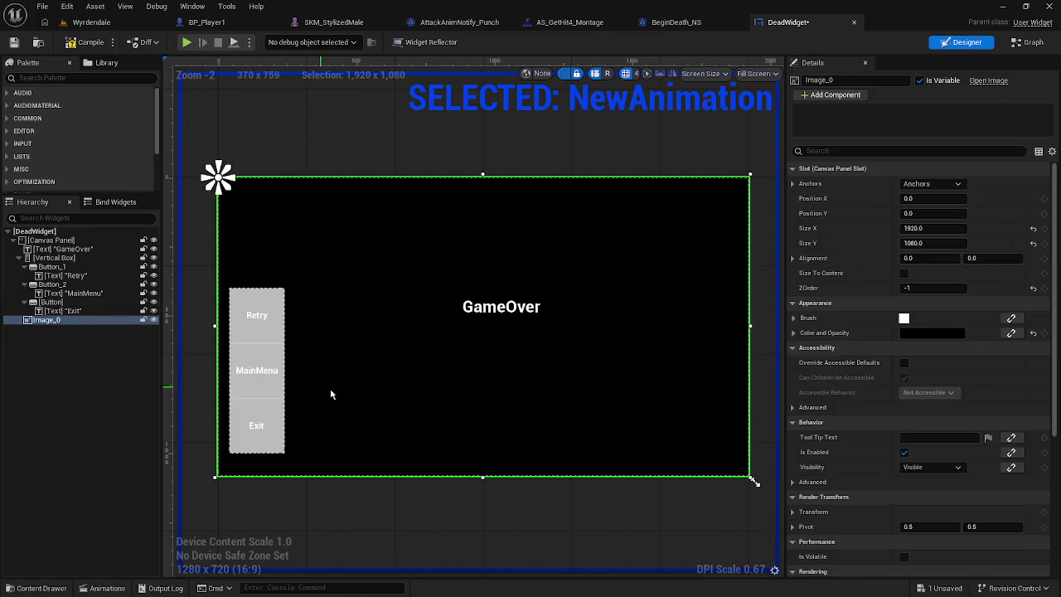
{"action": "left_click", "coordinate": [271, 426]}
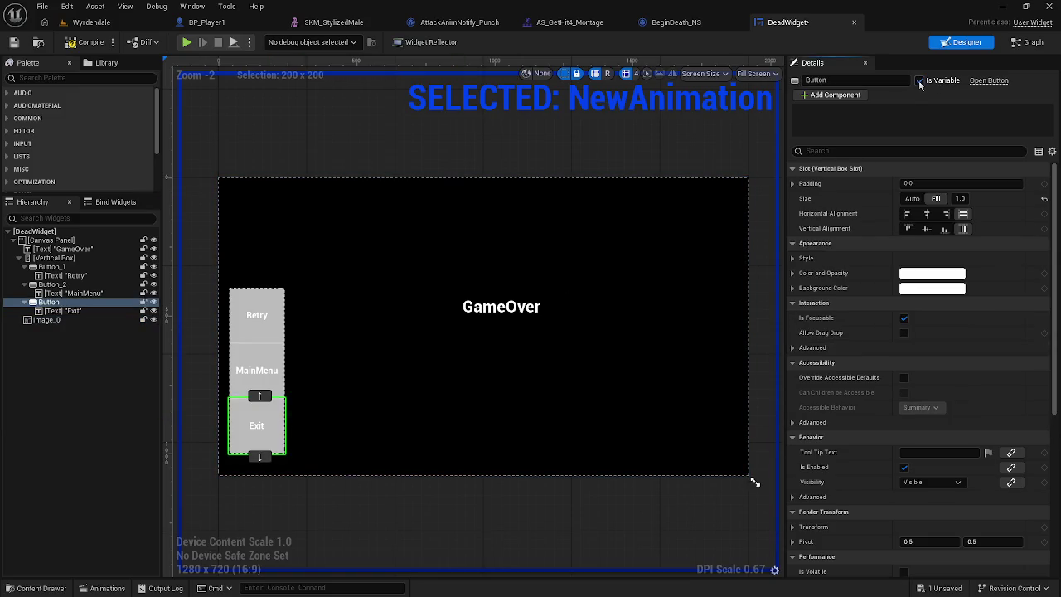
Step: Add an On Clicked event for the Exit button
{"action": "left_click", "coordinate": [272, 367]}
{"action": "left_click", "coordinate": [270, 312]}
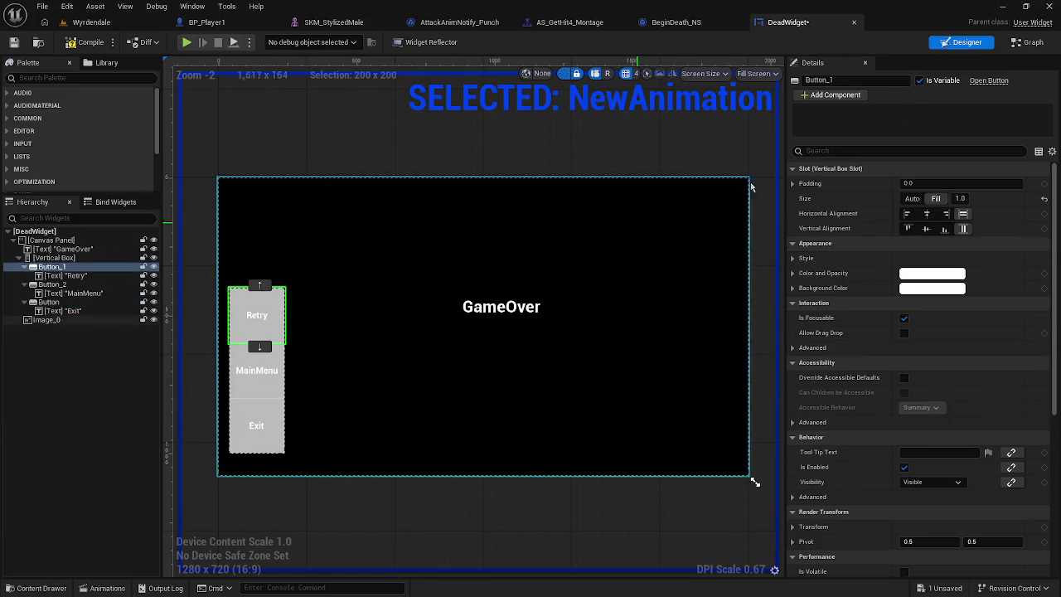
{"action": "left_click", "coordinate": [278, 427]}
{"action": "scroll", "coordinate": [821, 299], "scroll_direction": "down", "scroll_amount": 7}
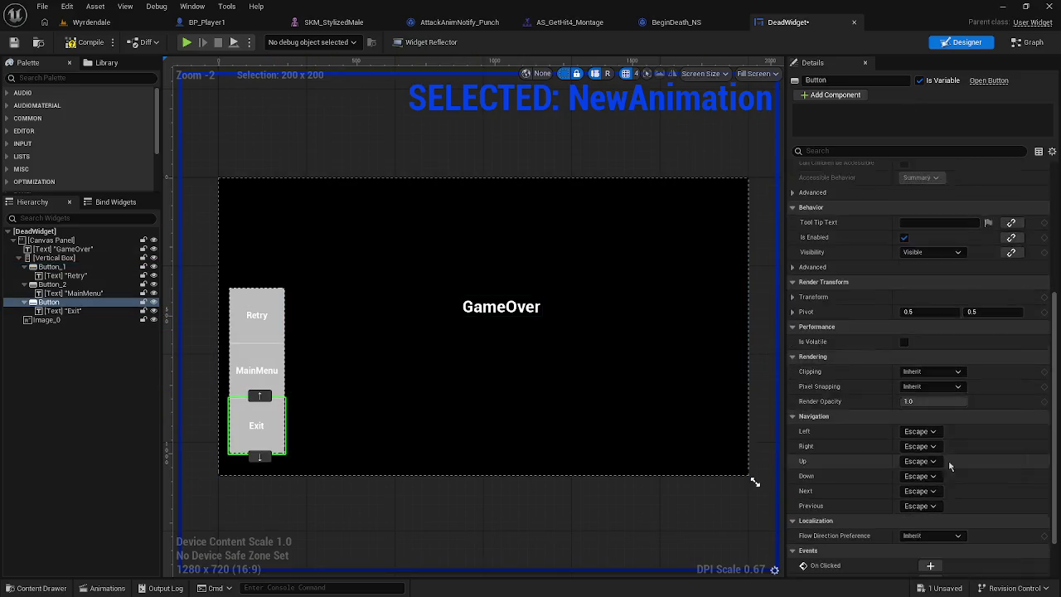
{"action": "left_click", "coordinate": [930, 508]}
Step: Search for an 'exit' action from the click event, then dismiss the list
{"action": "mouse_move", "coordinate": [467, 330]}
{"action": "left_mouse_down"}
{"action": "mouse_move", "coordinate": [530, 343]}
{"action": "mouse_move", "coordinate": [574, 330]}
{"action": "left_mouse_up"}
{"action": "type", "text": "exir"}
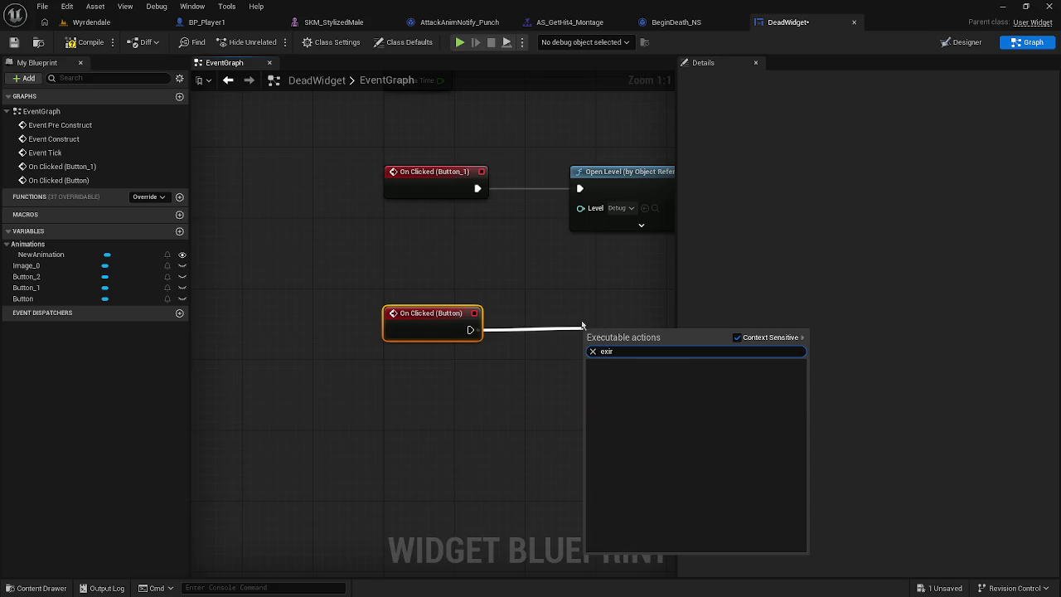
{"action": "key", "text": "BackSpace"}
{"action": "type", "text": "t"}
{"action": "left_click", "coordinate": [554, 303]}
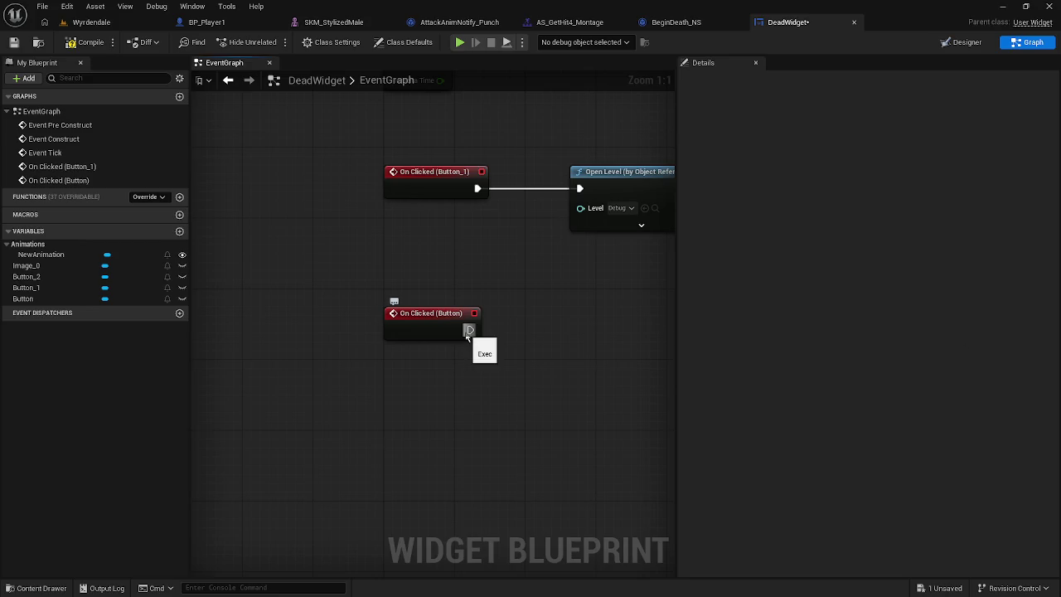
{"action": "left_click_drag", "start_coordinate": [468, 334], "coordinate": [480, 346]}
{"action": "left_click", "coordinate": [551, 329]}
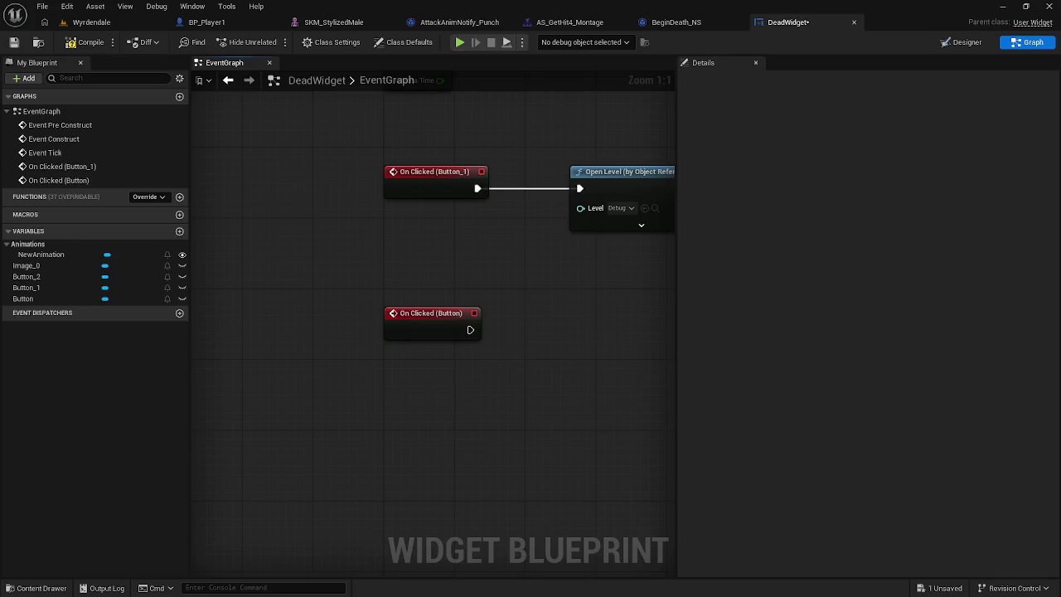
Step: Connect a Quit Game node, Quit Preference Quit, to the Exit click event
{"action": "left_click_drag", "start_coordinate": [470, 329], "coordinate": [538, 332]}
{"action": "type", "text": "qui"}
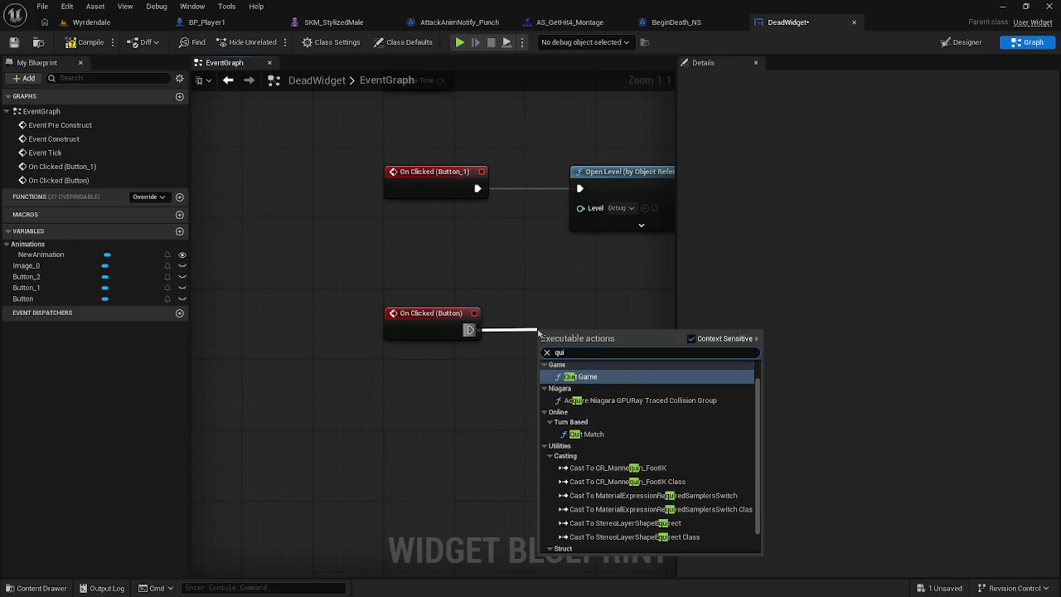
{"action": "left_click", "coordinate": [604, 376]}
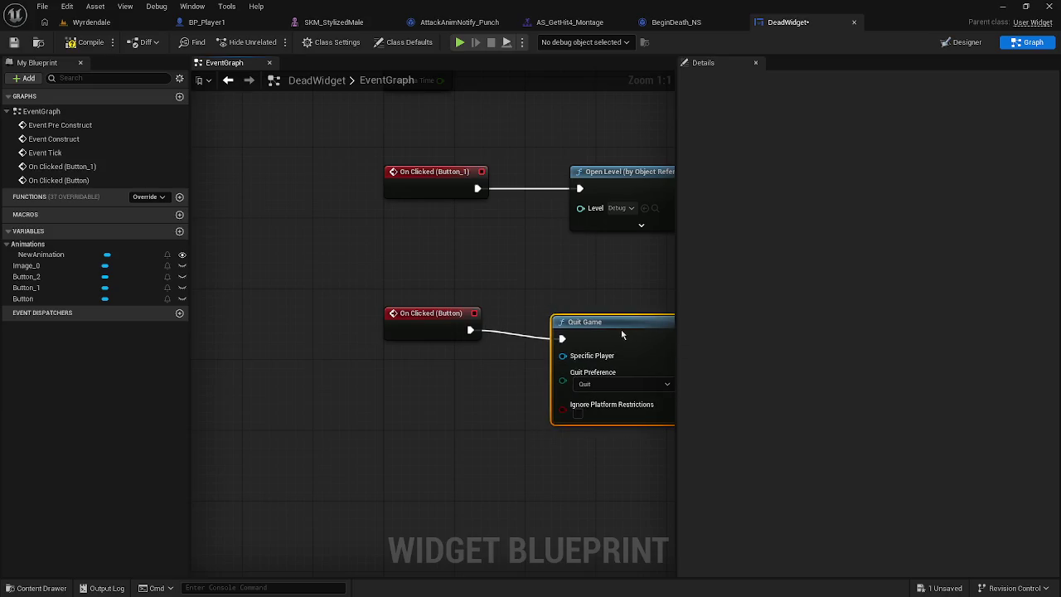
{"action": "mouse_move", "coordinate": [591, 311]}
{"action": "left_mouse_down"}
{"action": "mouse_move", "coordinate": [409, 293]}
{"action": "mouse_move", "coordinate": [444, 301]}
{"action": "left_mouse_up"}
{"action": "left_click", "coordinate": [452, 357]}
{"action": "left_click", "coordinate": [452, 357]}
{"action": "left_click_drag", "start_coordinate": [386, 252], "coordinate": [439, 271]}
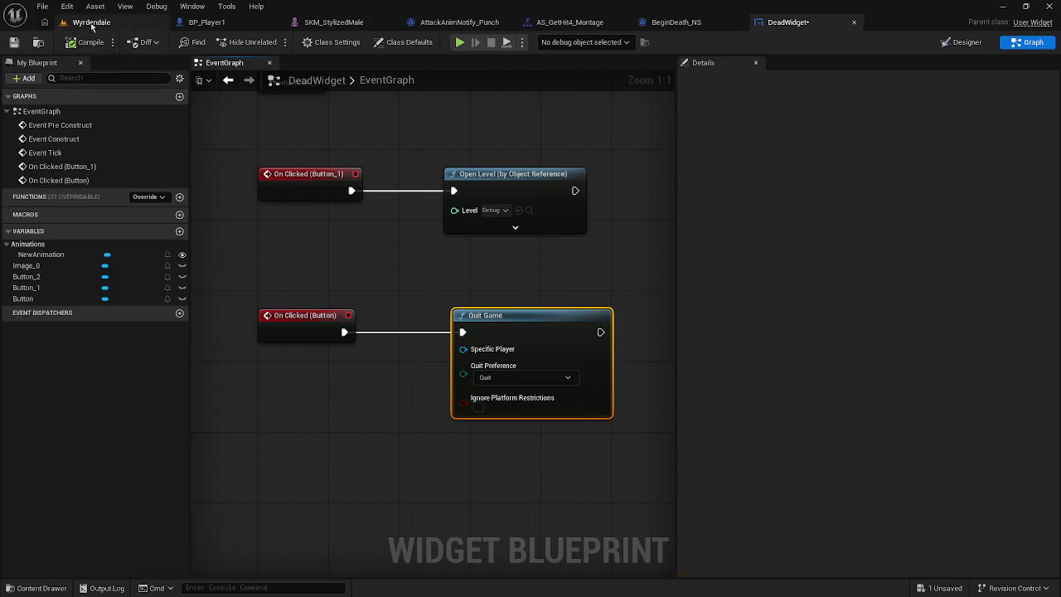
Step: Set the Open Level node's Level to Wyrdendale
{"action": "left_click", "coordinate": [93, 22]}
{"action": "left_click", "coordinate": [787, 23]}
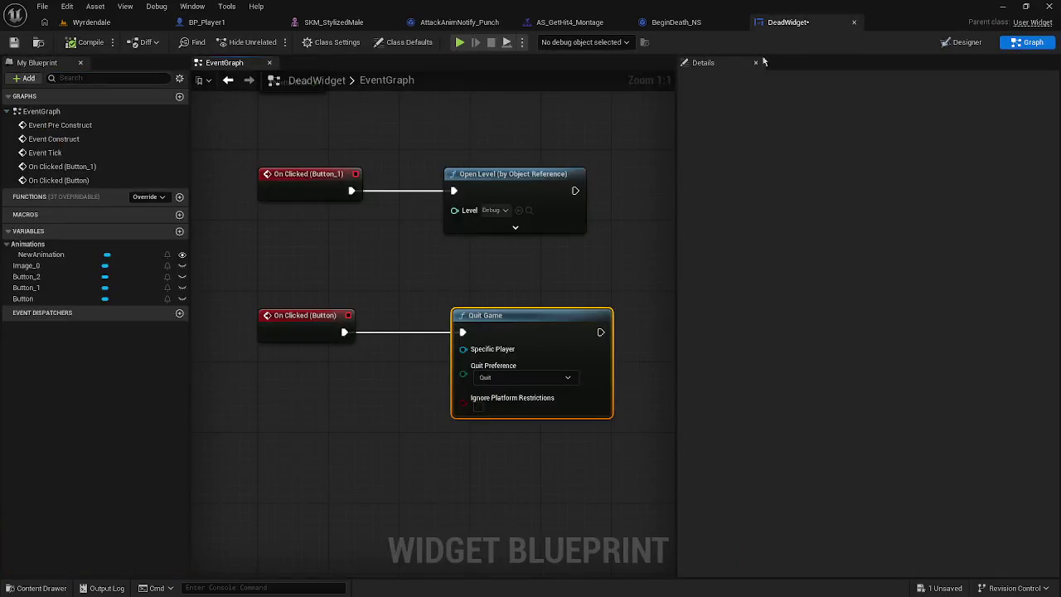
{"action": "left_click", "coordinate": [496, 210]}
{"action": "type", "text": "w"}
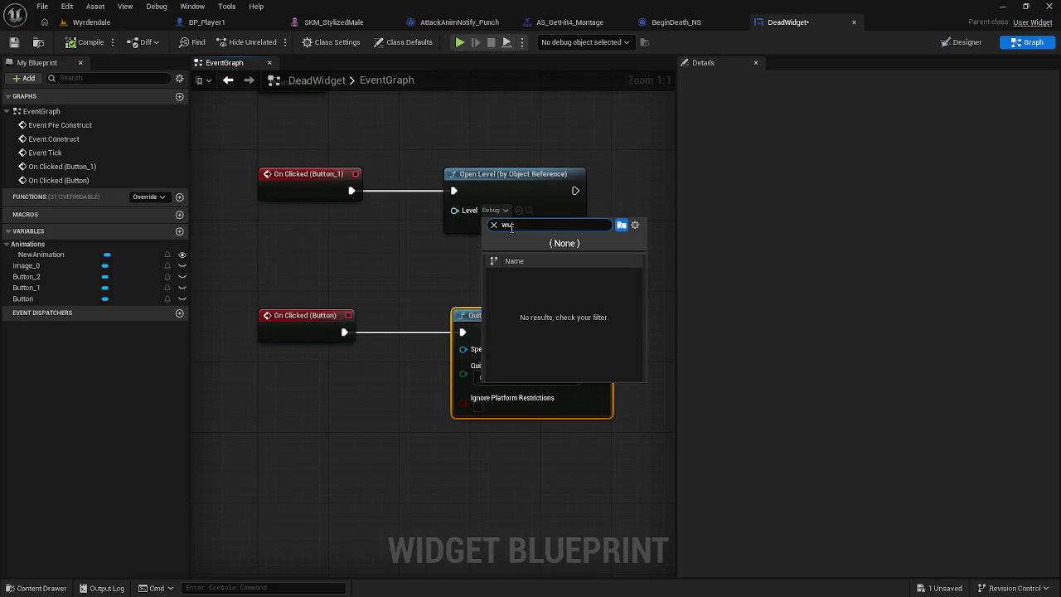
{"action": "key", "text": "BackSpace"}
{"action": "type", "text": "yr"}
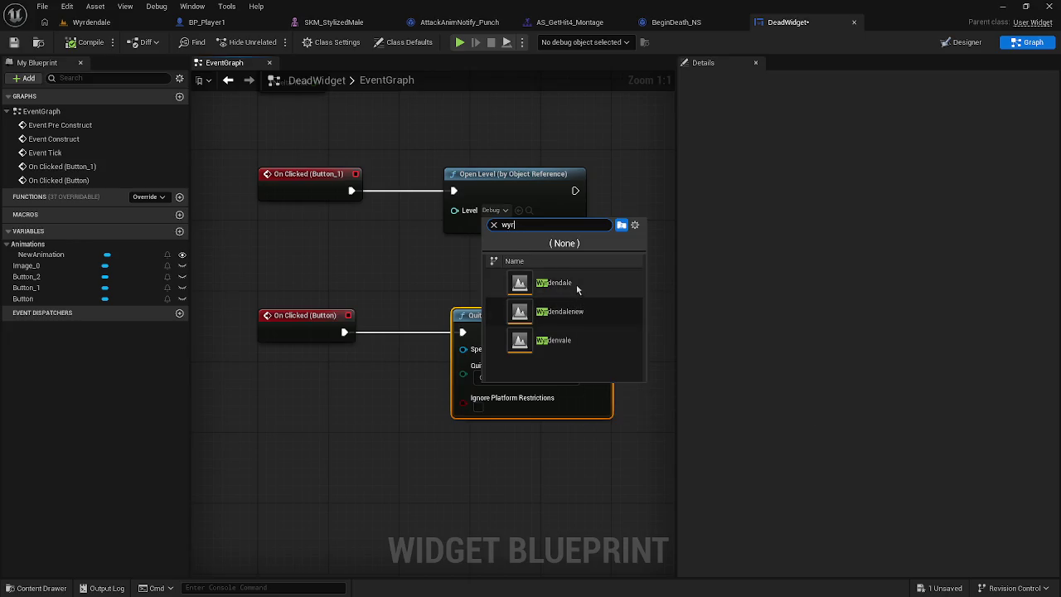
{"action": "left_click", "coordinate": [513, 282]}
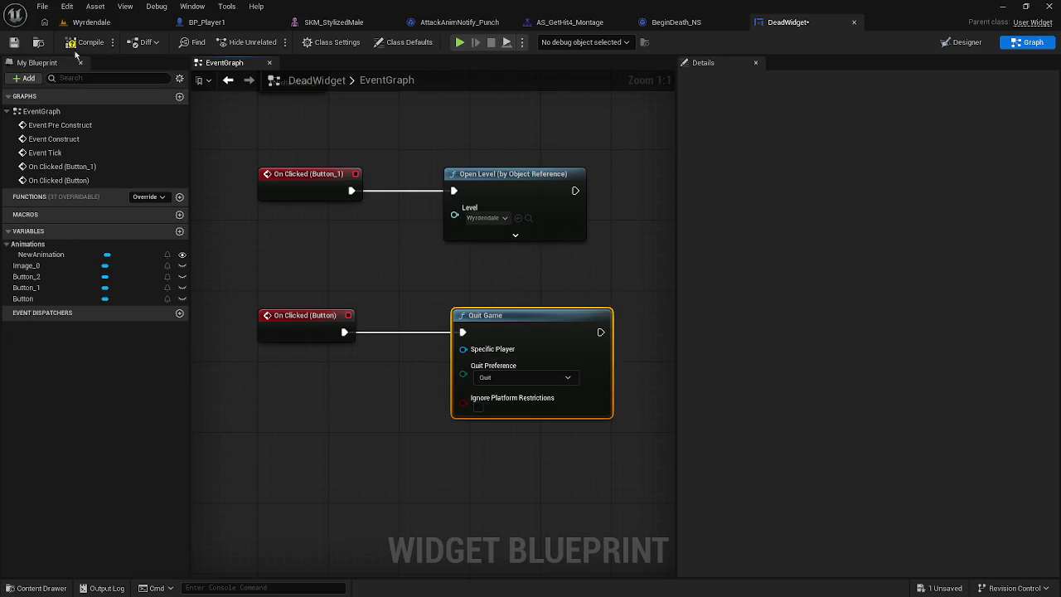
Step: Save the DeadWidget blueprint and return to the designer layout
{"action": "left_click", "coordinate": [67, 5]}
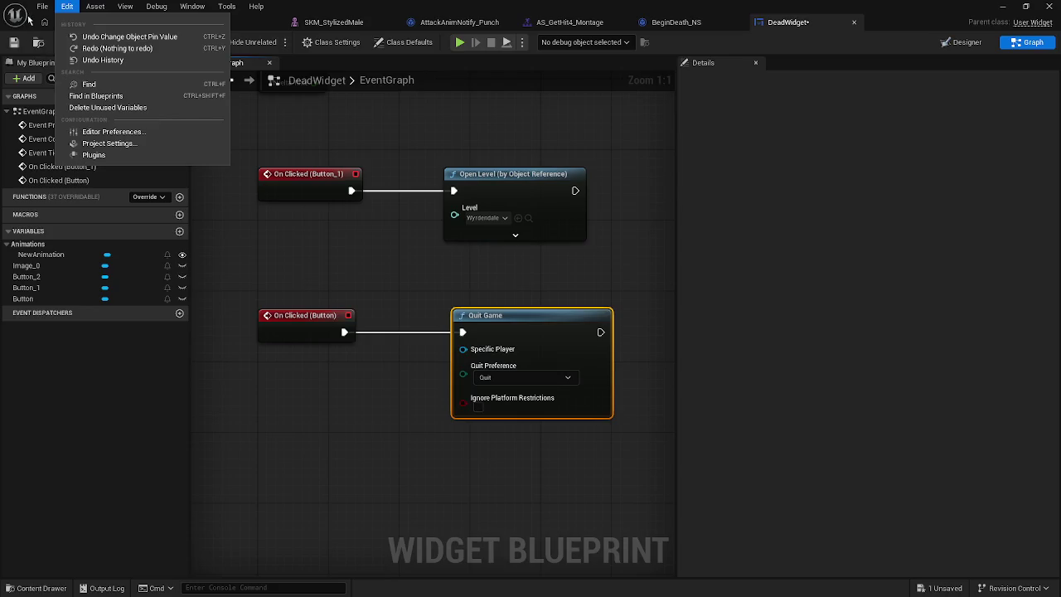
{"action": "mouse_move", "coordinate": [42, 6]}
{"action": "left_click", "coordinate": [78, 86]}
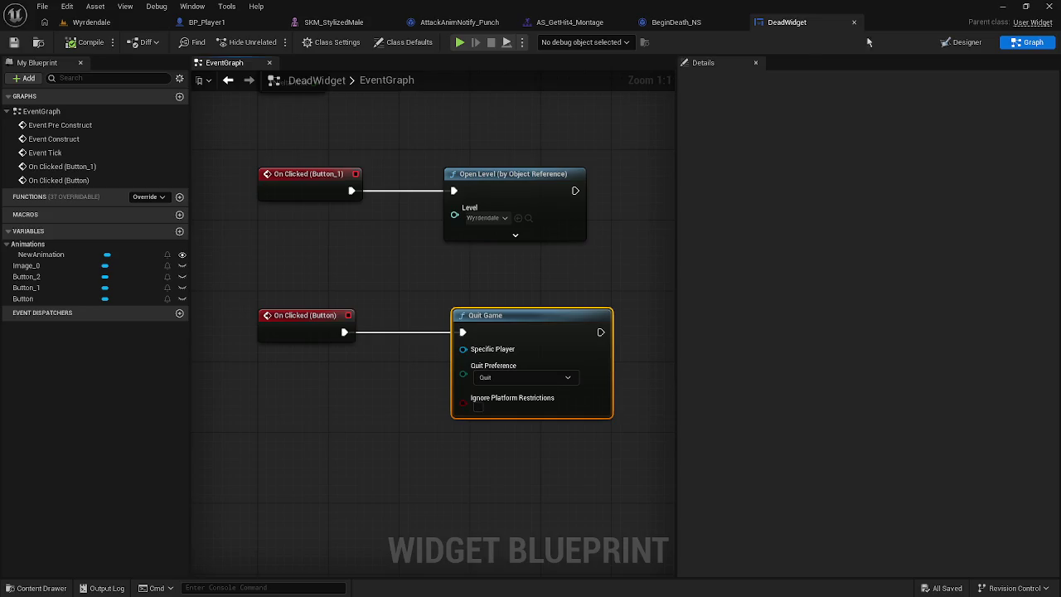
{"action": "left_click", "coordinate": [968, 43]}
{"action": "left_click", "coordinate": [51, 267]}
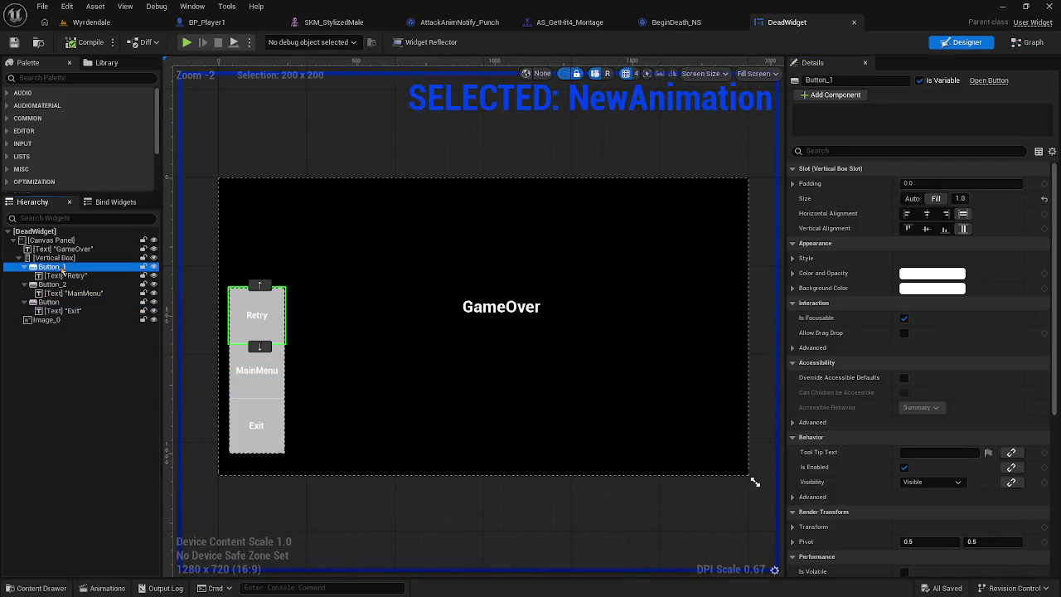
Step: Rename the Retry and MainMenu buttons to Button_1retry and Button_2MM
{"action": "left_click", "coordinate": [63, 268]}
{"action": "type", "text": "retry"}
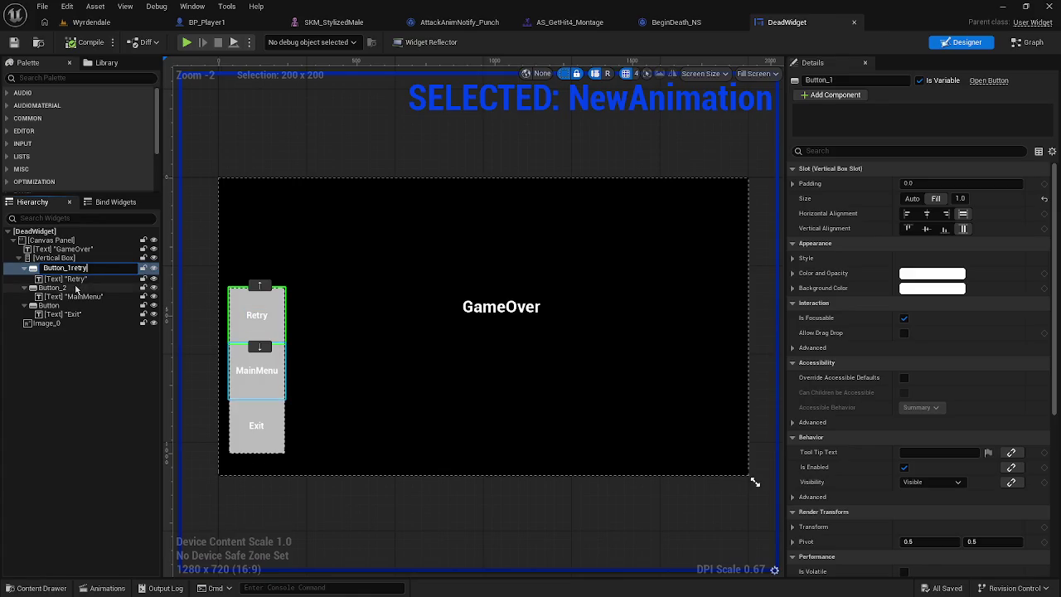
{"action": "key", "text": "Return"}
{"action": "left_click", "coordinate": [76, 286]}
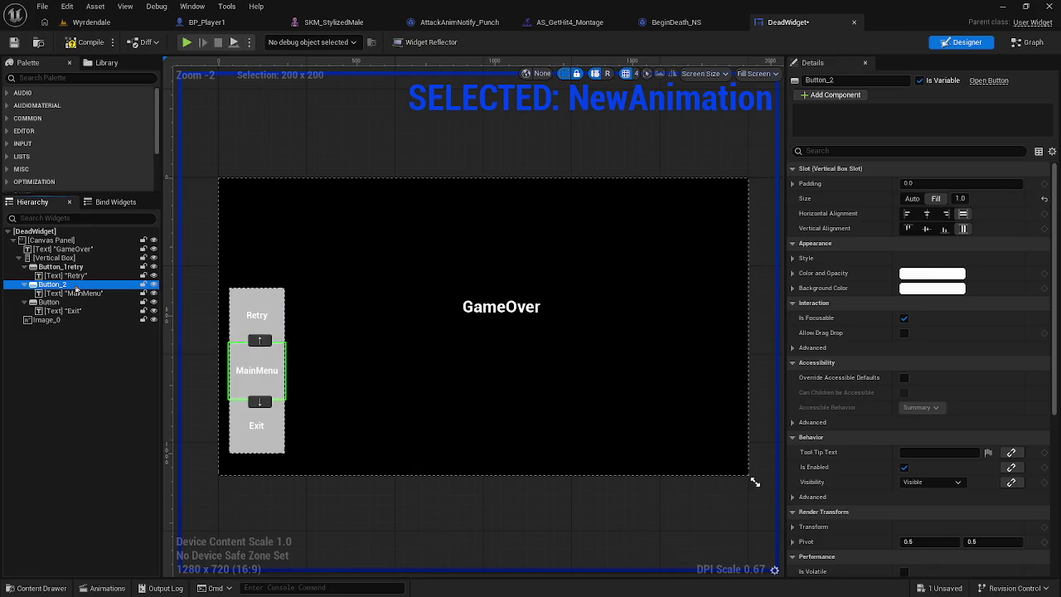
{"action": "left_click", "coordinate": [75, 288]}
{"action": "left_click", "coordinate": [76, 288]}
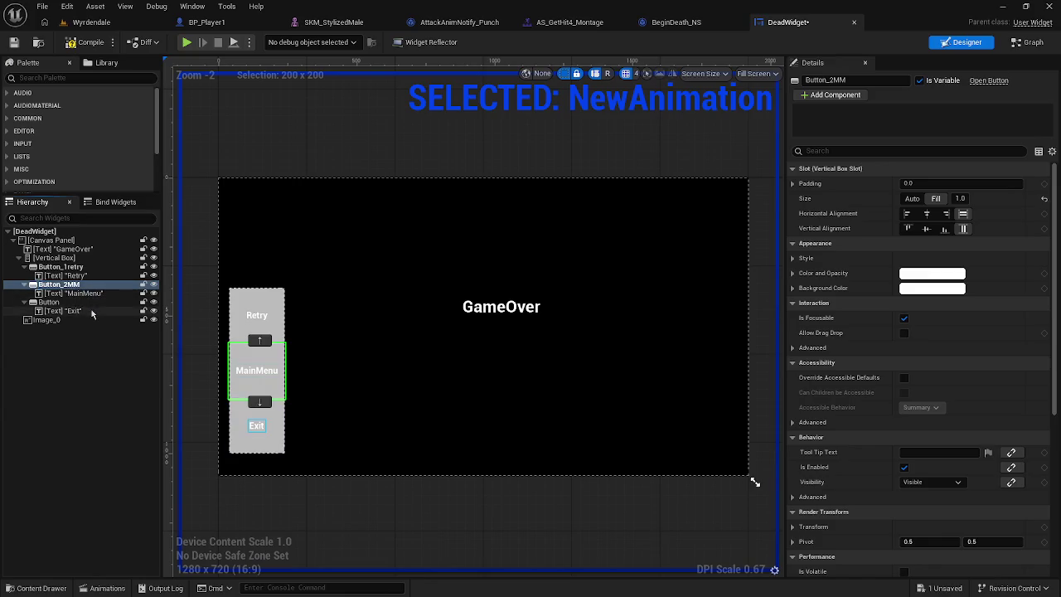
{"action": "left_click", "coordinate": [91, 312]}
Step: Rename the exit button to Buttonexit
{"action": "left_click", "coordinate": [91, 312]}
{"action": "left_click", "coordinate": [88, 302]}
{"action": "left_click", "coordinate": [88, 302]}
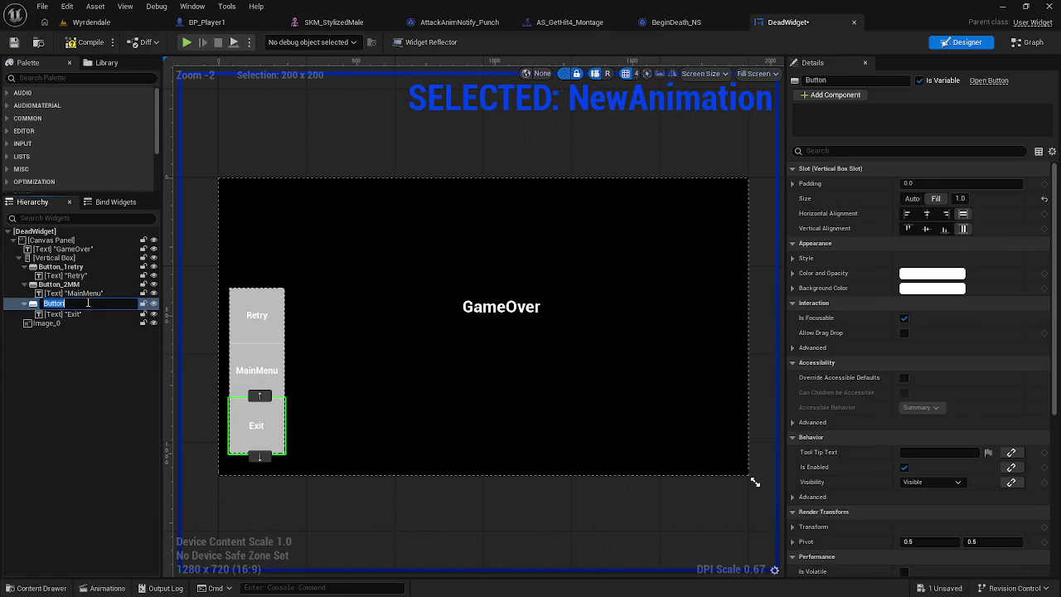
{"action": "left_click", "coordinate": [87, 303]}
{"action": "type", "text": "exit"}
{"action": "key", "text": "Return"}
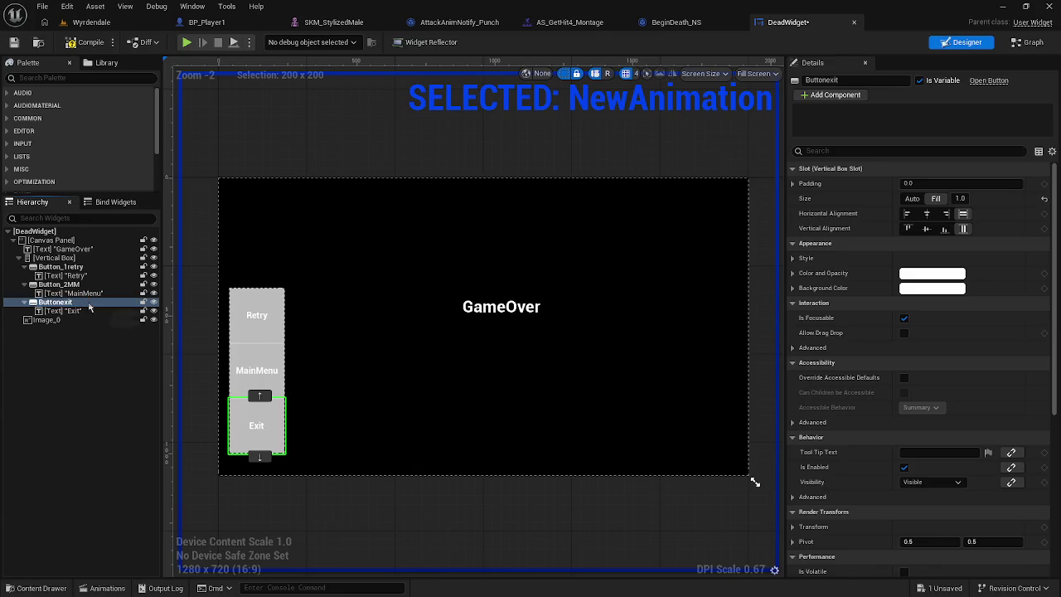
{"action": "left_click", "coordinate": [314, 432]}
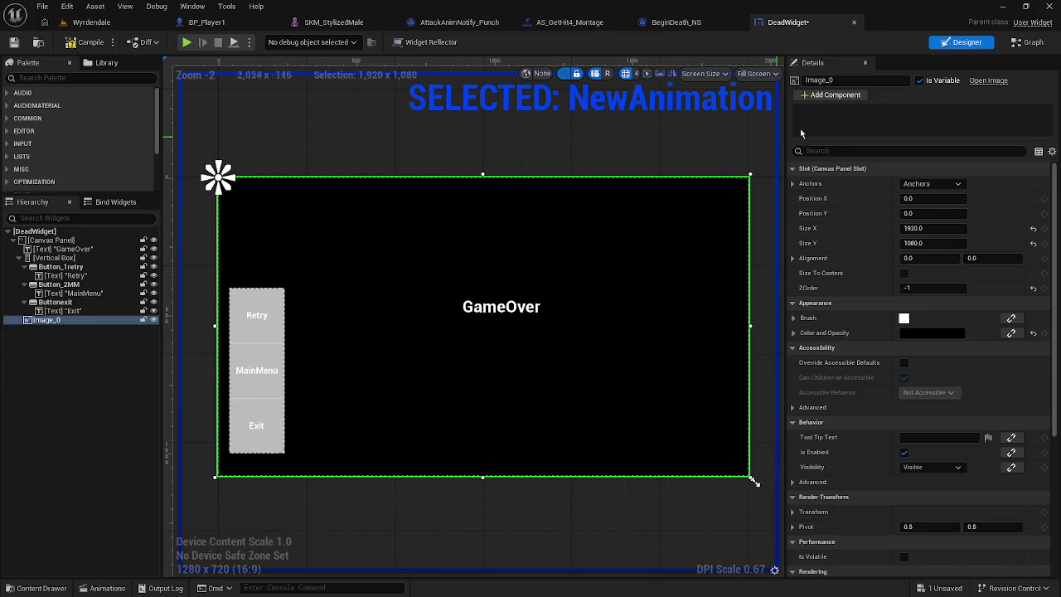
Step: Add an On Clicked event for Button_2MM
{"action": "left_click", "coordinate": [248, 387]}
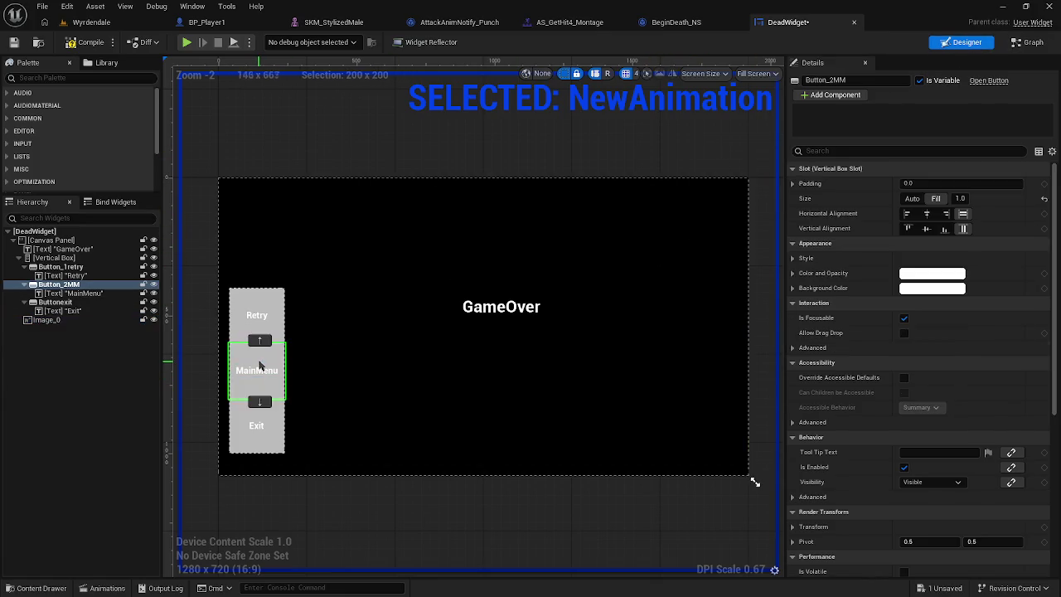
{"action": "scroll", "coordinate": [892, 415], "scroll_direction": "down", "scroll_amount": 5}
{"action": "scroll", "coordinate": [916, 473], "scroll_direction": "down", "scroll_amount": 1}
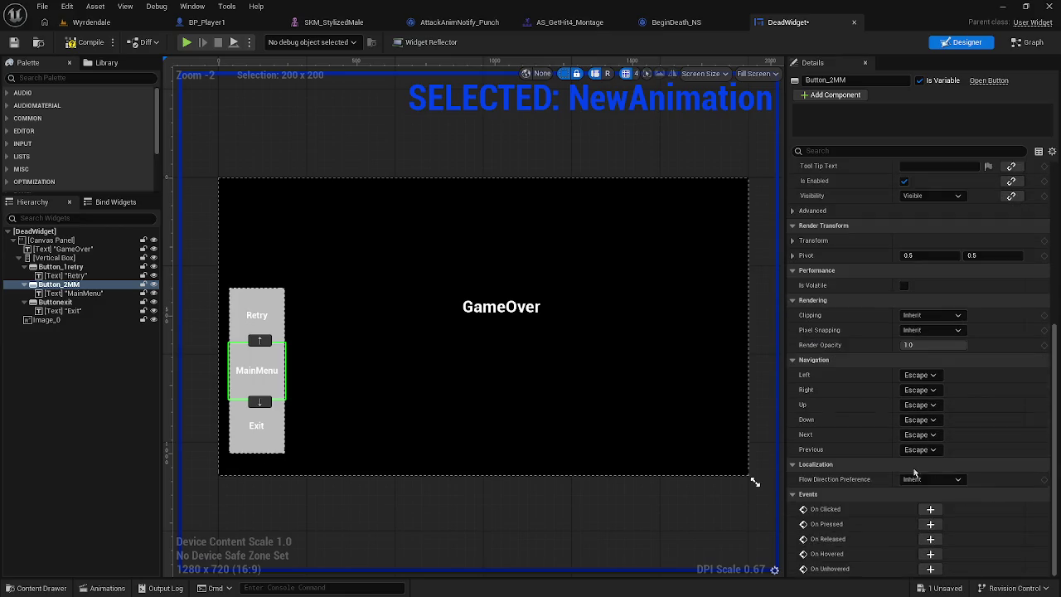
{"action": "left_click", "coordinate": [930, 510]}
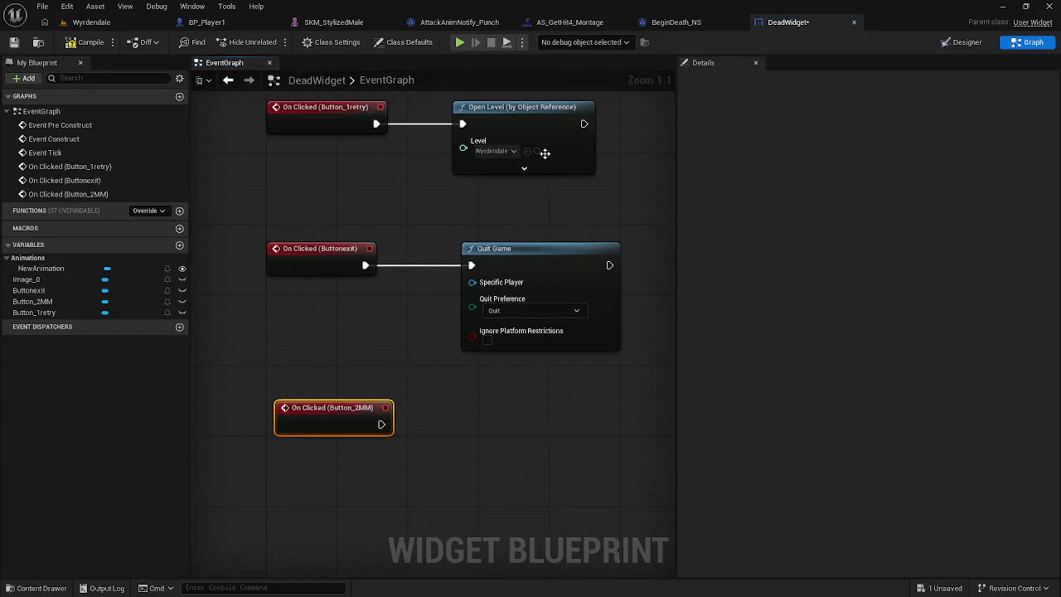
Step: Copy the Open Level node, wire it to the Button_2MM click, Level set to Debug
{"action": "left_click", "coordinate": [550, 124]}
{"action": "key", "text": "ctrl+c"}
{"action": "key", "text": "ctrl+v"}
{"action": "mouse_move", "coordinate": [509, 412]}
{"action": "left_mouse_down"}
{"action": "mouse_move", "coordinate": [464, 397]}
{"action": "mouse_move", "coordinate": [381, 424]}
{"action": "left_mouse_up"}
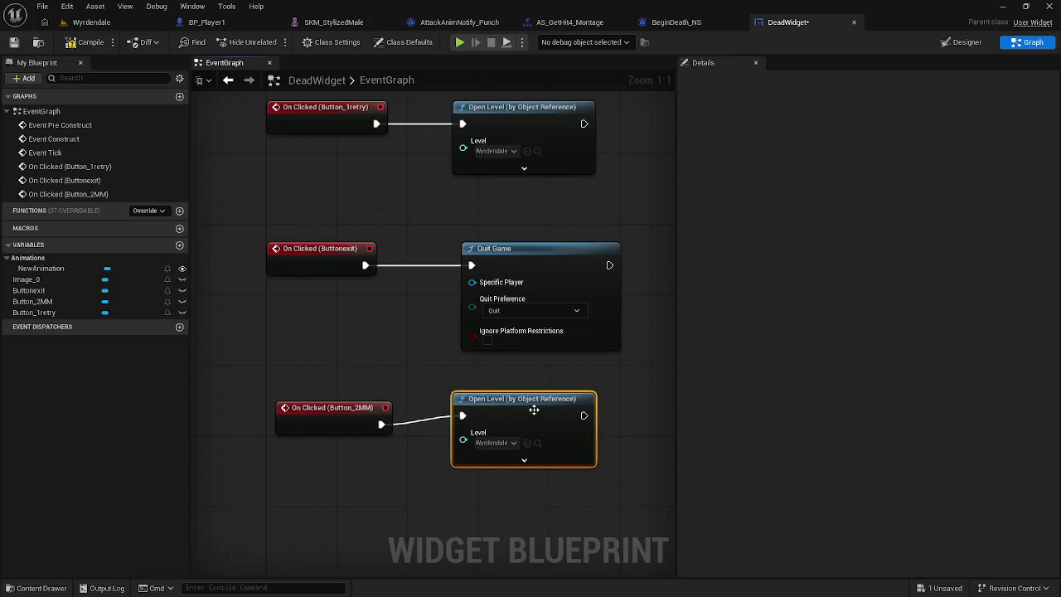
{"action": "left_click_drag", "start_coordinate": [534, 415], "coordinate": [570, 426]}
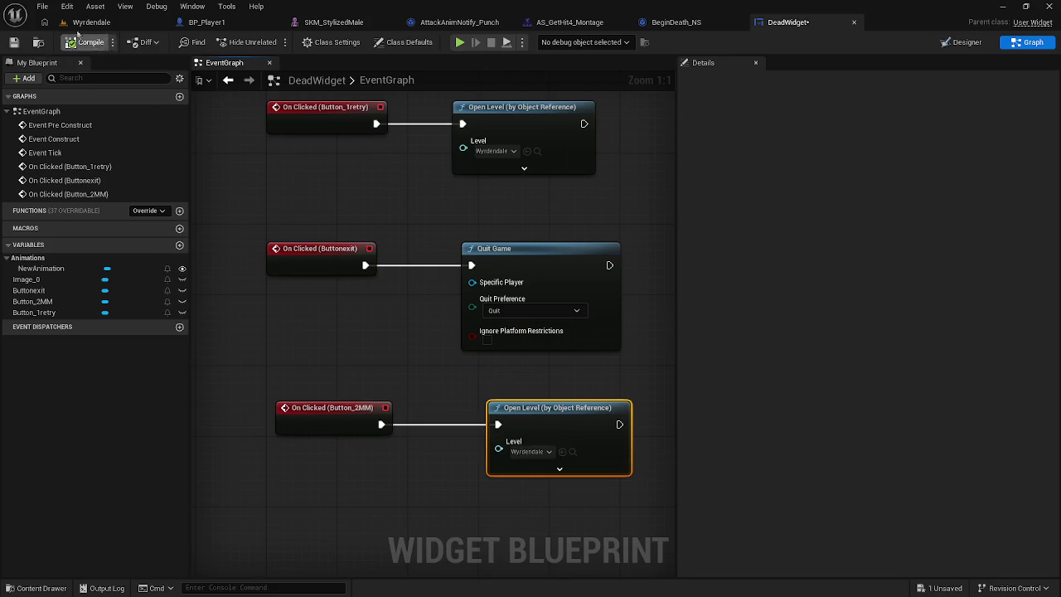
{"action": "left_click", "coordinate": [548, 451]}
{"action": "scroll", "coordinate": [555, 390], "scroll_direction": "up", "scroll_amount": 5}
{"action": "type", "text": "deb"}
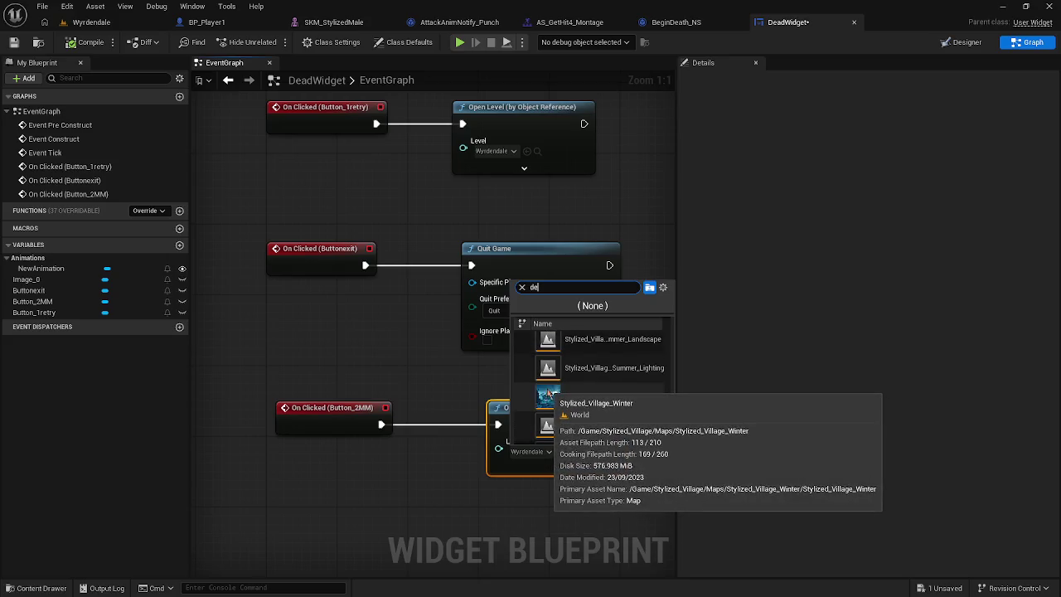
{"action": "left_click", "coordinate": [583, 354]}
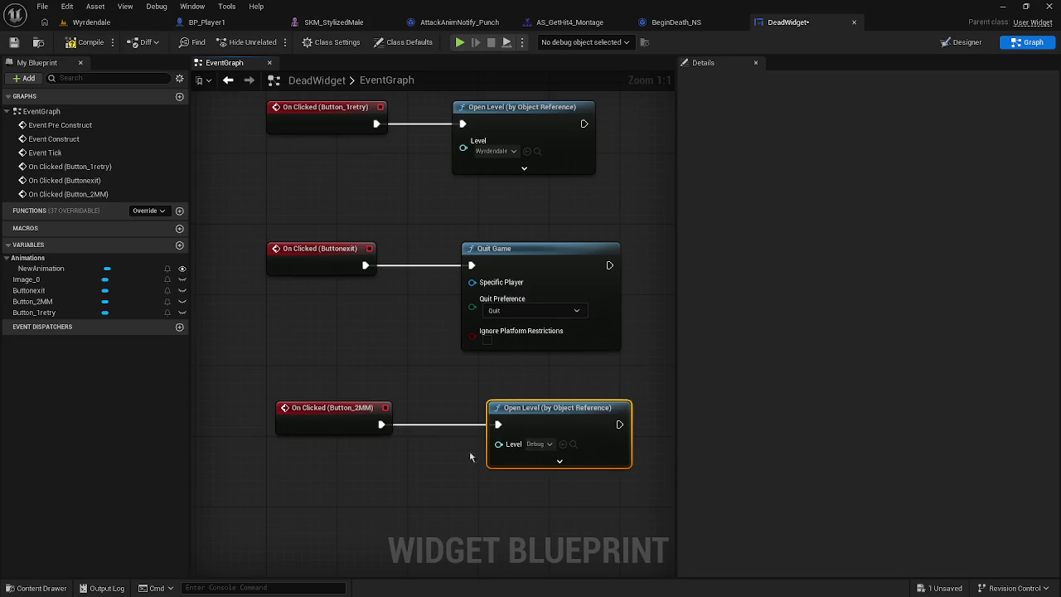
Step: Compile DeadWidget with all three button click events wired
{"action": "left_click", "coordinate": [66, 6]}
{"action": "key", "text": "Escape"}
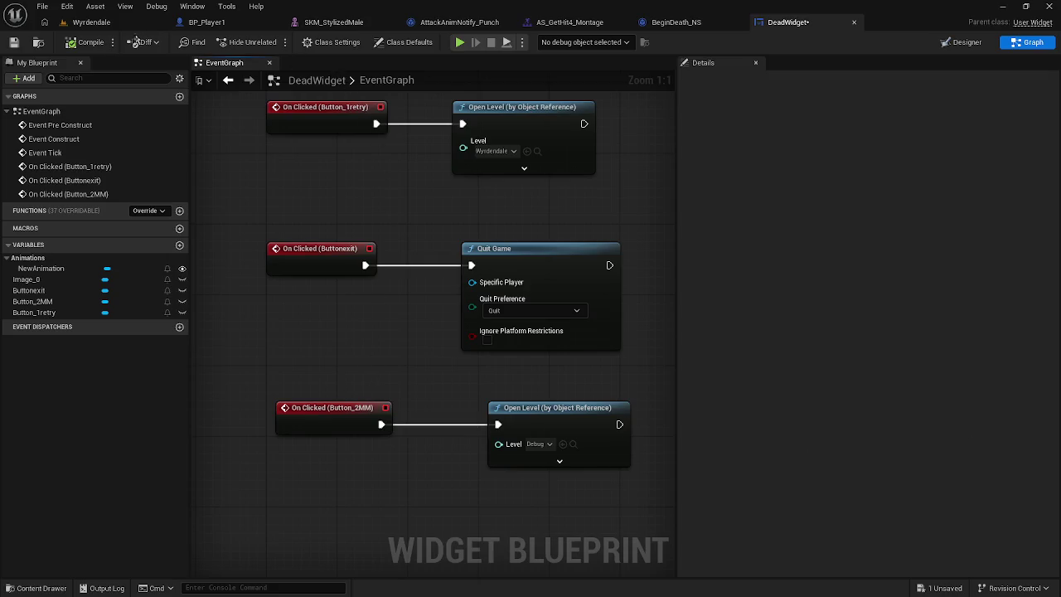
{"action": "left_click", "coordinate": [73, 44]}
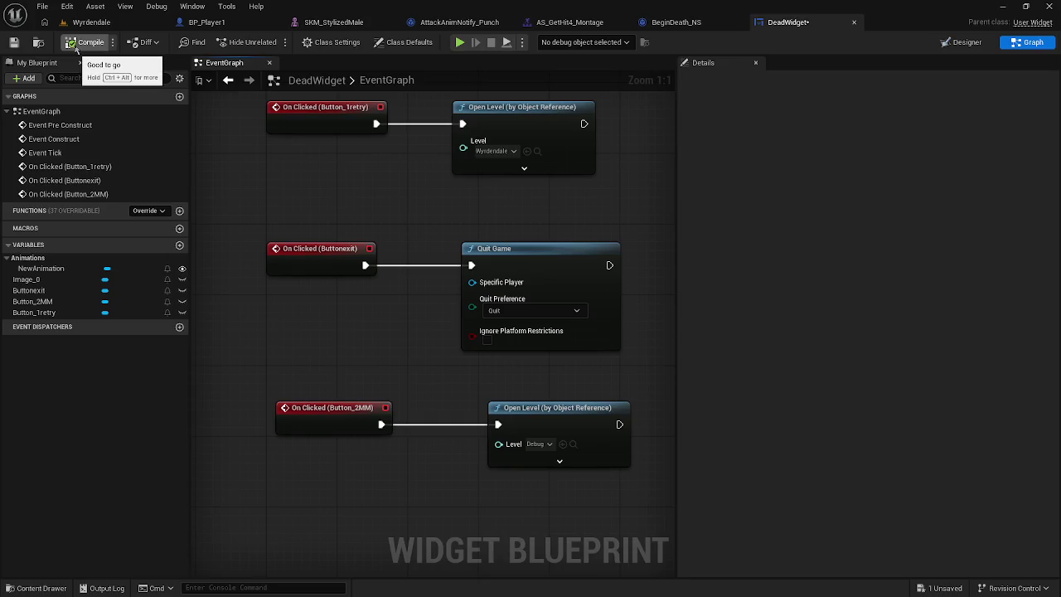
Step: In BP_Player1, add a Get Player Controller node beside Set Viewport Mouse Capture Mode
{"action": "left_click", "coordinate": [135, 28]}
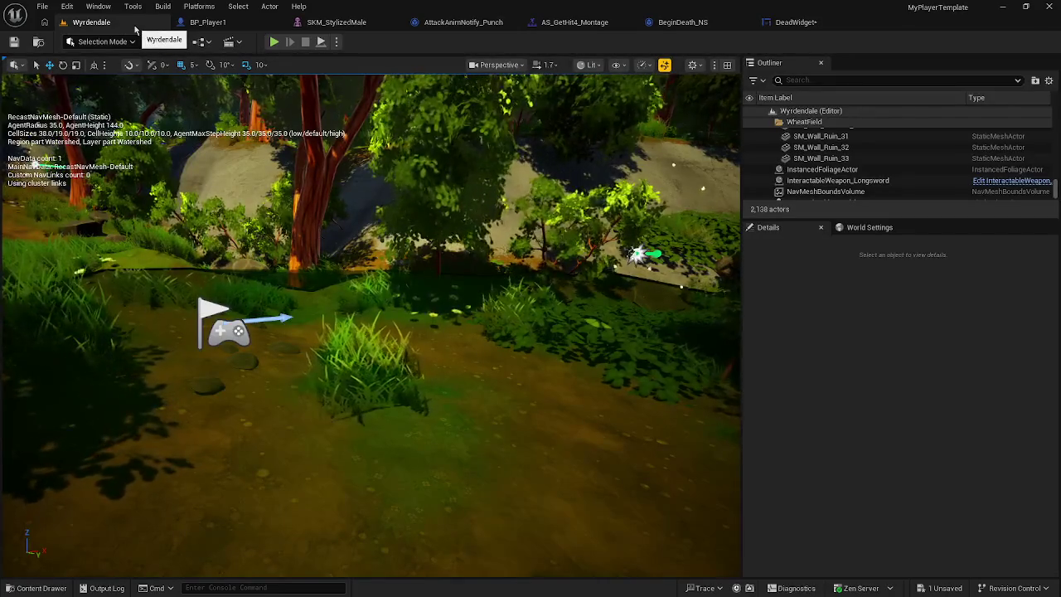
{"action": "left_click", "coordinate": [240, 26]}
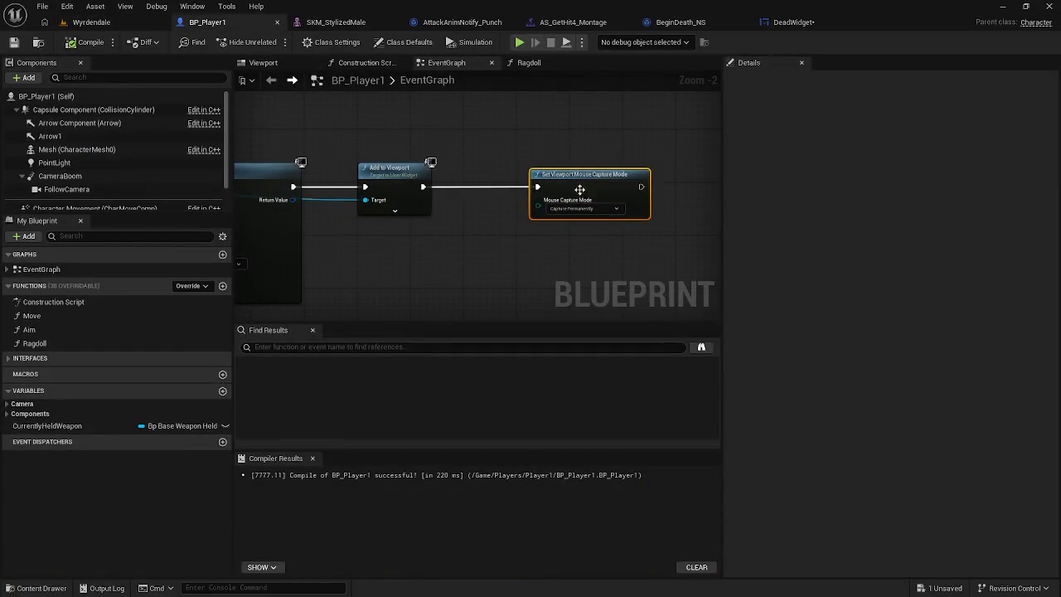
{"action": "left_click_drag", "start_coordinate": [576, 181], "coordinate": [535, 180]}
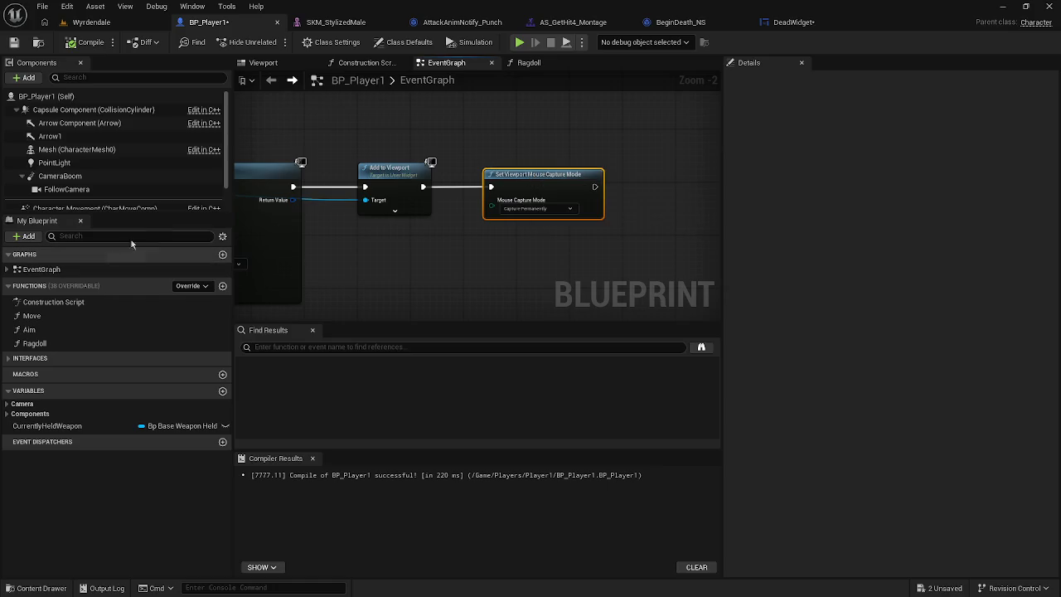
{"action": "right_click", "coordinate": [595, 145]}
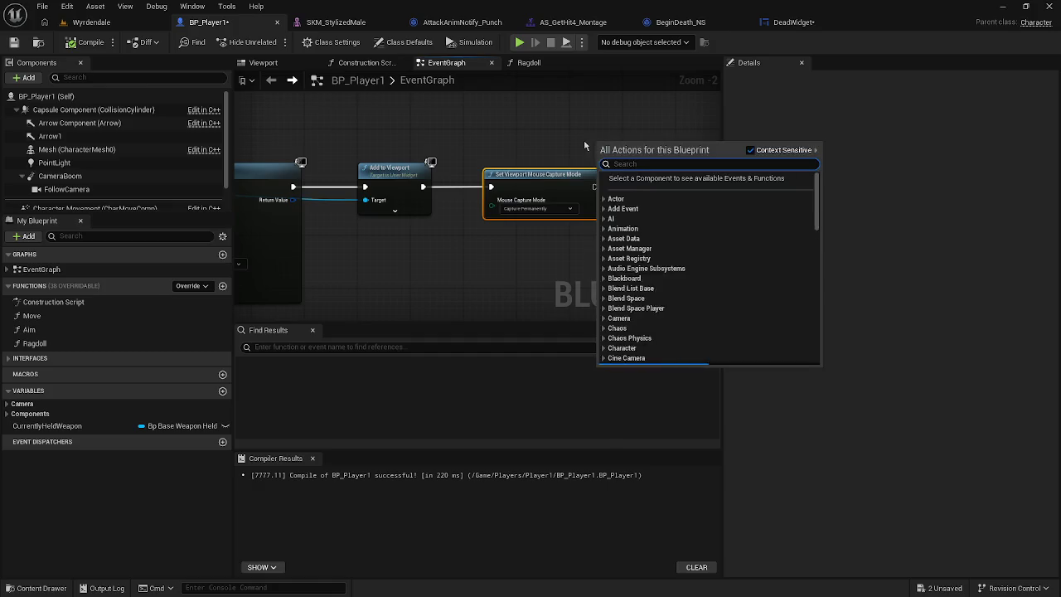
{"action": "type", "text": "player co"}
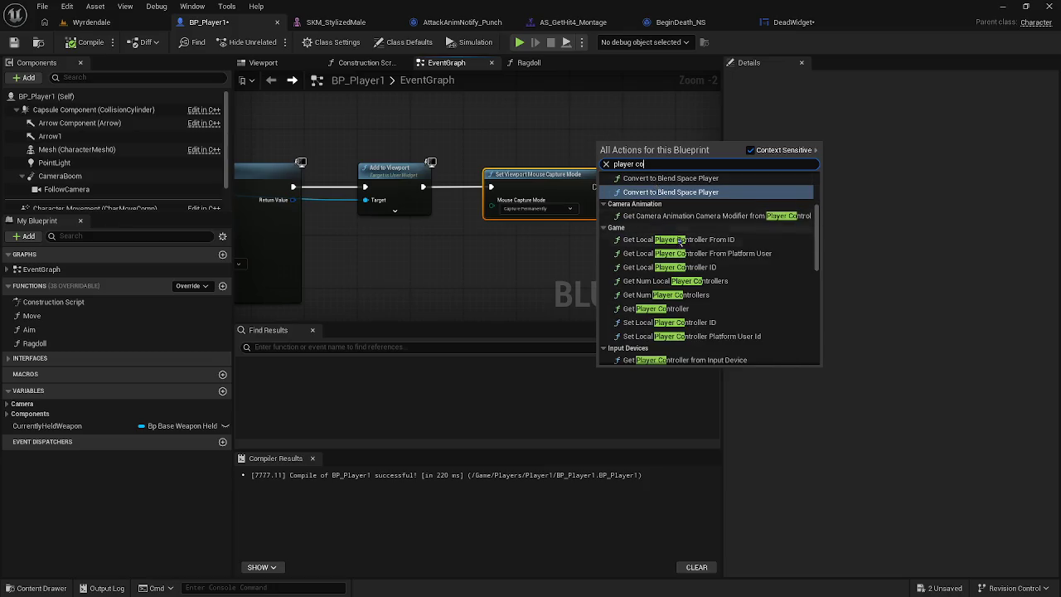
{"action": "left_click", "coordinate": [690, 308]}
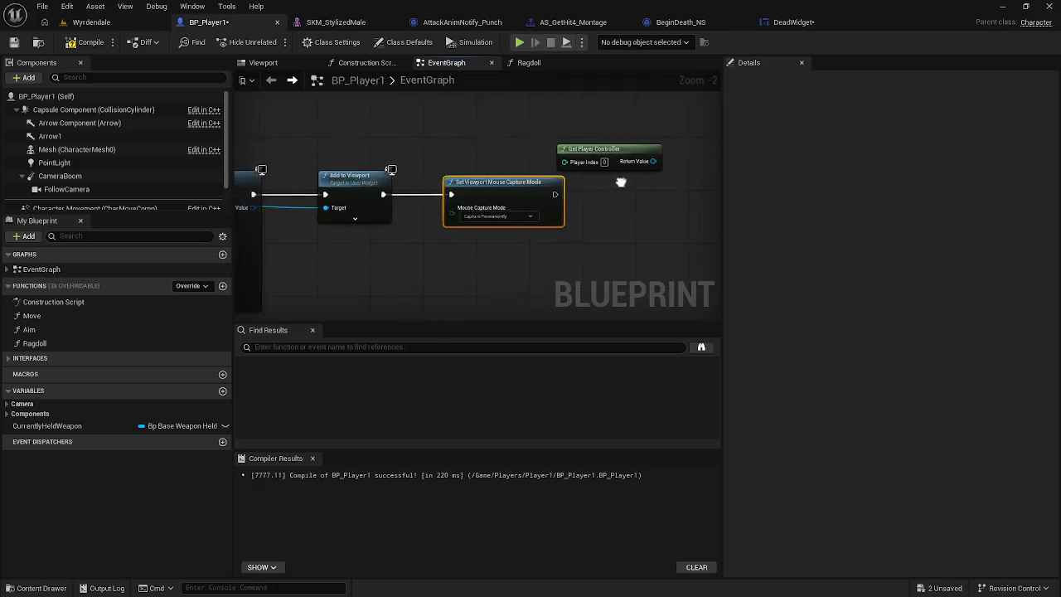
Step: Add Set Input Mode UI Only from the player controller, chained after the mouse capture node
{"action": "left_click_drag", "start_coordinate": [645, 163], "coordinate": [666, 195]}
{"action": "type", "text": "set"}
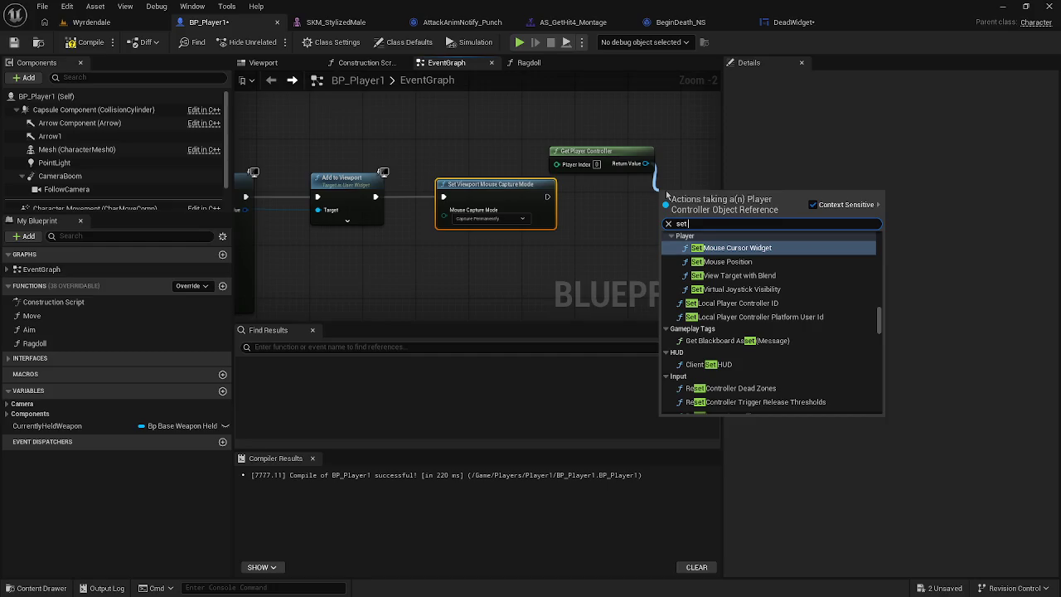
{"action": "type", "text": " in"}
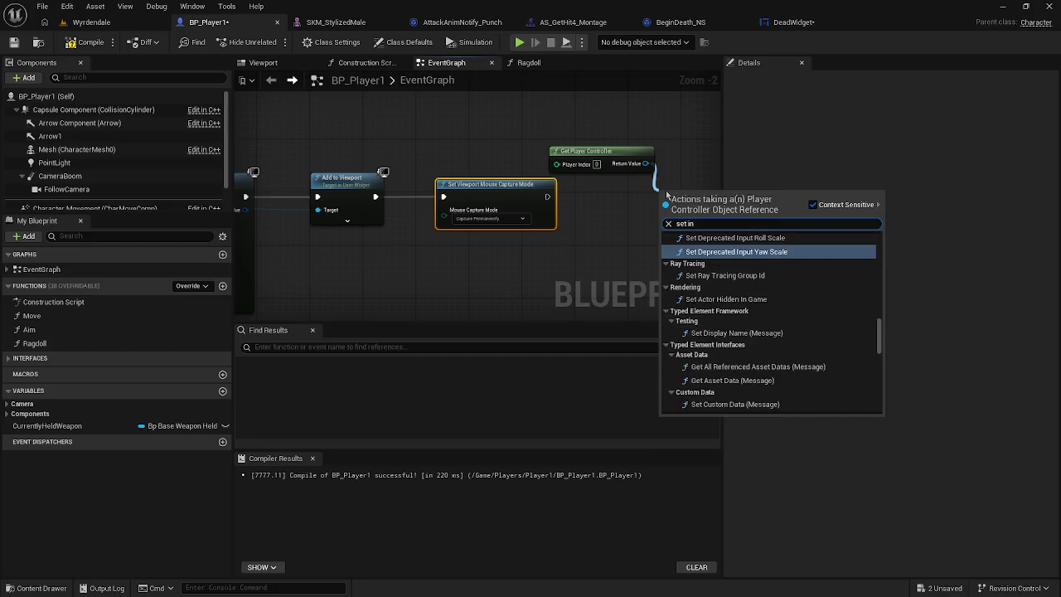
{"action": "type", "text": "put"}
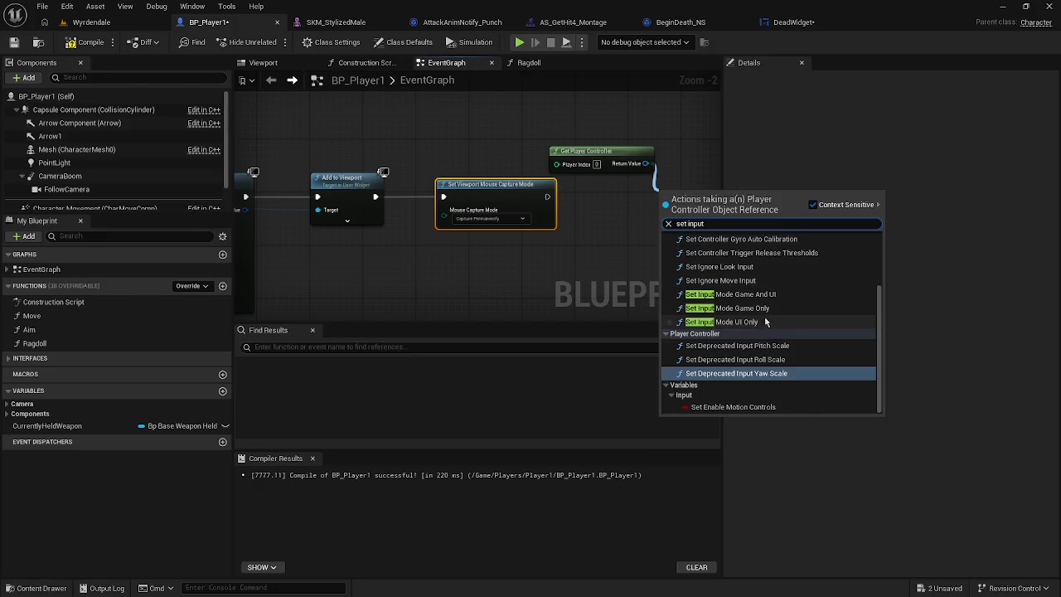
{"action": "left_click", "coordinate": [738, 321]}
{"action": "left_click_drag", "start_coordinate": [659, 243], "coordinate": [586, 245]}
{"action": "mouse_move", "coordinate": [588, 205]}
{"action": "left_mouse_down"}
{"action": "mouse_move", "coordinate": [572, 249]}
{"action": "mouse_move", "coordinate": [473, 200]}
{"action": "left_mouse_up"}
{"action": "left_click_drag", "start_coordinate": [539, 216], "coordinate": [469, 216]}
{"action": "left_click_drag", "start_coordinate": [563, 194], "coordinate": [594, 196]}
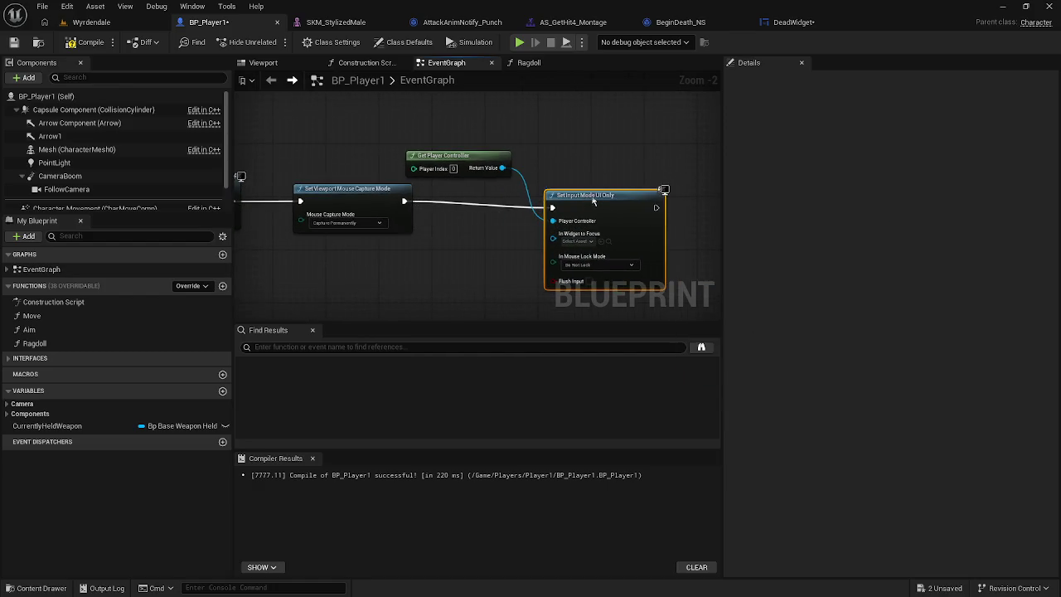
{"action": "left_click", "coordinate": [575, 241]}
{"action": "left_click", "coordinate": [510, 259]}
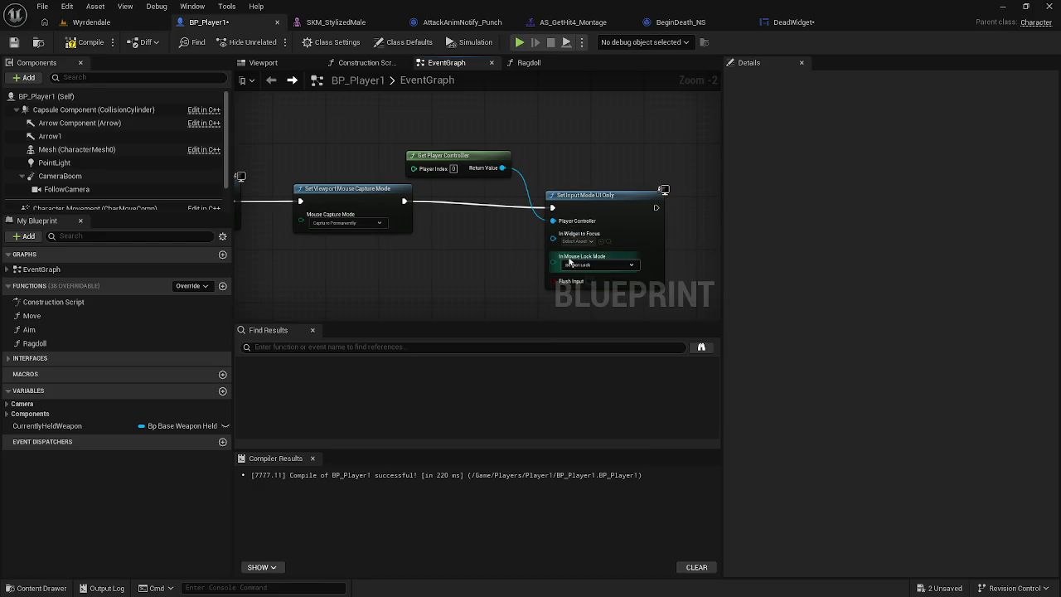
{"action": "left_click_drag", "start_coordinate": [604, 209], "coordinate": [610, 202]}
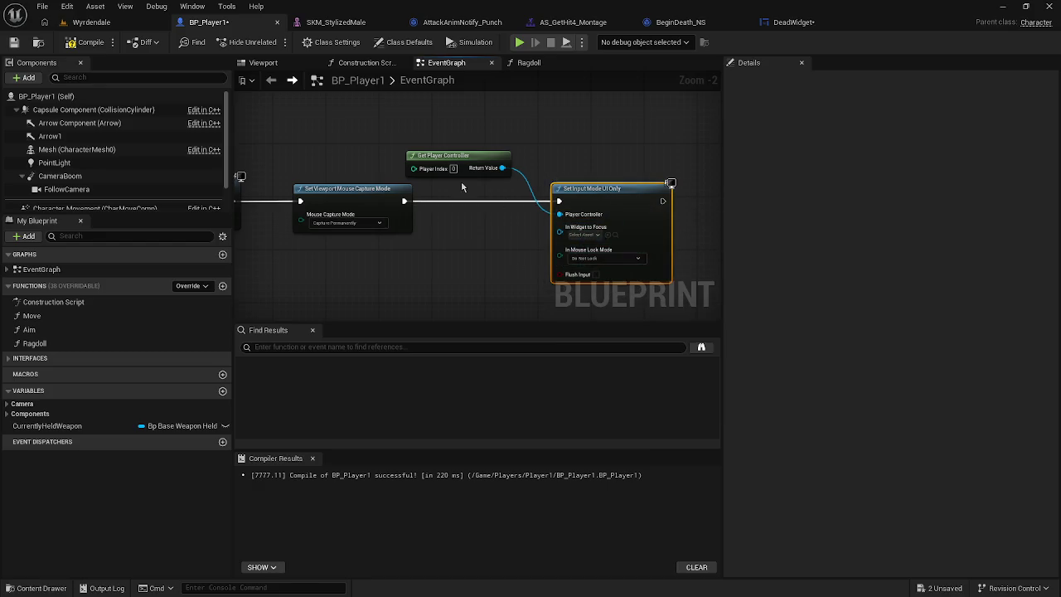
{"action": "left_click_drag", "start_coordinate": [447, 156], "coordinate": [472, 149]}
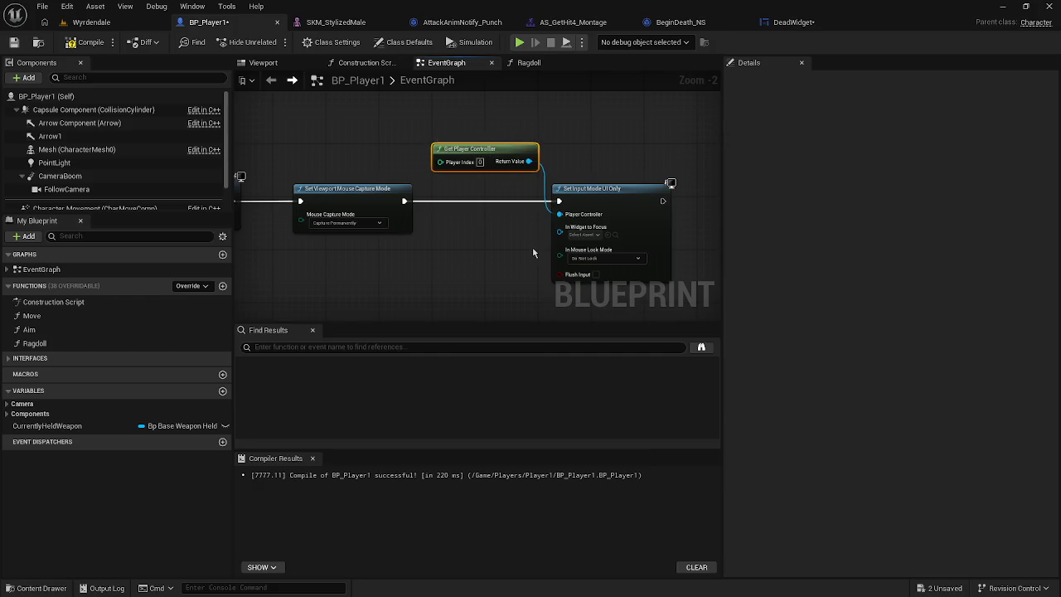
Step: Review the Create Dead Widget, Play Animation and Add to Viewport nodes, then compile BP_Player1
{"action": "left_click_drag", "start_coordinate": [509, 239], "coordinate": [715, 237]}
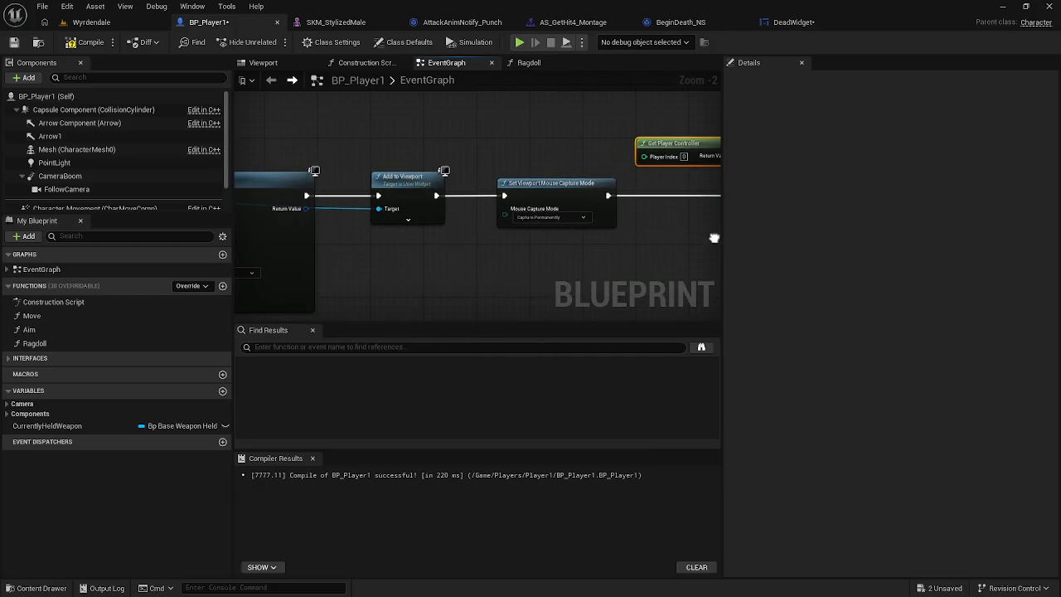
{"action": "left_click_drag", "start_coordinate": [310, 218], "coordinate": [507, 232]}
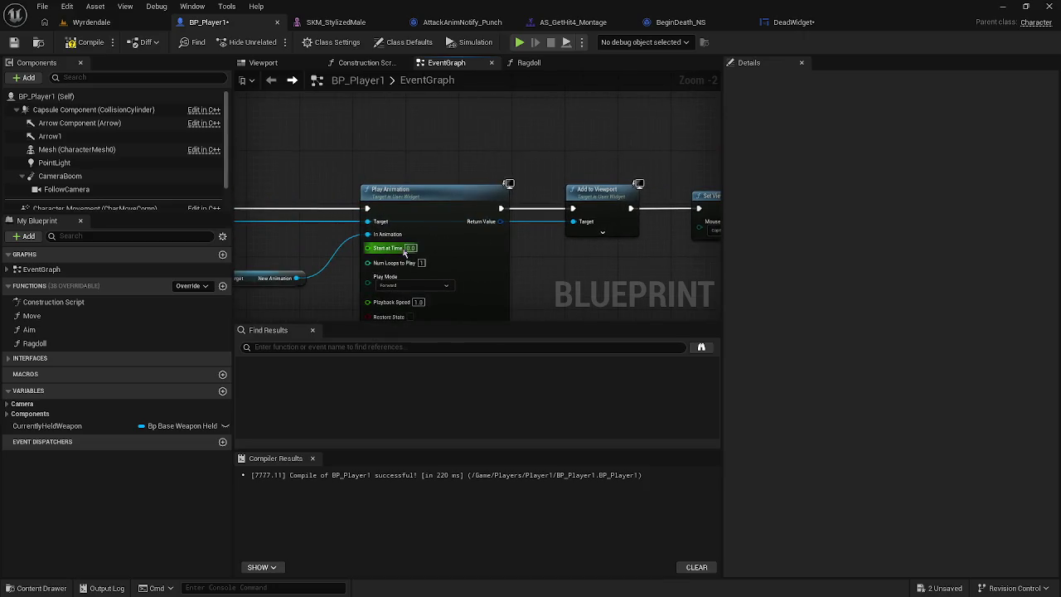
{"action": "left_click_drag", "start_coordinate": [365, 249], "coordinate": [543, 223]}
{"action": "mouse_move", "coordinate": [344, 194]}
{"action": "left_mouse_down"}
{"action": "mouse_move", "coordinate": [740, 237]}
{"action": "mouse_move", "coordinate": [236, 213]}
{"action": "mouse_move", "coordinate": [380, 208]}
{"action": "mouse_move", "coordinate": [366, 206]}
{"action": "mouse_move", "coordinate": [429, 252]}
{"action": "left_mouse_up"}
{"action": "left_click", "coordinate": [86, 41]}
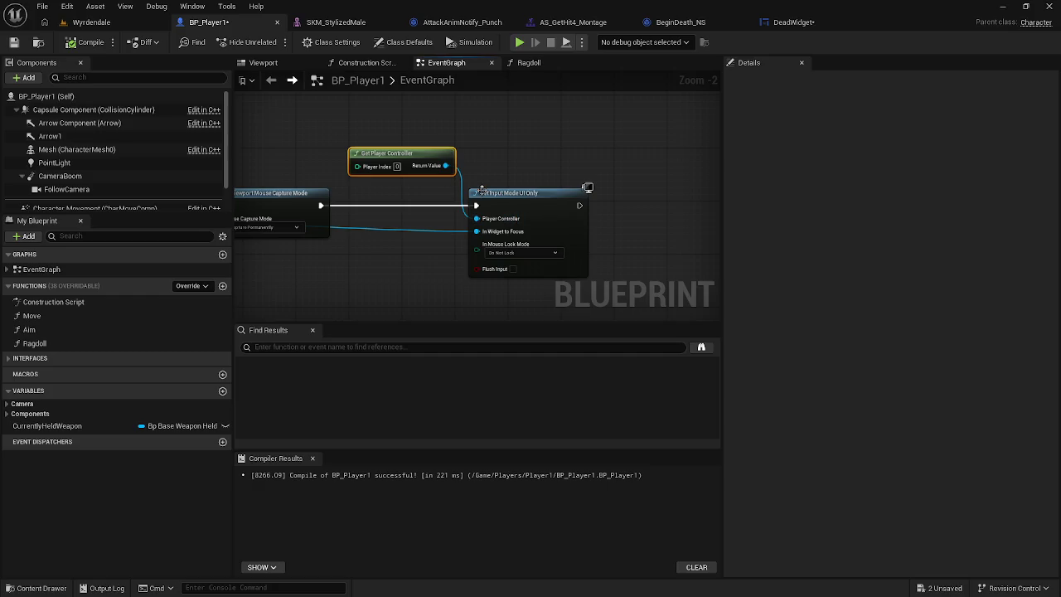
Step: Check the mouse capture options, abandon a 'lock mouse' node search, and return to Wyrdendale
{"action": "left_click_drag", "start_coordinate": [475, 186], "coordinate": [660, 194]}
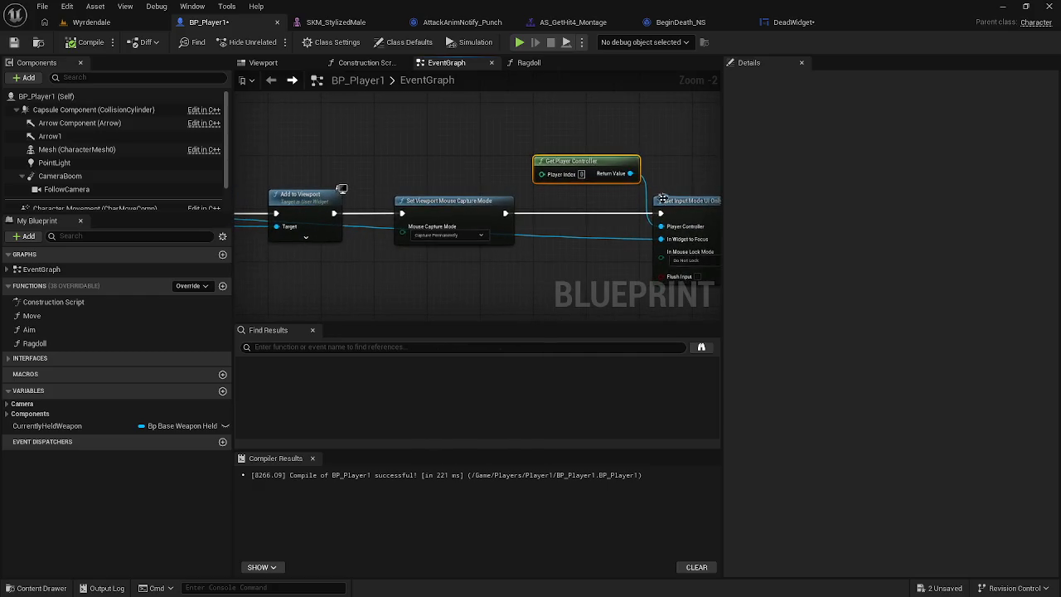
{"action": "left_click", "coordinate": [461, 236]}
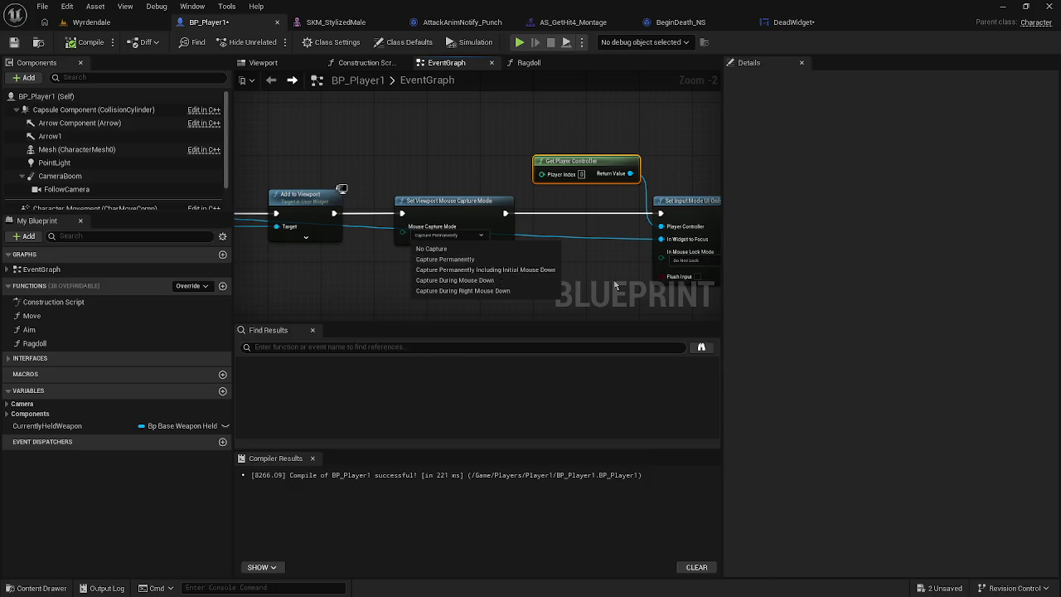
{"action": "left_click", "coordinate": [465, 259]}
{"action": "left_click_drag", "start_coordinate": [669, 276], "coordinate": [438, 277]}
{"action": "left_click_drag", "start_coordinate": [529, 210], "coordinate": [571, 212]}
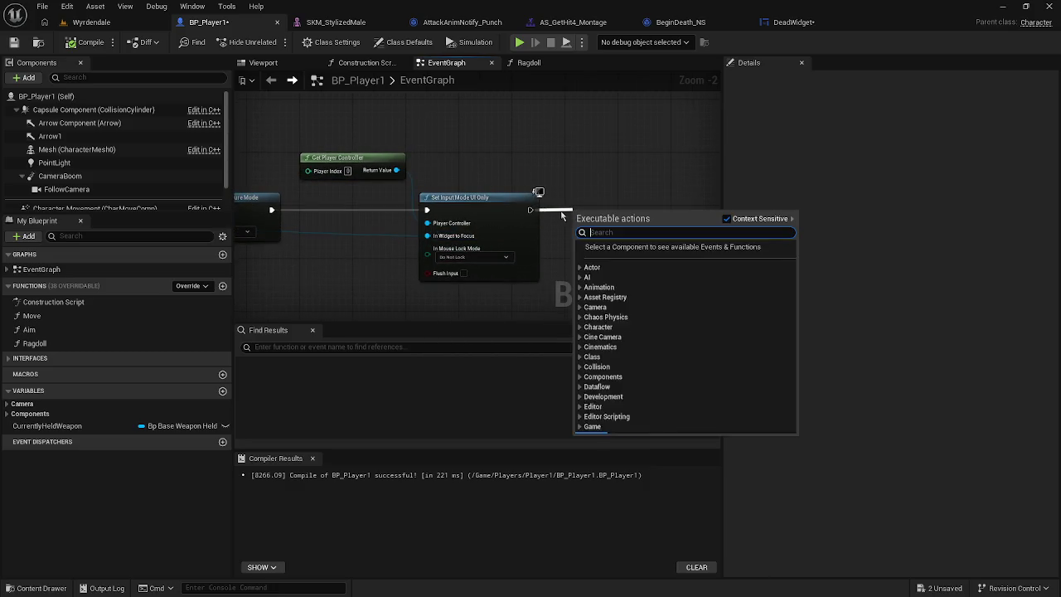
{"action": "type", "text": "lock m"}
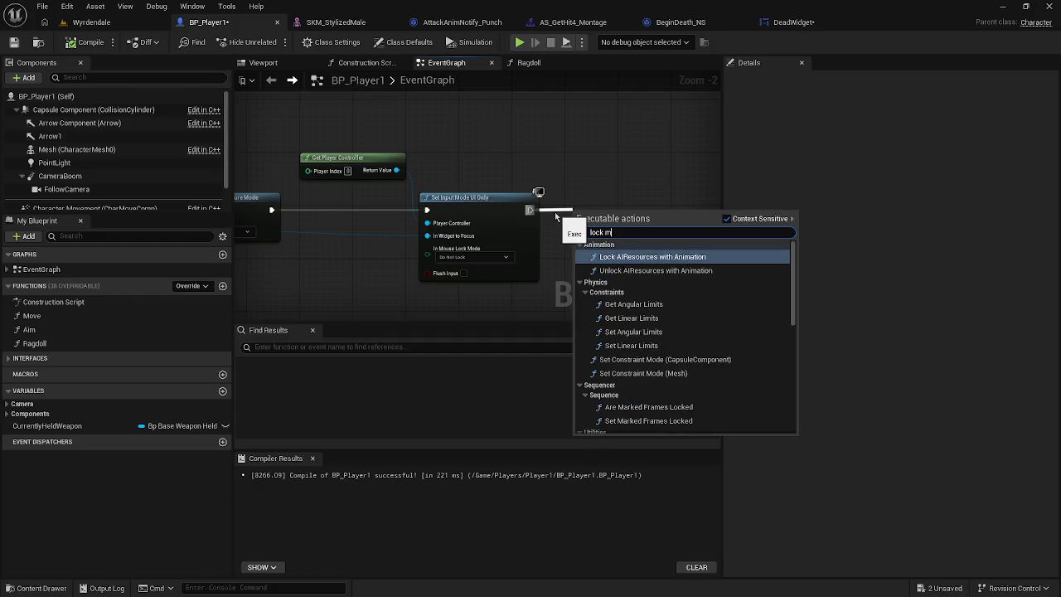
{"action": "type", "text": "ouse"}
{"action": "key", "text": "Escape"}
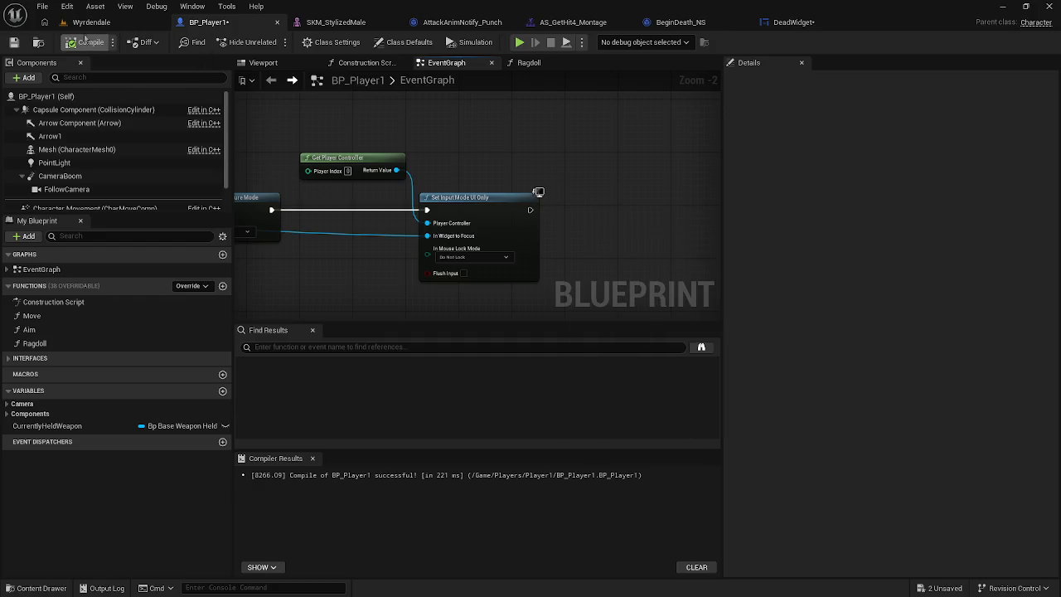
{"action": "left_click", "coordinate": [88, 23]}
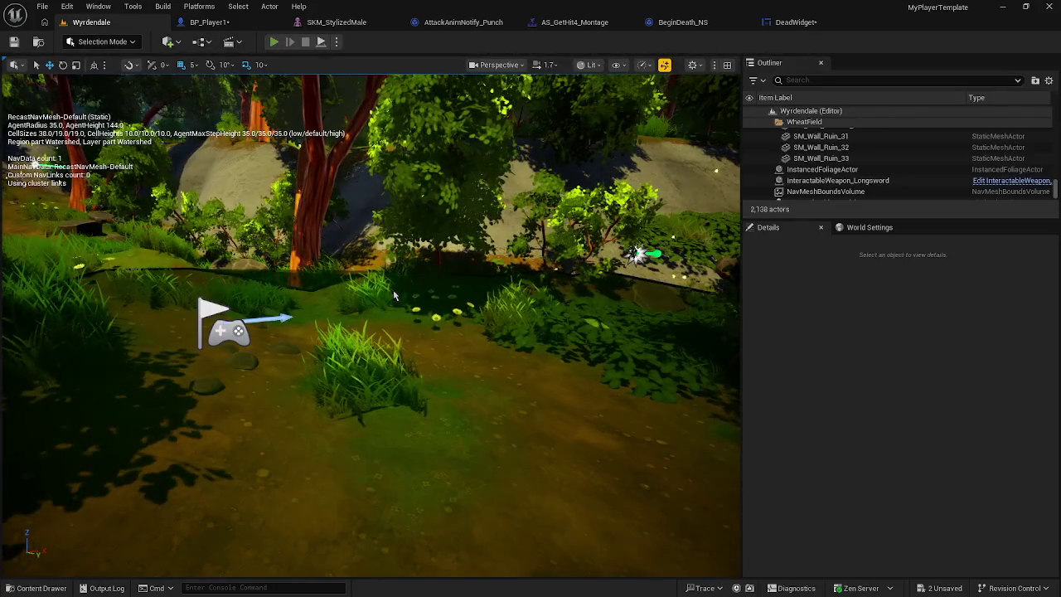
Step: Play the level, click Retry on the GameOver screen, stop, then open the DeadWidget graph
{"action": "key", "text": "alt+p"}
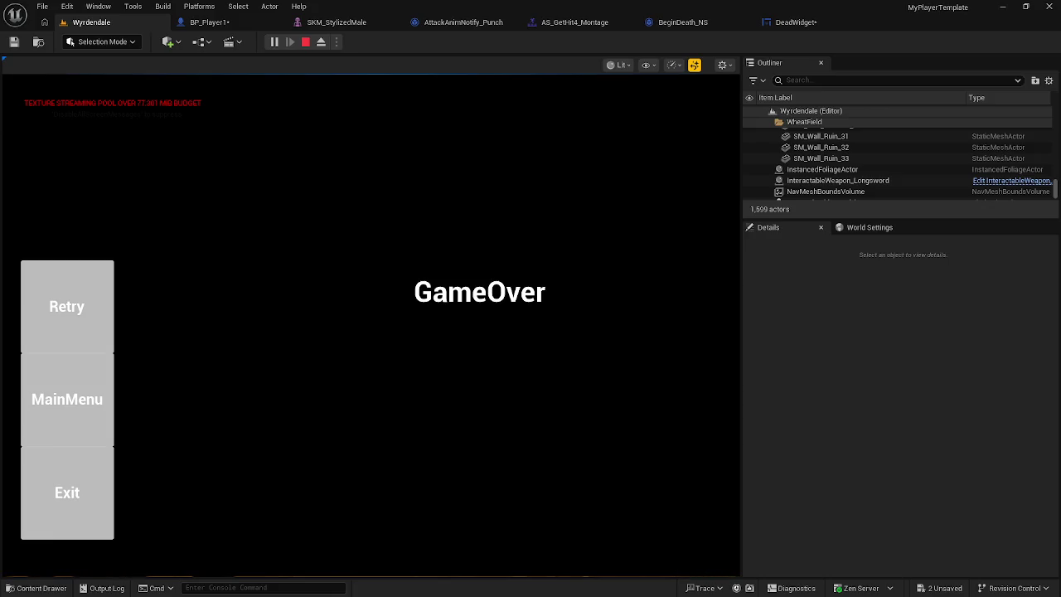
{"action": "left_click", "coordinate": [94, 294]}
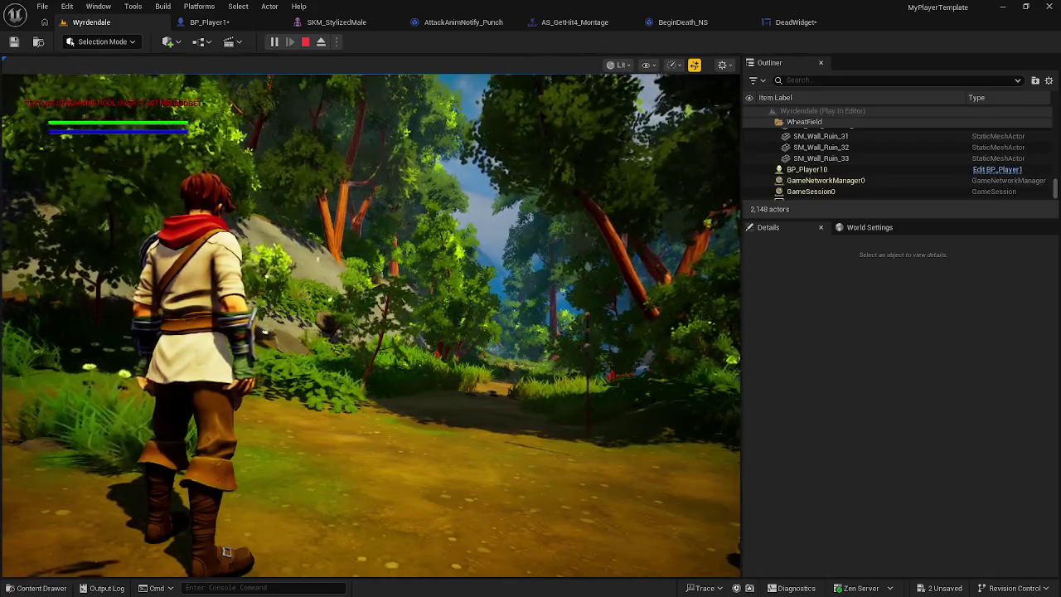
{"action": "key", "text": "Escape"}
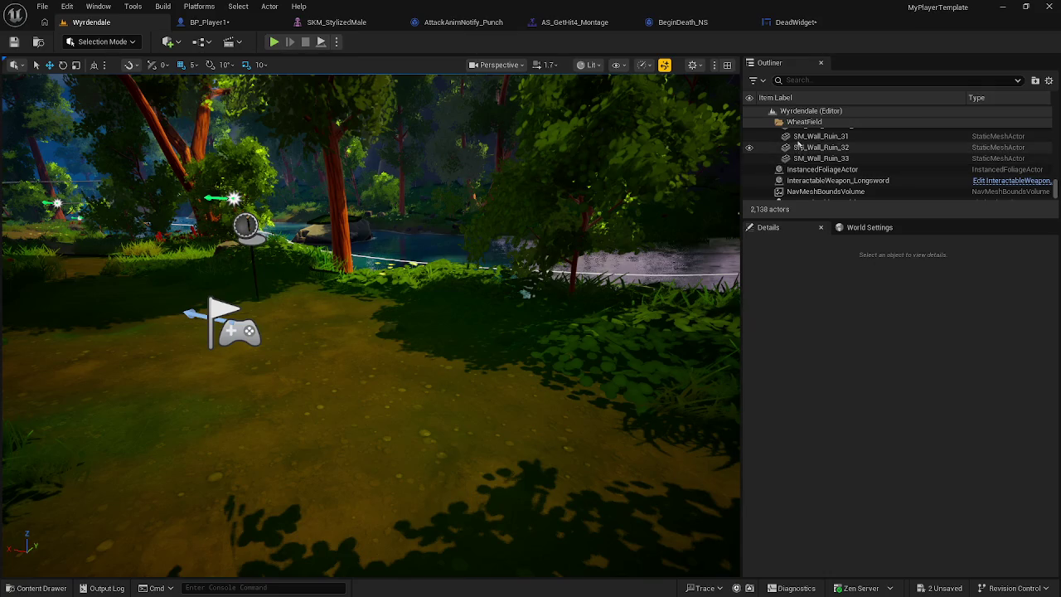
{"action": "left_click", "coordinate": [783, 23]}
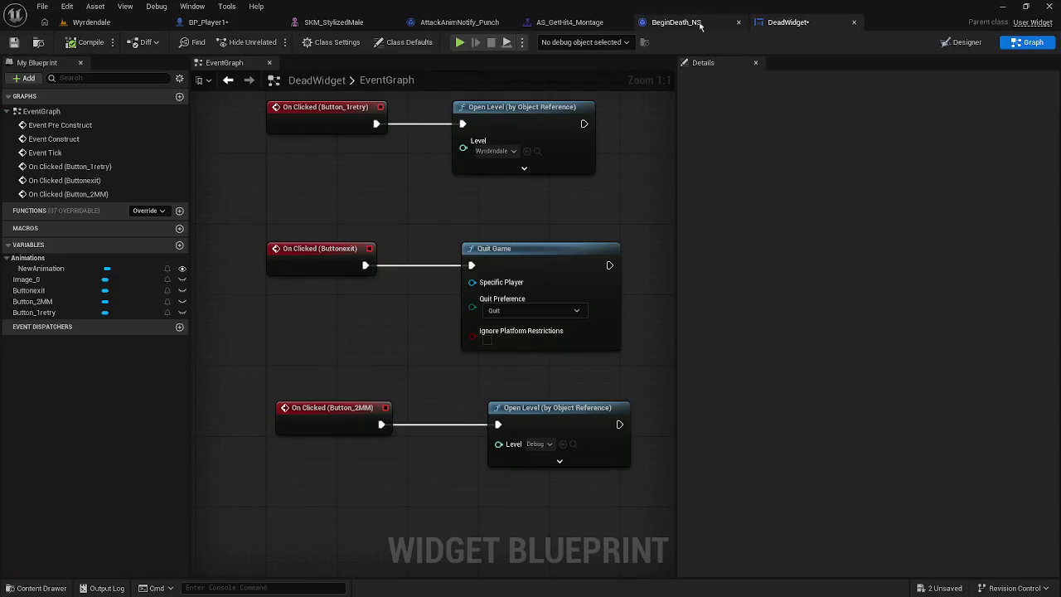
Step: Back in BP_Player1, pull a Show Mouse Cursor node from Get Player Controller
{"action": "left_click", "coordinate": [685, 22]}
{"action": "left_click", "coordinate": [206, 22]}
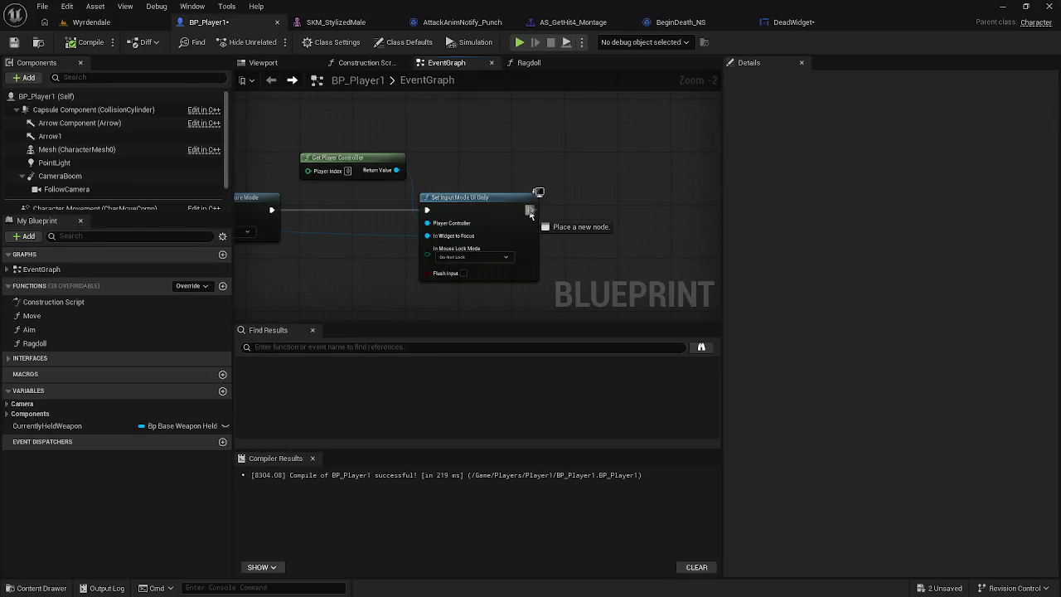
{"action": "left_click", "coordinate": [398, 165]}
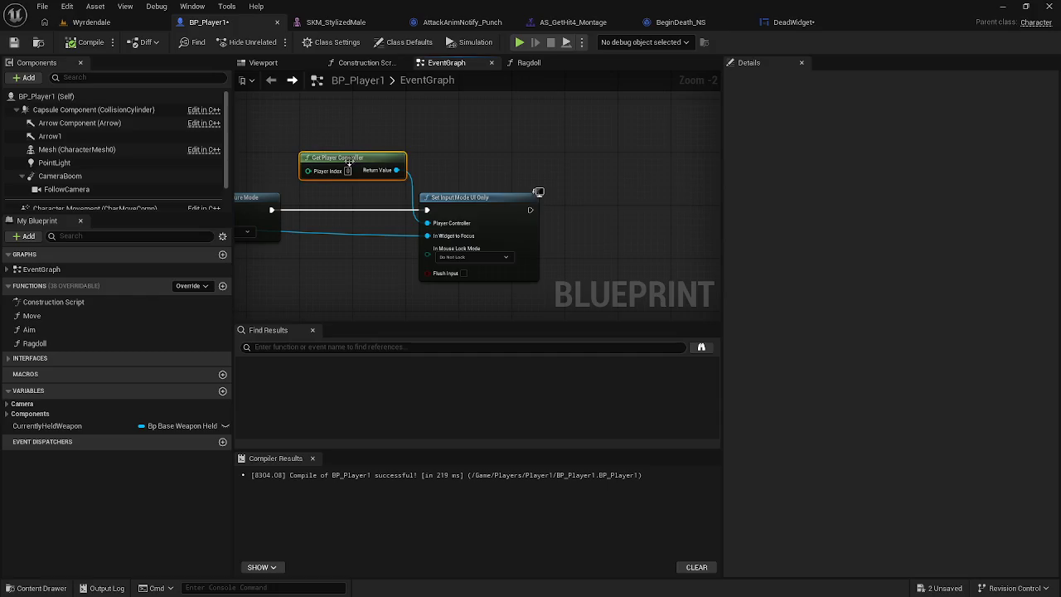
{"action": "left_click_drag", "start_coordinate": [398, 169], "coordinate": [508, 143]}
{"action": "type", "text": "s"}
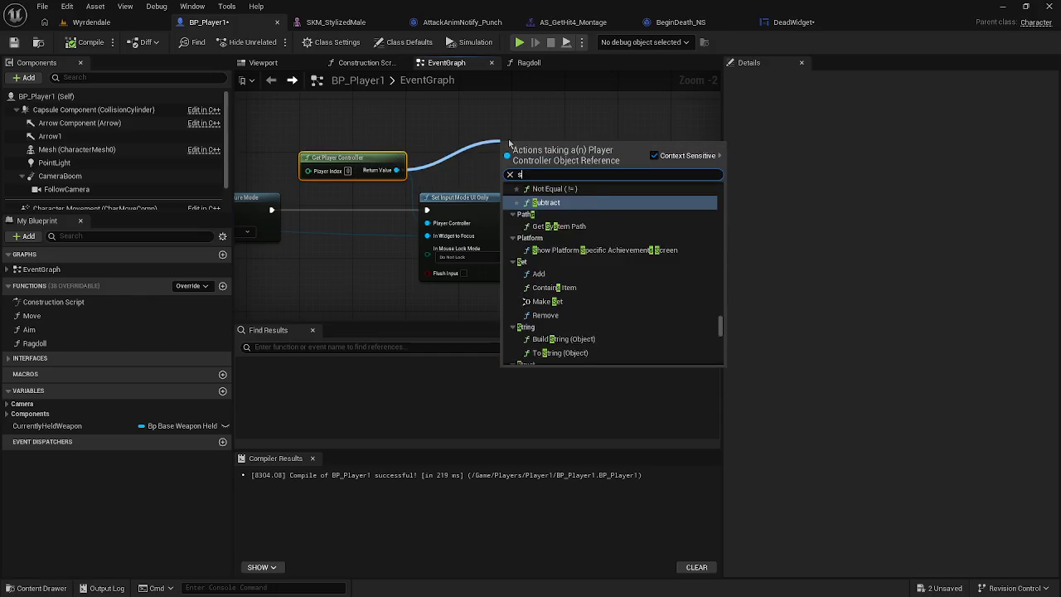
{"action": "type", "text": "how mouse"}
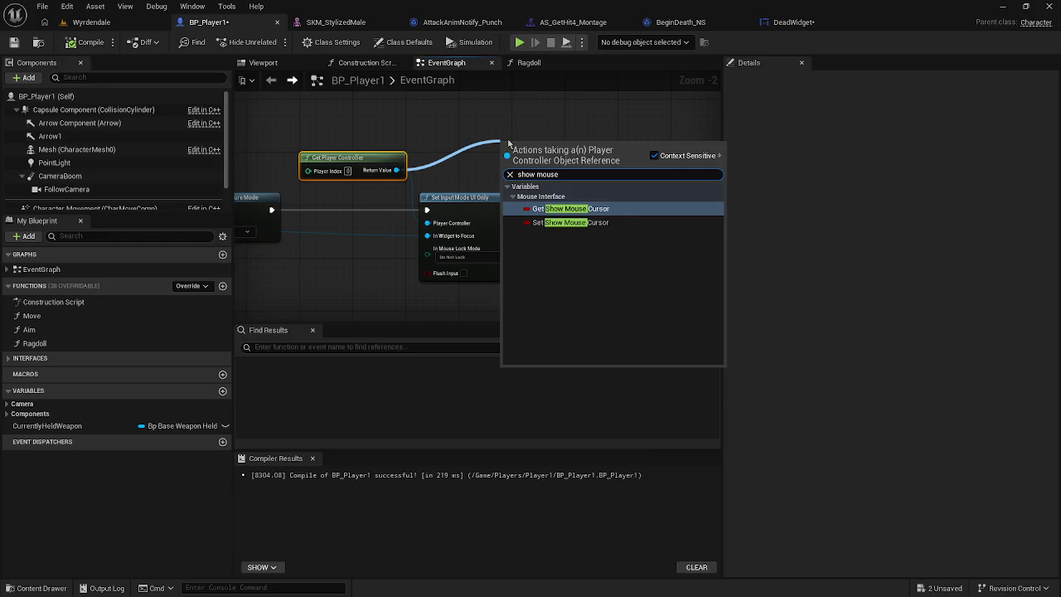
{"action": "left_click", "coordinate": [583, 210]}
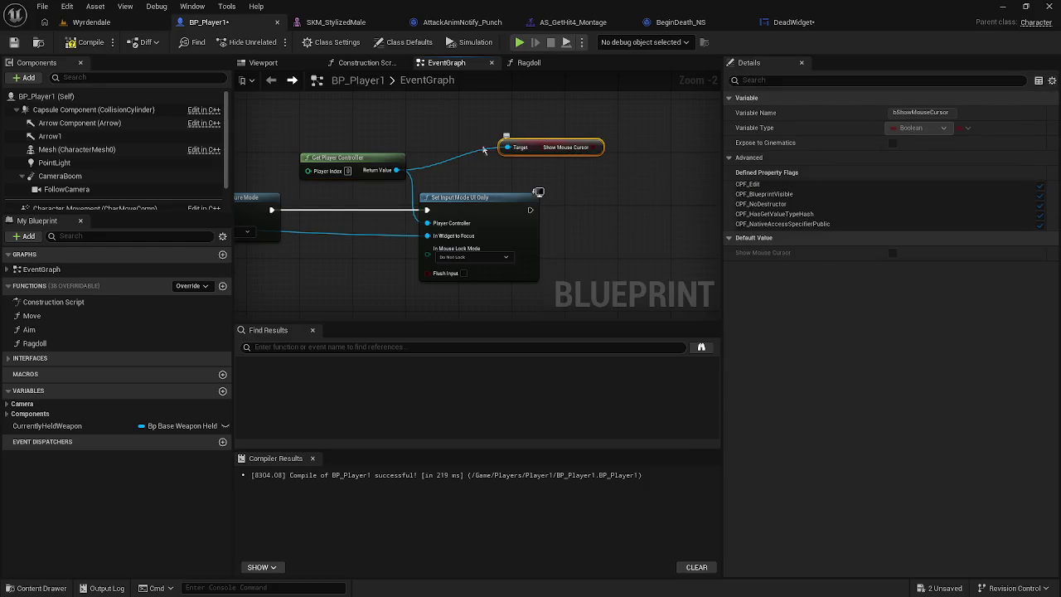
Step: Add Set Show Mouse Cursor set to true after Set Input Mode UI Only, deleting the stray getter
{"action": "left_click_drag", "start_coordinate": [397, 170], "coordinate": [583, 171]}
{"action": "type", "text": "sh"}
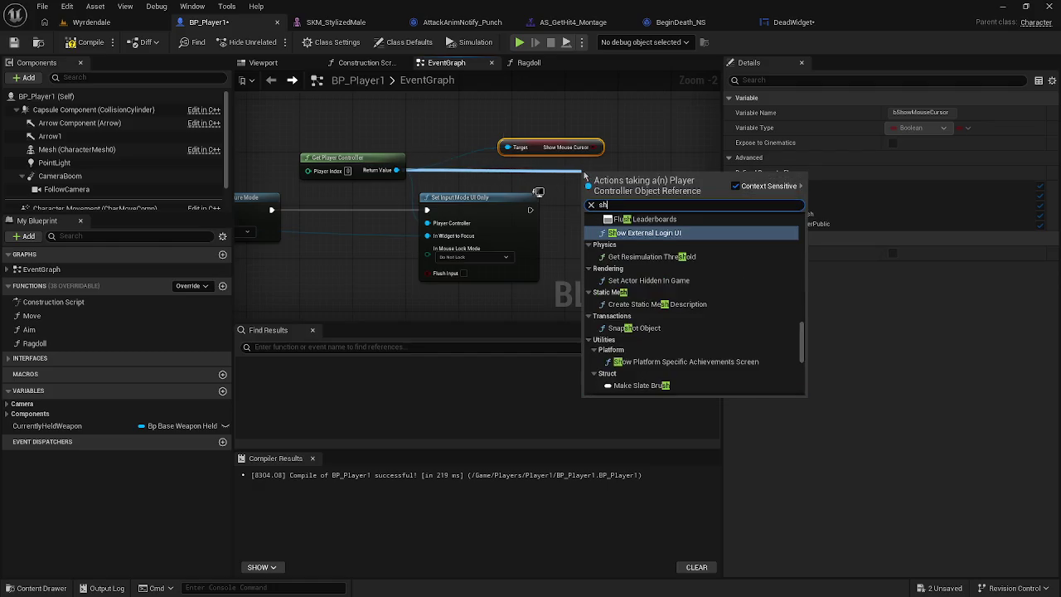
{"action": "type", "text": "ow mous"}
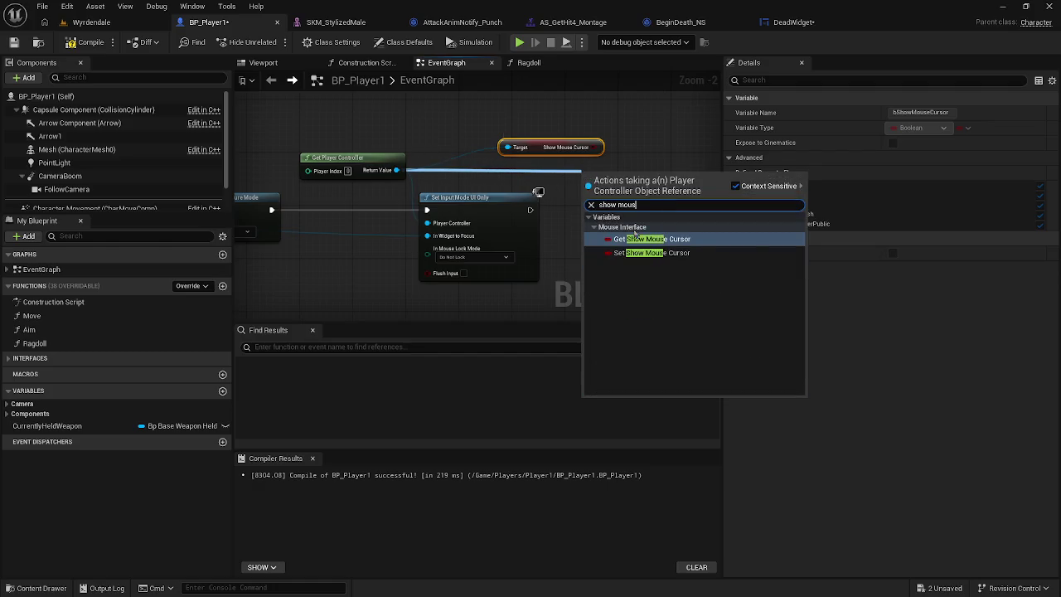
{"action": "left_click", "coordinate": [679, 253]}
{"action": "left_click", "coordinate": [644, 190]}
{"action": "mouse_move", "coordinate": [587, 176]}
{"action": "left_mouse_down"}
{"action": "mouse_move", "coordinate": [540, 222]}
{"action": "mouse_move", "coordinate": [530, 211]}
{"action": "left_mouse_up"}
{"action": "left_click_drag", "start_coordinate": [629, 173], "coordinate": [663, 213]}
{"action": "left_click", "coordinate": [551, 147]}
{"action": "key", "text": "Delete"}
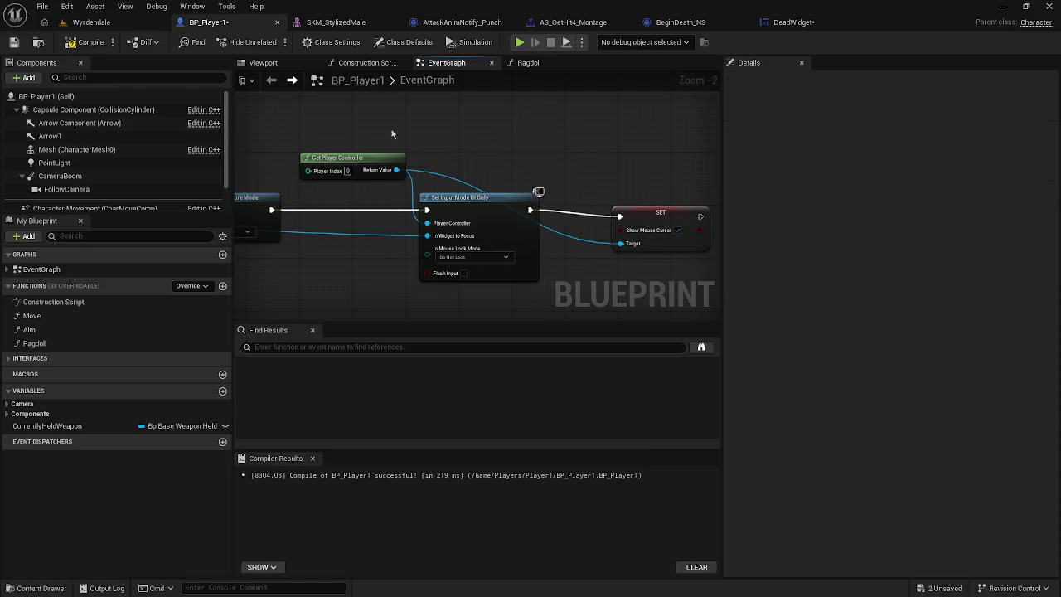
{"action": "left_click", "coordinate": [91, 23]}
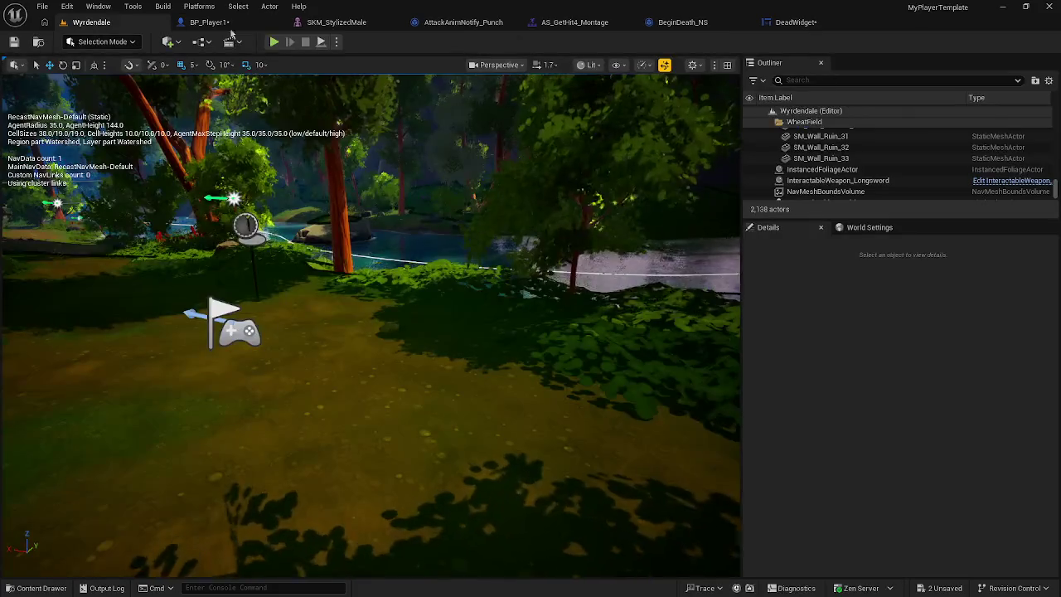
Step: Play the level, click Retry on the GameOver screen, and stop the session
{"action": "left_click", "coordinate": [275, 41]}
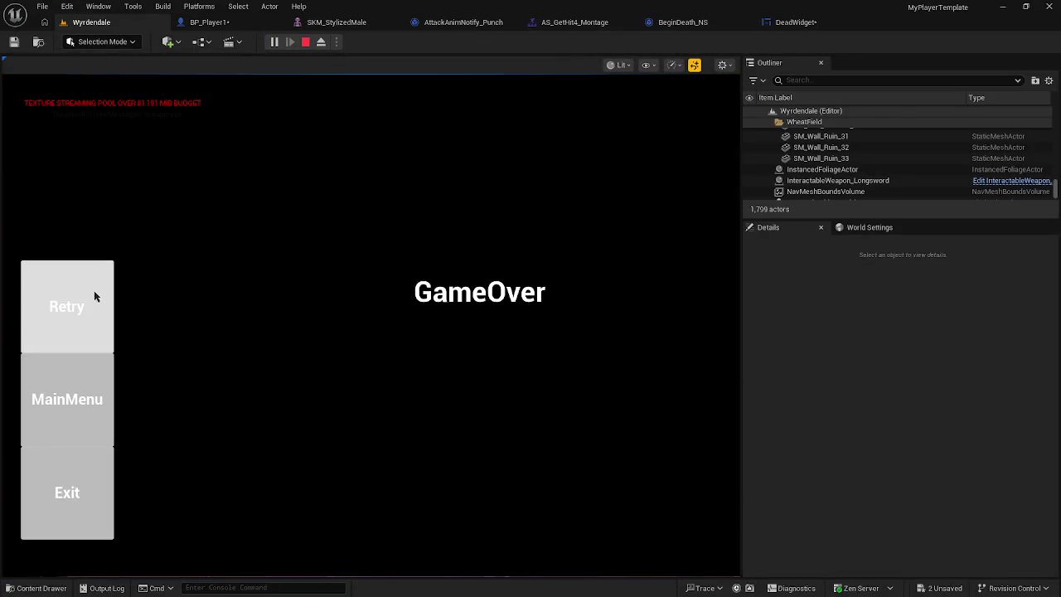
{"action": "left_click", "coordinate": [89, 355]}
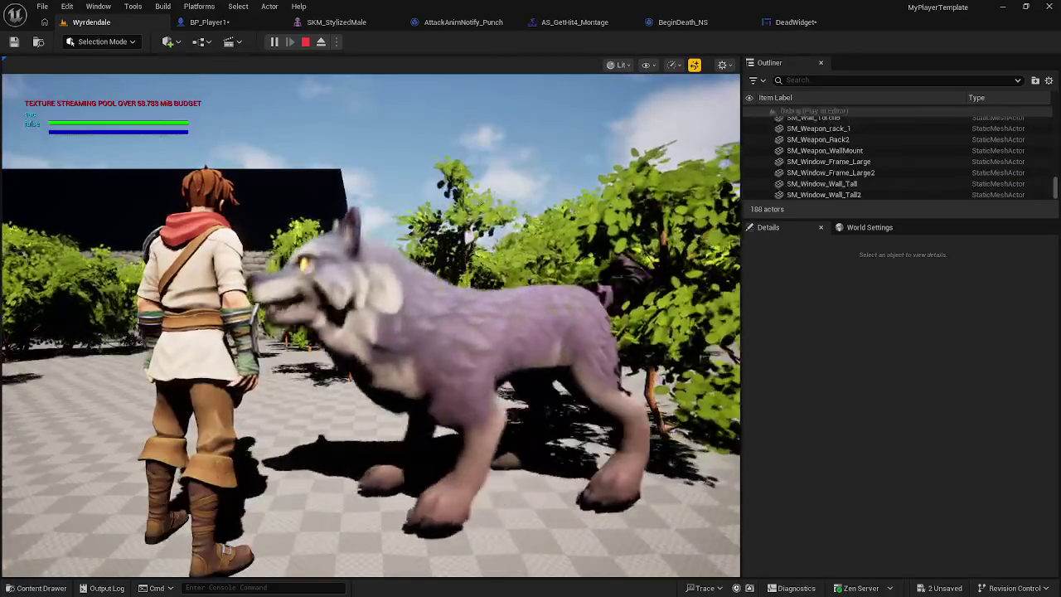
{"action": "key", "text": "Escape"}
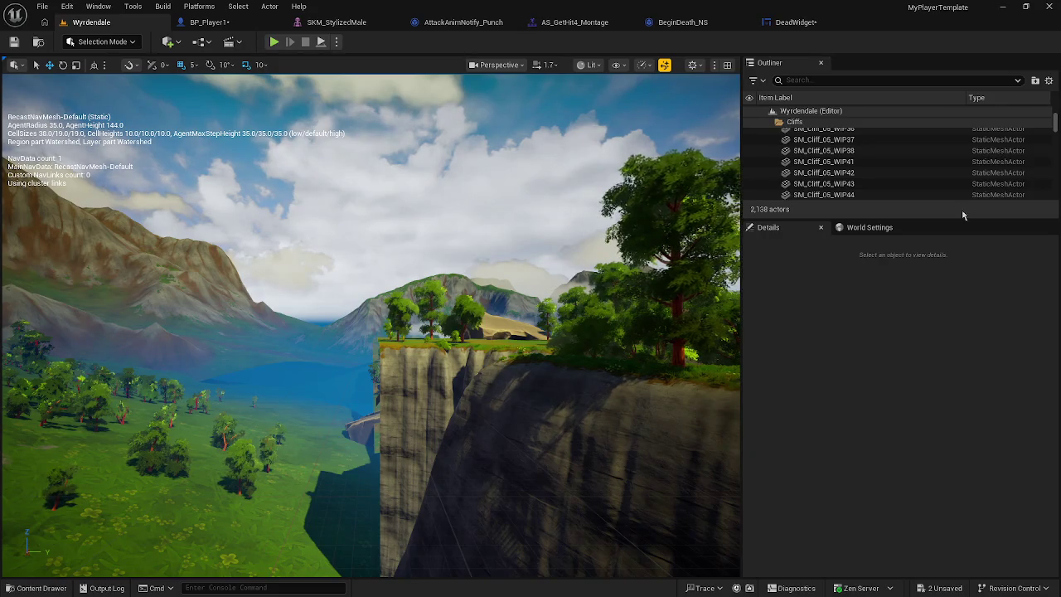
Step: Fly the camera over the cliff into the canyon's forest path and Play From Here
{"action": "key", "text": "Up"}
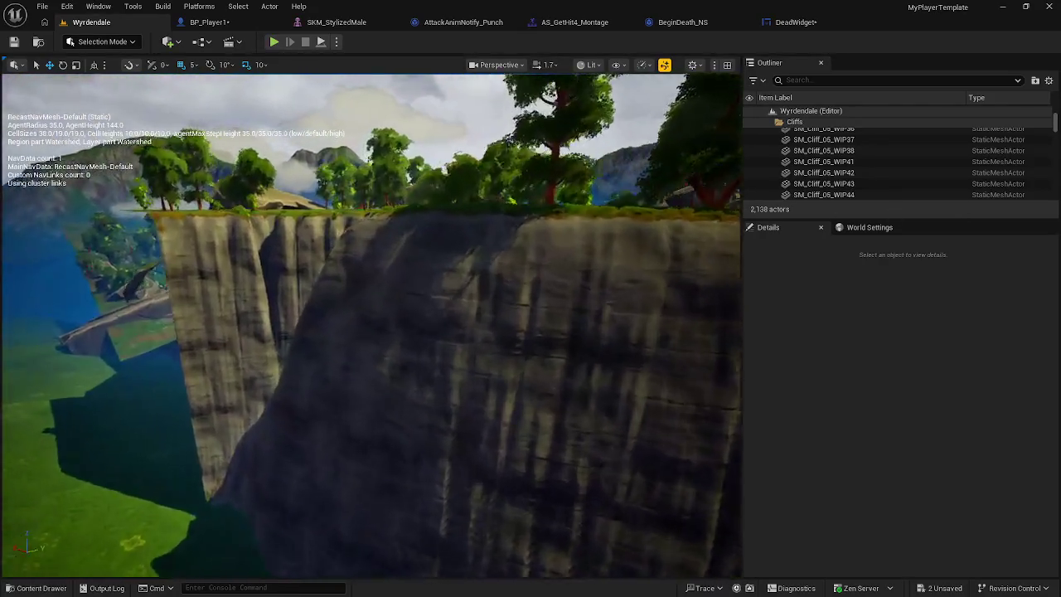
{"action": "key", "text": "Page_Up"}
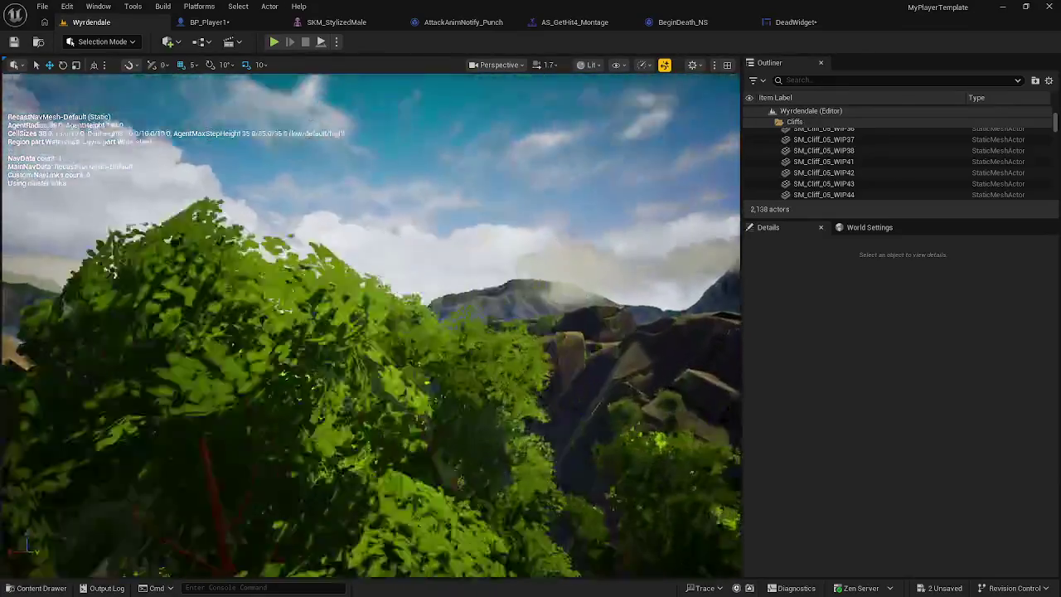
{"action": "key", "text": "Page_Down"}
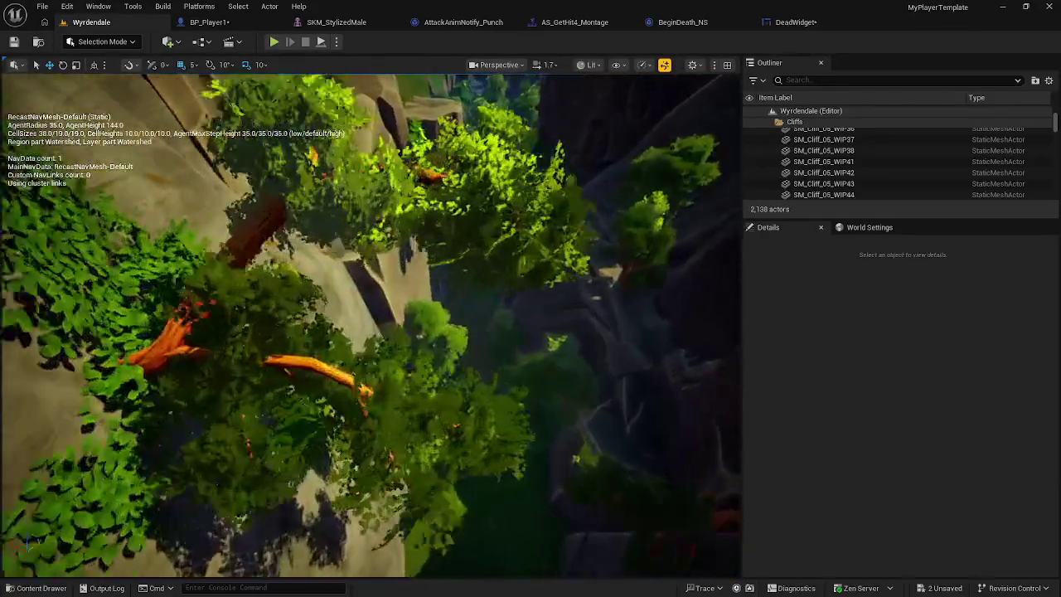
{"action": "key", "text": "Page_Down"}
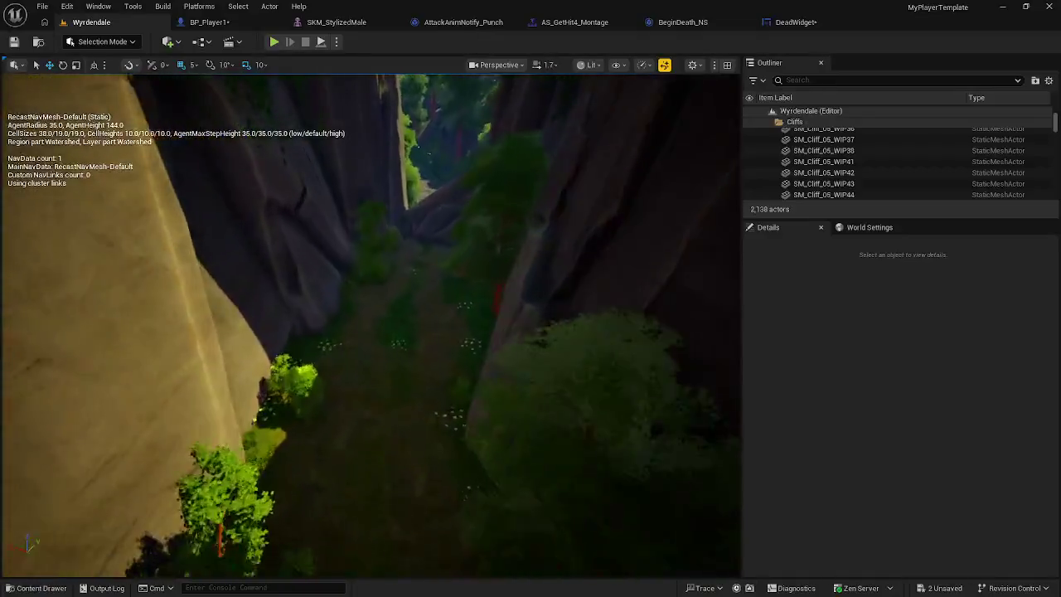
{"action": "key", "text": "Up"}
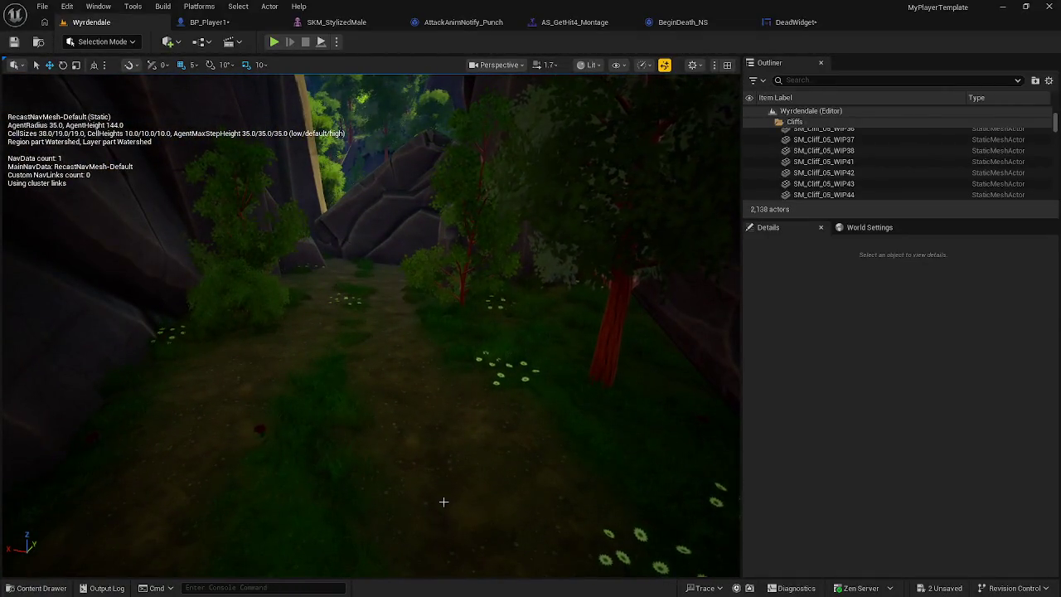
{"action": "right_click", "coordinate": [444, 501]}
{"action": "left_click", "coordinate": [473, 491]}
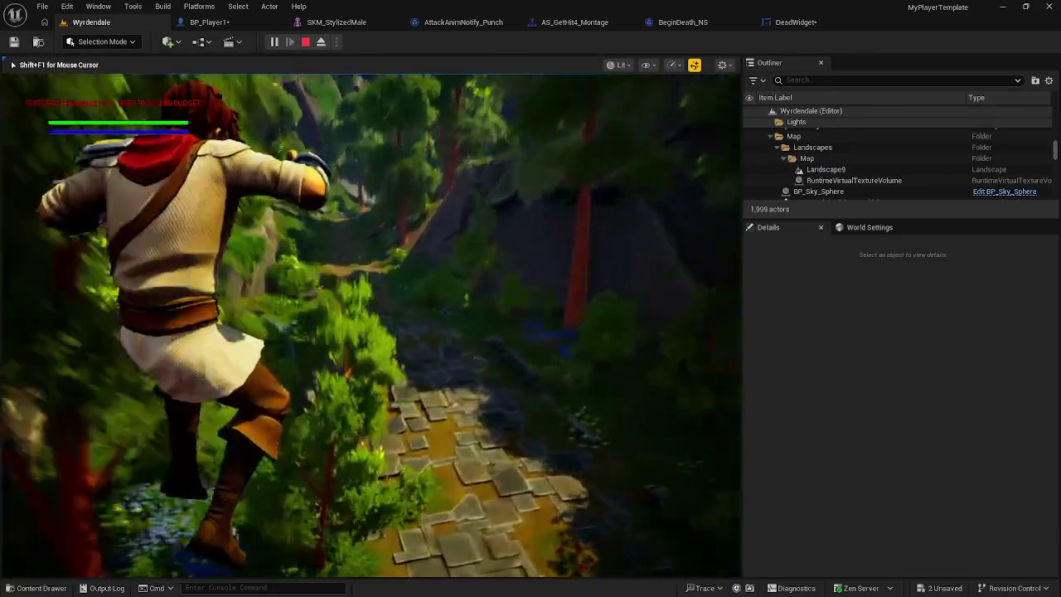
Step: Run the character along the forest path, stop play, and open the Content Drawer
{"action": "key", "text": "w"}
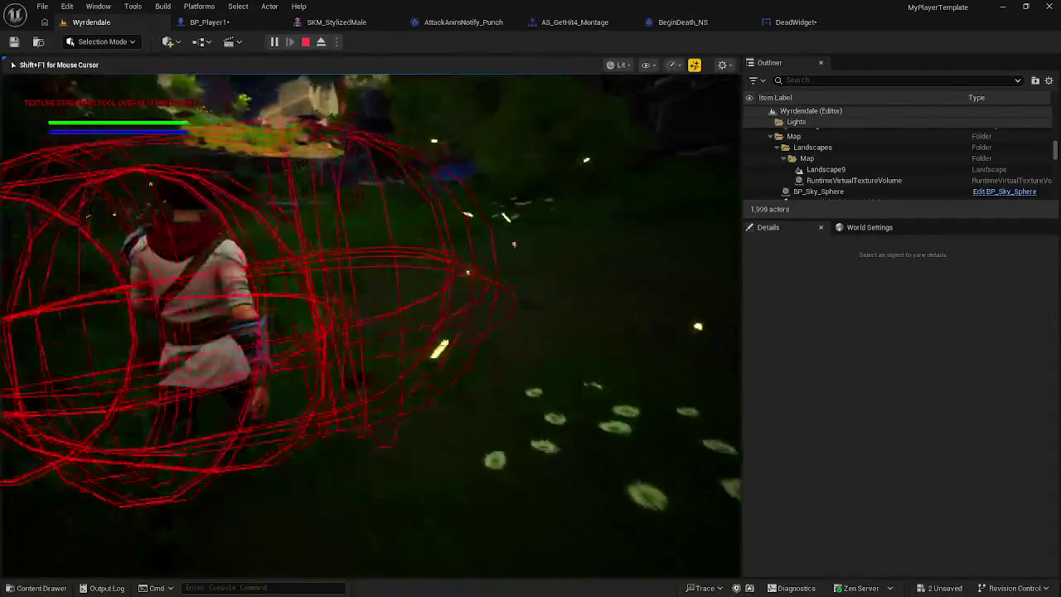
{"action": "key", "text": "Escape"}
{"action": "left_click", "coordinate": [77, 446]}
{"action": "key", "text": "ctrl+space"}
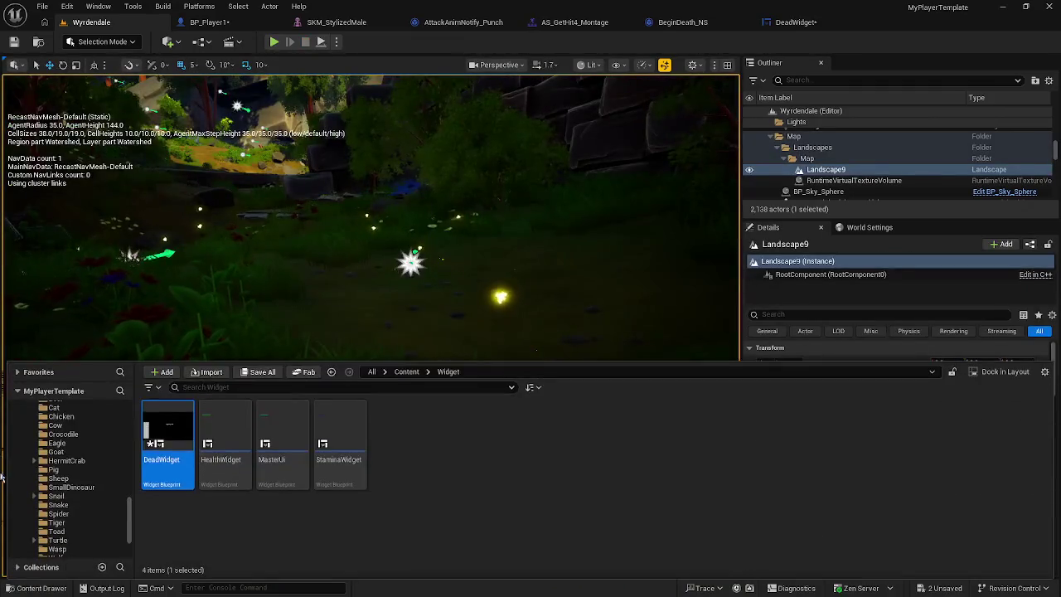
Step: Place a BP_Player1 from Content/Players/Player1 in the level, Play From Here, then stop
{"action": "left_click", "coordinate": [406, 371]}
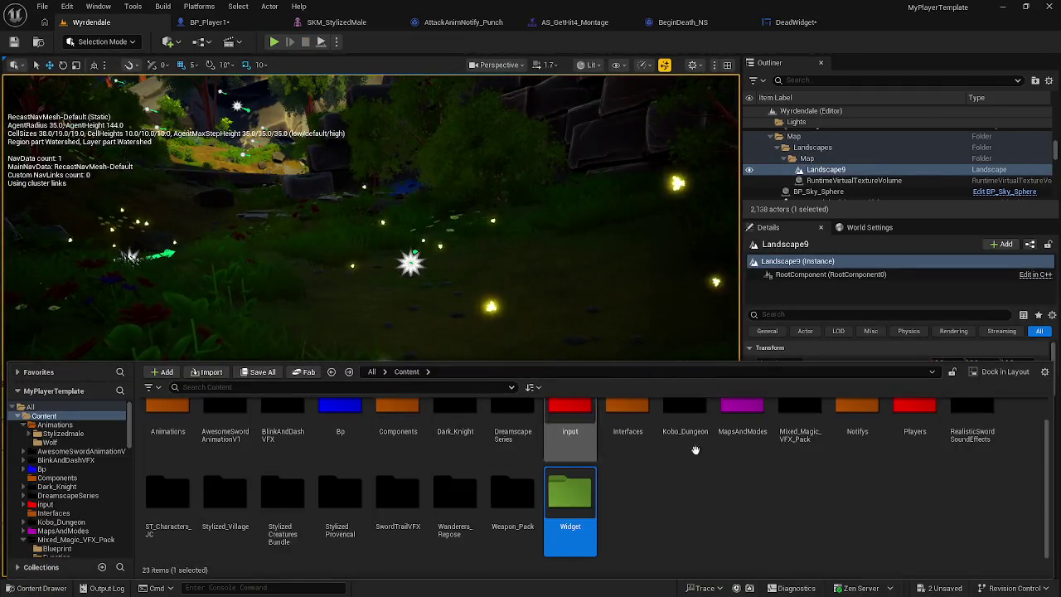
{"action": "double_click", "coordinate": [914, 431]}
{"action": "double_click", "coordinate": [167, 435]}
{"action": "mouse_move", "coordinate": [220, 427]}
{"action": "left_mouse_down"}
{"action": "mouse_move", "coordinate": [277, 202]}
{"action": "mouse_move", "coordinate": [274, 211]}
{"action": "left_mouse_up"}
{"action": "right_click", "coordinate": [406, 471]}
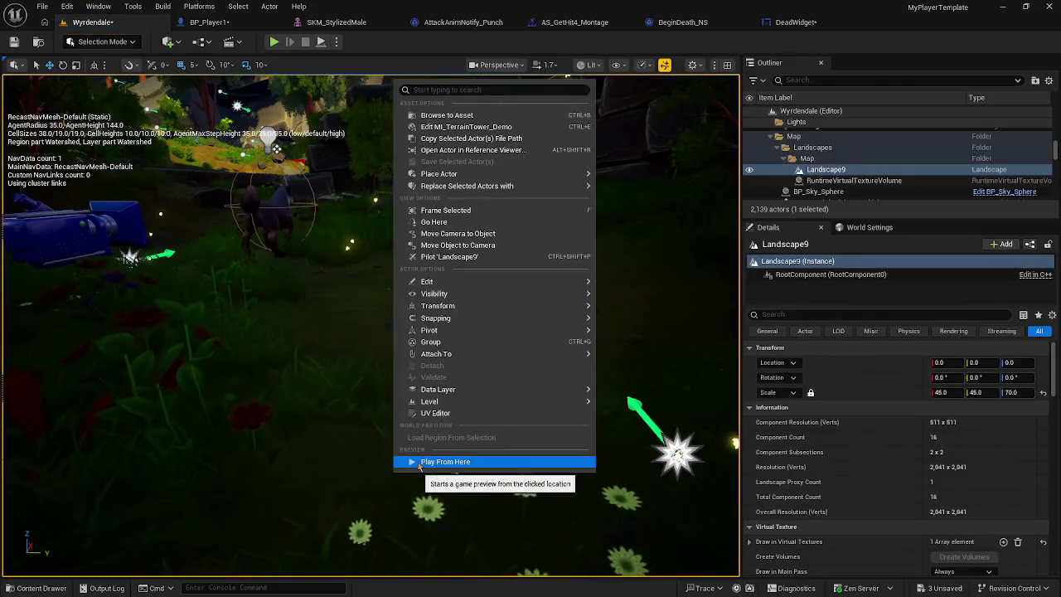
{"action": "left_click", "coordinate": [417, 462]}
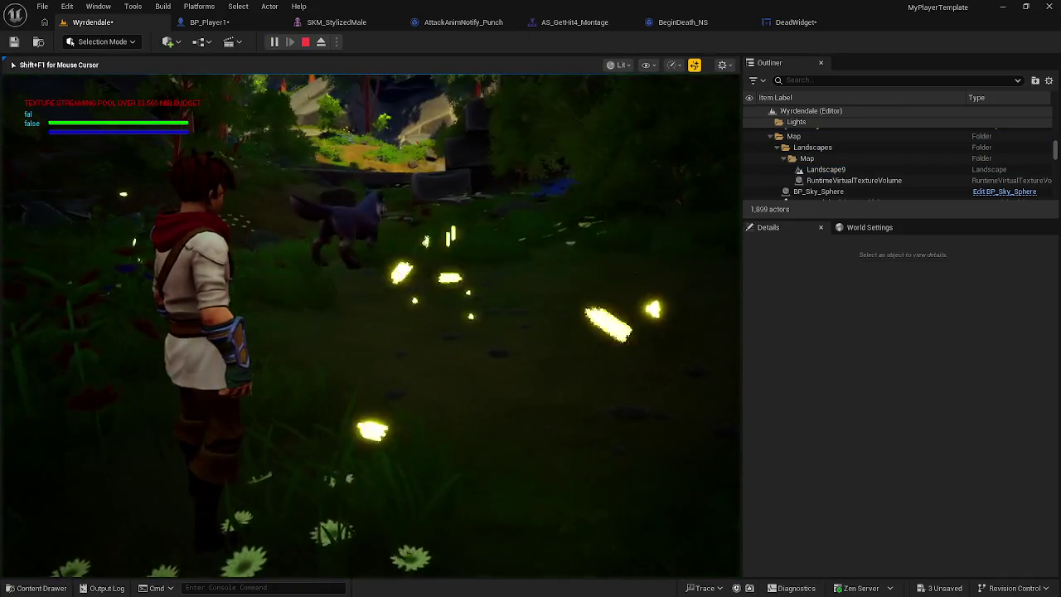
{"action": "key", "text": "Escape"}
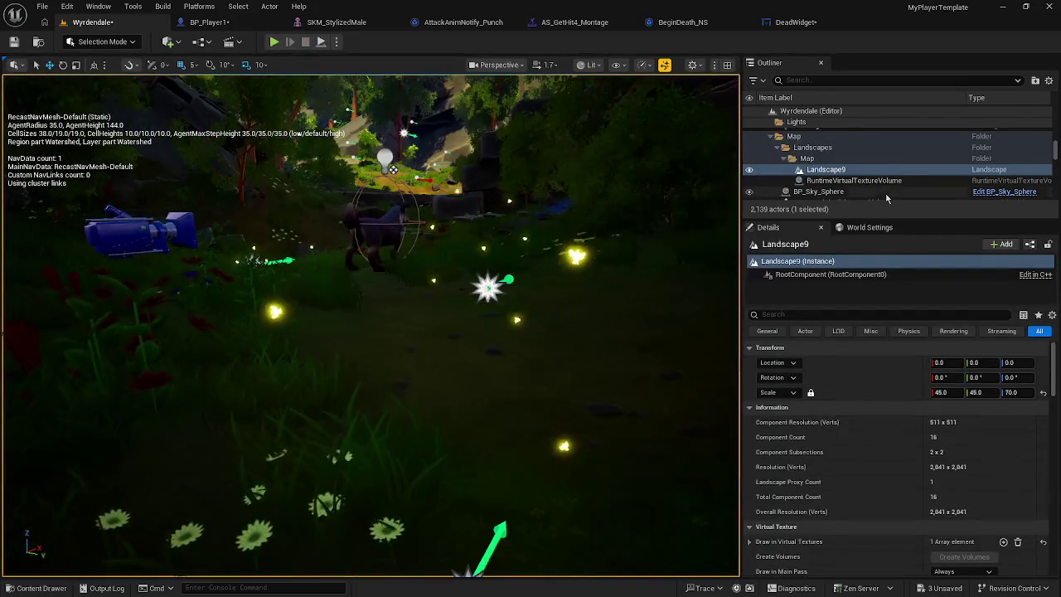
Step: Filter the Outliner actors by 'nav' to find the nav mesh volume
{"action": "scroll", "coordinate": [883, 188], "scroll_direction": "down", "scroll_amount": 5}
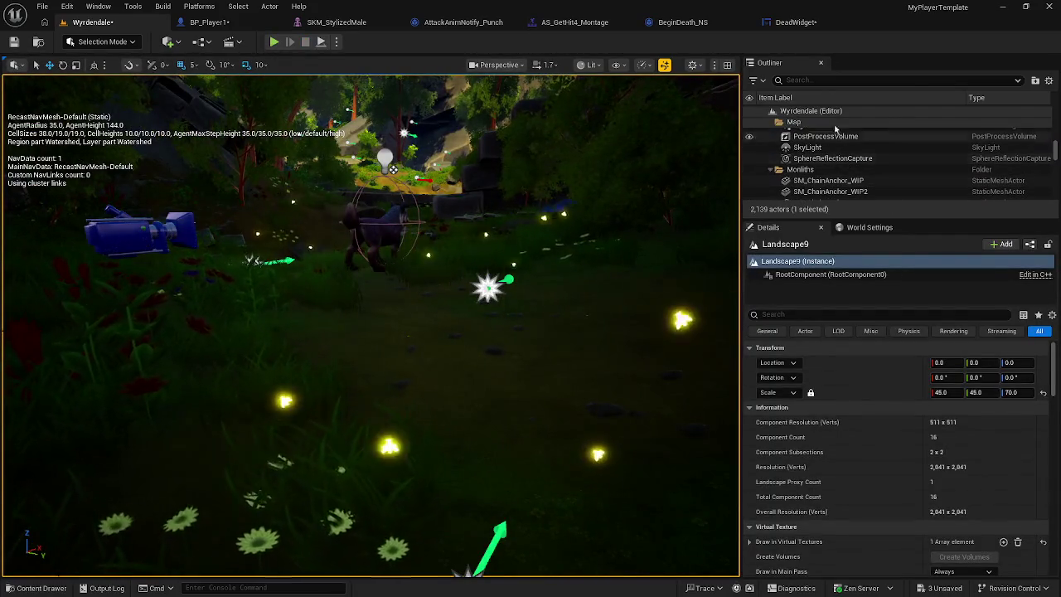
{"action": "left_click", "coordinate": [783, 81]}
{"action": "type", "text": "nav"}
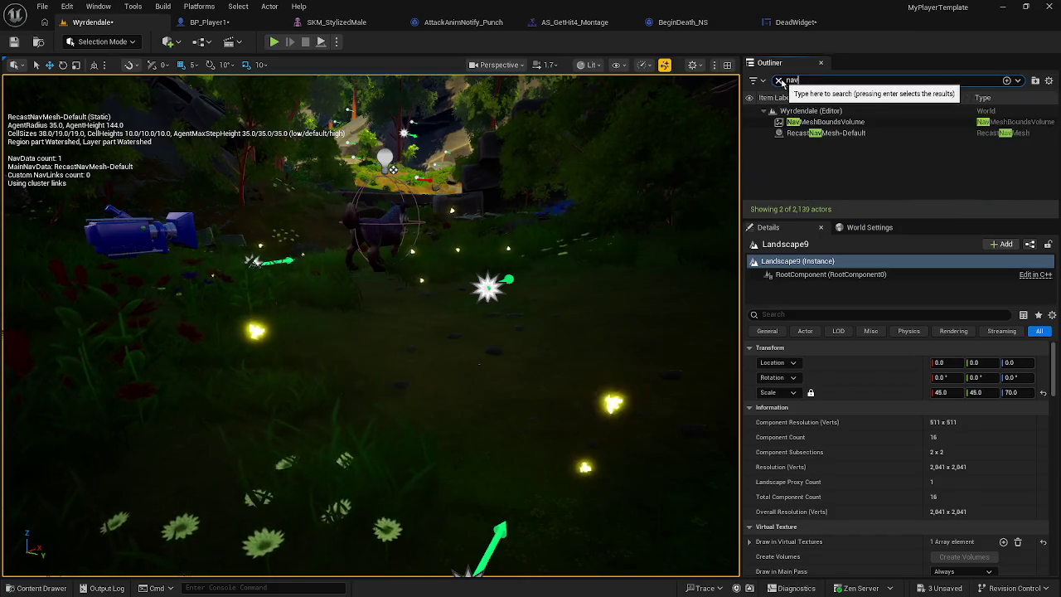
Step: Scale the NavMeshBoundsVolume to X 1000, Y 10000 and Z 10000
{"action": "left_click", "coordinate": [829, 121]}
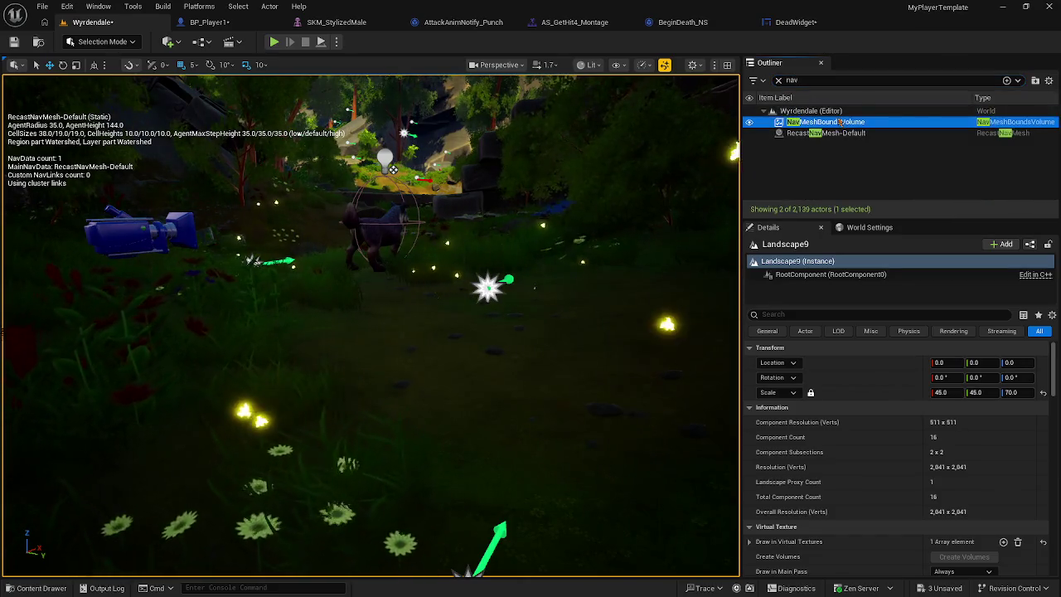
{"action": "left_click", "coordinate": [947, 393]}
{"action": "type", "text": "1000"}
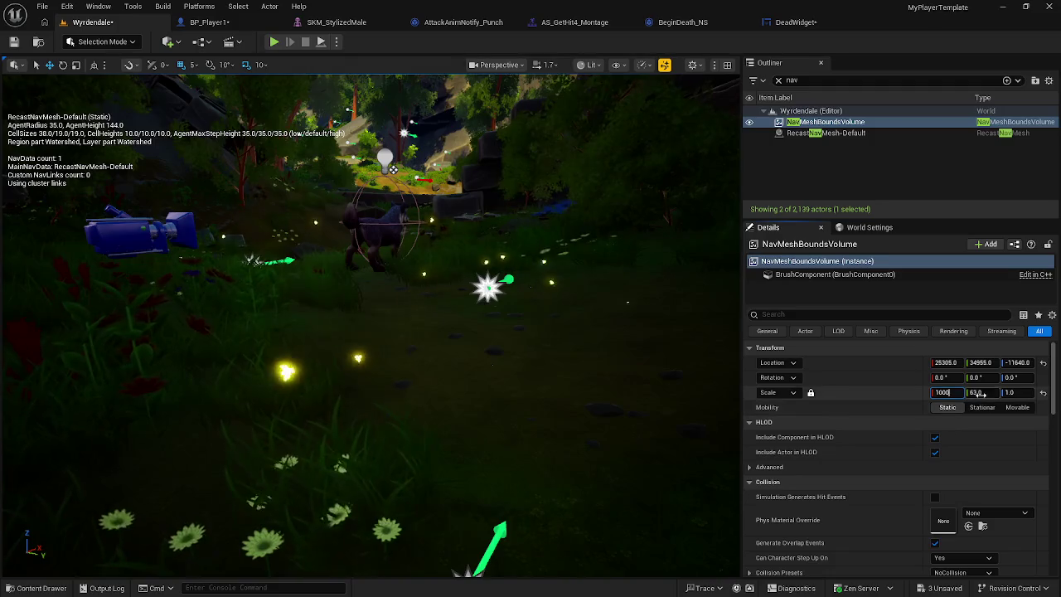
{"action": "left_click", "coordinate": [979, 392]}
{"action": "type", "text": "10000"}
{"action": "left_click", "coordinate": [1011, 392]}
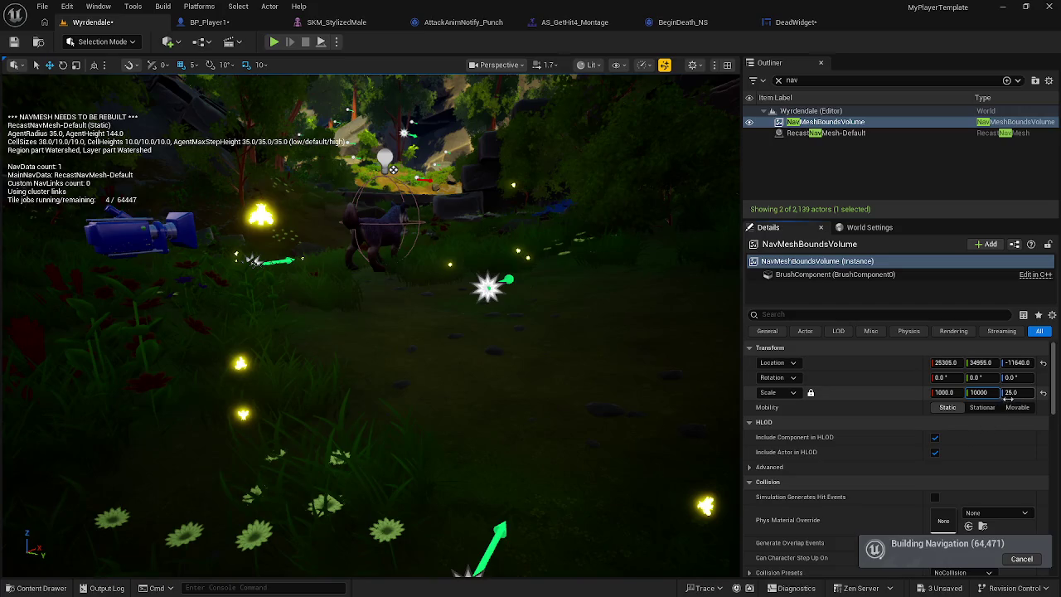
{"action": "type", "text": "10000"}
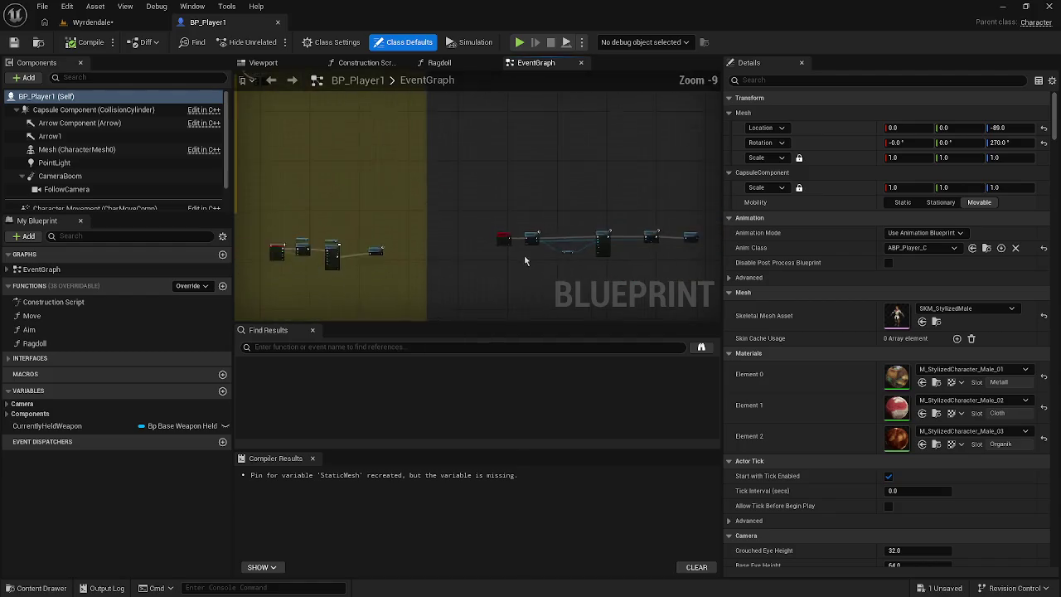
Step: In BP_Player1's Event Graph, move the death-chain nodes below the yellow comment box
{"action": "left_click_drag", "start_coordinate": [511, 256], "coordinate": [547, 263]}
{"action": "scroll", "coordinate": [547, 264], "scroll_direction": "down", "scroll_amount": 1}
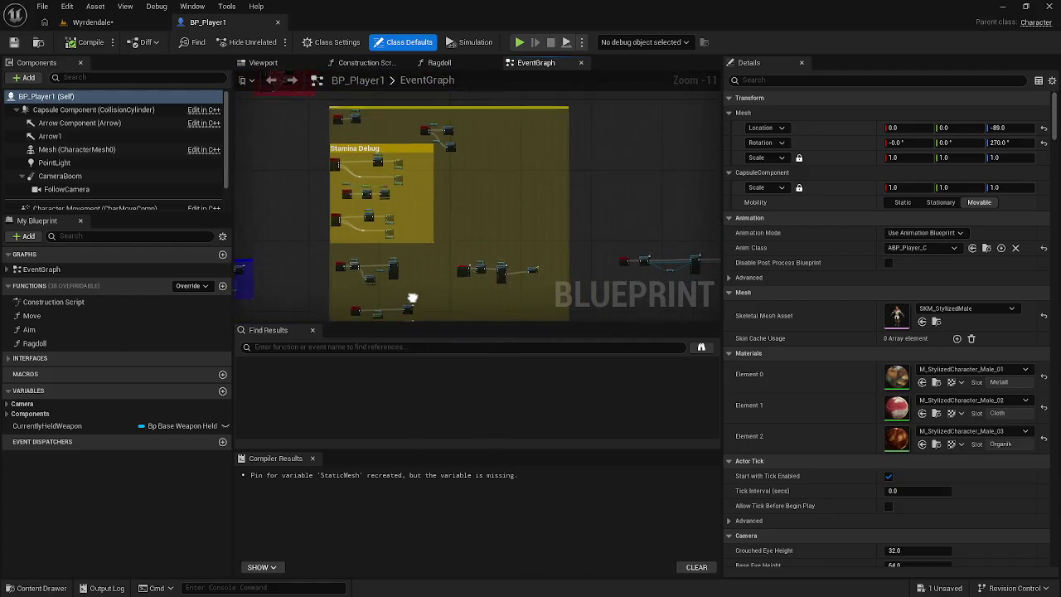
{"action": "scroll", "coordinate": [486, 251], "scroll_direction": "up", "scroll_amount": 4}
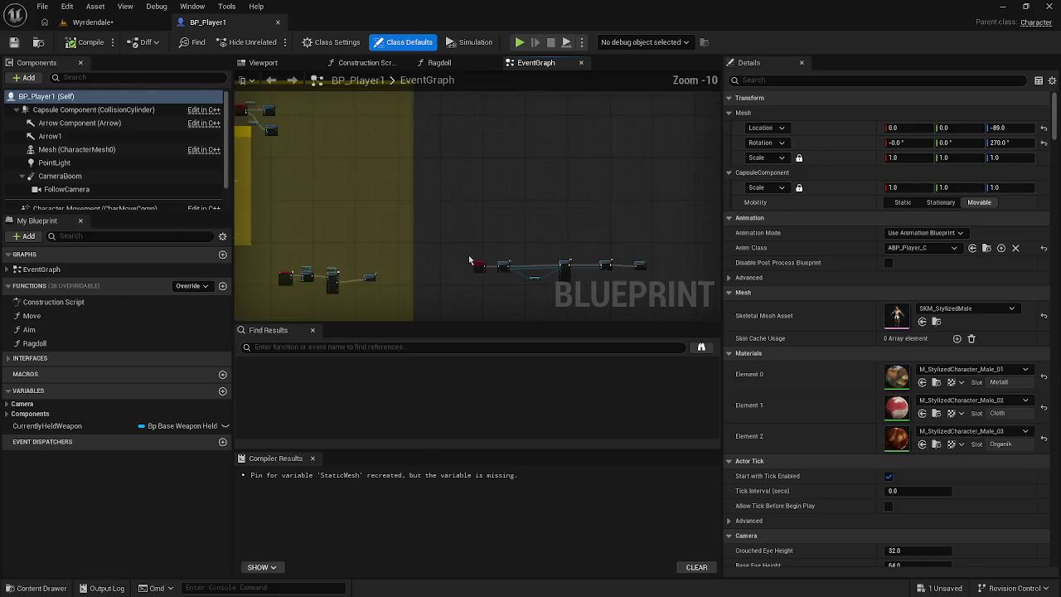
{"action": "scroll", "coordinate": [499, 276], "scroll_direction": "up", "scroll_amount": 5}
{"action": "scroll", "coordinate": [490, 265], "scroll_direction": "down", "scroll_amount": 4}
{"action": "left_click_drag", "start_coordinate": [388, 223], "coordinate": [643, 279]}
{"action": "mouse_move", "coordinate": [388, 255]}
{"action": "left_mouse_down"}
{"action": "mouse_move", "coordinate": [265, 208]}
{"action": "mouse_move", "coordinate": [807, 218]}
{"action": "mouse_move", "coordinate": [600, 236]}
{"action": "mouse_move", "coordinate": [576, 267]}
{"action": "left_mouse_up"}
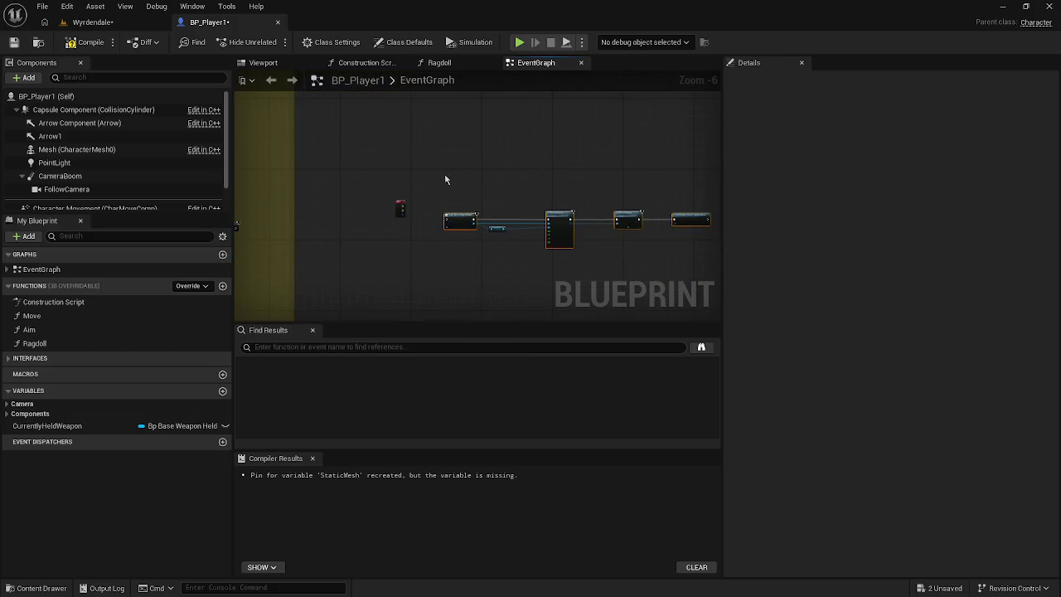
{"action": "left_click_drag", "start_coordinate": [444, 179], "coordinate": [717, 275]}
{"action": "left_click", "coordinate": [468, 228]}
{"action": "mouse_move", "coordinate": [415, 156]}
{"action": "left_mouse_down"}
{"action": "mouse_move", "coordinate": [426, 173]}
{"action": "mouse_move", "coordinate": [635, 272]}
{"action": "mouse_move", "coordinate": [545, 265]}
{"action": "left_mouse_up"}
{"action": "mouse_move", "coordinate": [421, 219]}
{"action": "left_mouse_down"}
{"action": "mouse_move", "coordinate": [249, 236]}
{"action": "mouse_move", "coordinate": [307, 236]}
{"action": "mouse_move", "coordinate": [414, 298]}
{"action": "mouse_move", "coordinate": [477, 276]}
{"action": "left_mouse_up"}
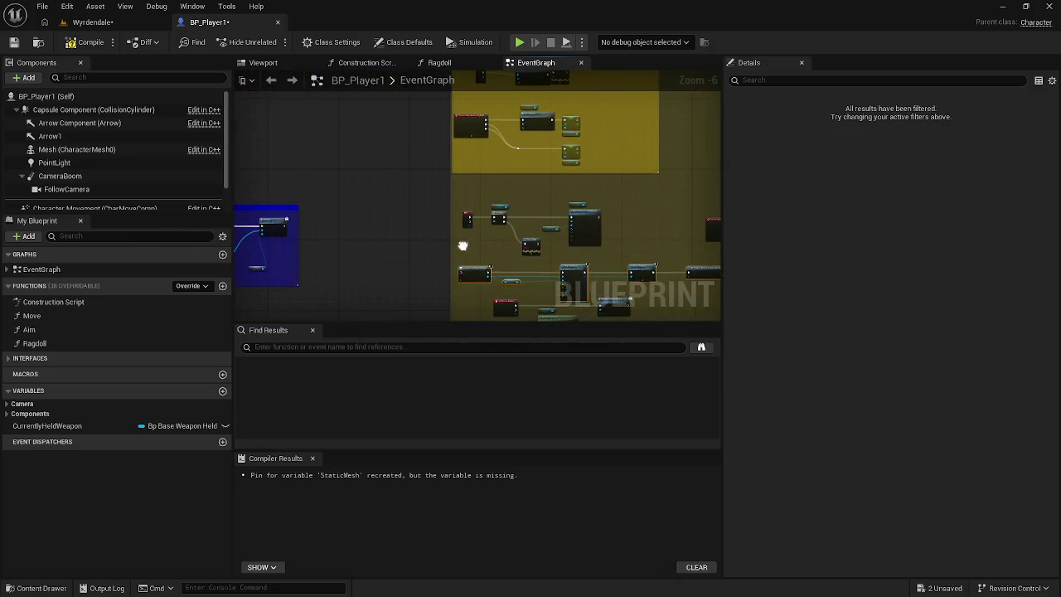
Step: Reposition the damage chain and wire Remove All Widgets into Create Dead Widget
{"action": "scroll", "coordinate": [412, 197], "scroll_direction": "down", "scroll_amount": 2}
{"action": "mouse_move", "coordinate": [500, 201]}
{"action": "left_mouse_down"}
{"action": "mouse_move", "coordinate": [556, 108]}
{"action": "mouse_move", "coordinate": [589, 216]}
{"action": "mouse_move", "coordinate": [794, 229]}
{"action": "left_mouse_up"}
{"action": "scroll", "coordinate": [431, 196], "scroll_direction": "up", "scroll_amount": 4}
{"action": "mouse_move", "coordinate": [482, 176]}
{"action": "left_mouse_down"}
{"action": "mouse_move", "coordinate": [567, 177]}
{"action": "mouse_move", "coordinate": [362, 169]}
{"action": "left_mouse_up"}
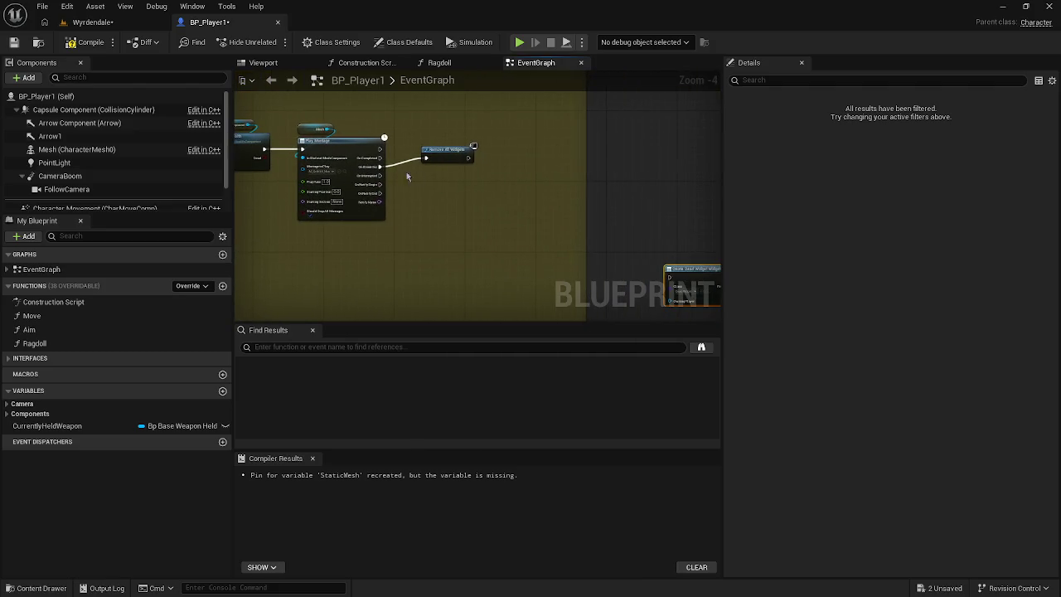
{"action": "mouse_move", "coordinate": [515, 230]}
{"action": "left_mouse_down"}
{"action": "mouse_move", "coordinate": [290, 109]}
{"action": "mouse_move", "coordinate": [314, 113]}
{"action": "left_mouse_up"}
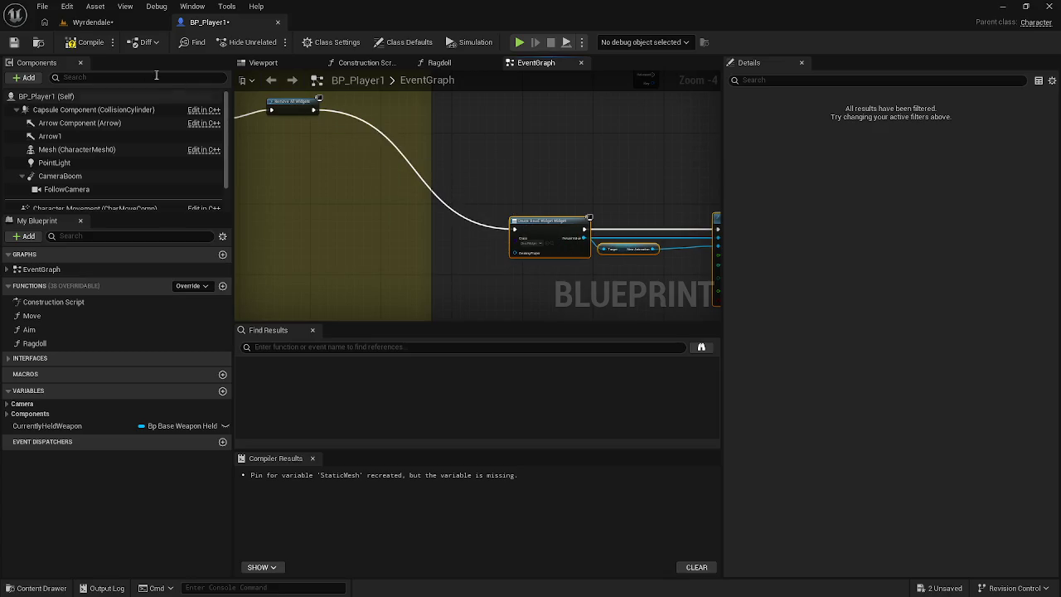
{"action": "left_click", "coordinate": [91, 22]}
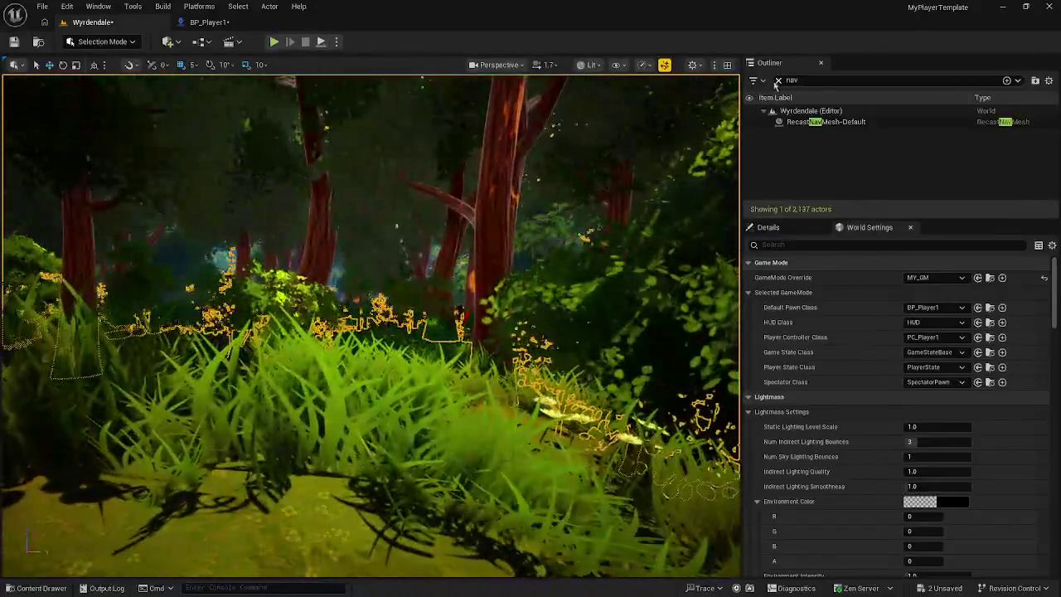
Step: Place a BP_Player2 from the Content Drawer on the path and frame it with F
{"action": "left_click", "coordinate": [777, 80]}
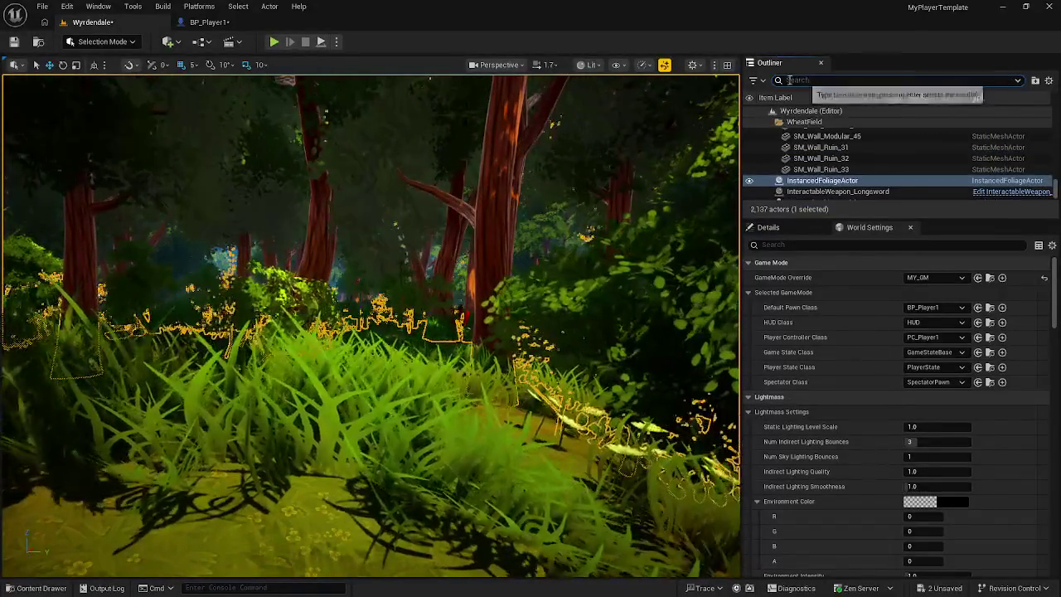
{"action": "type", "text": "pl"}
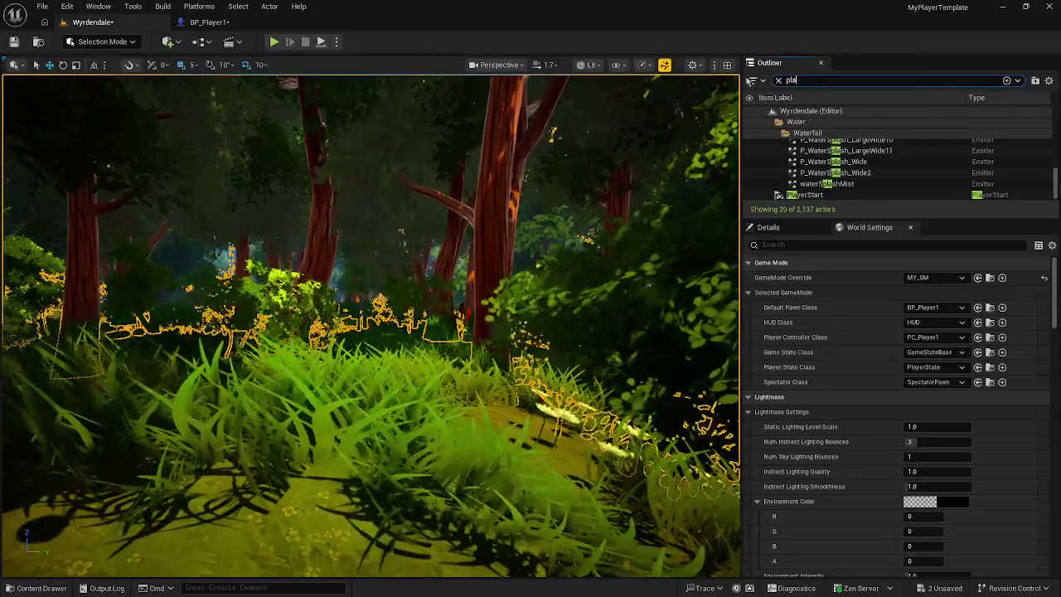
{"action": "type", "text": "a"}
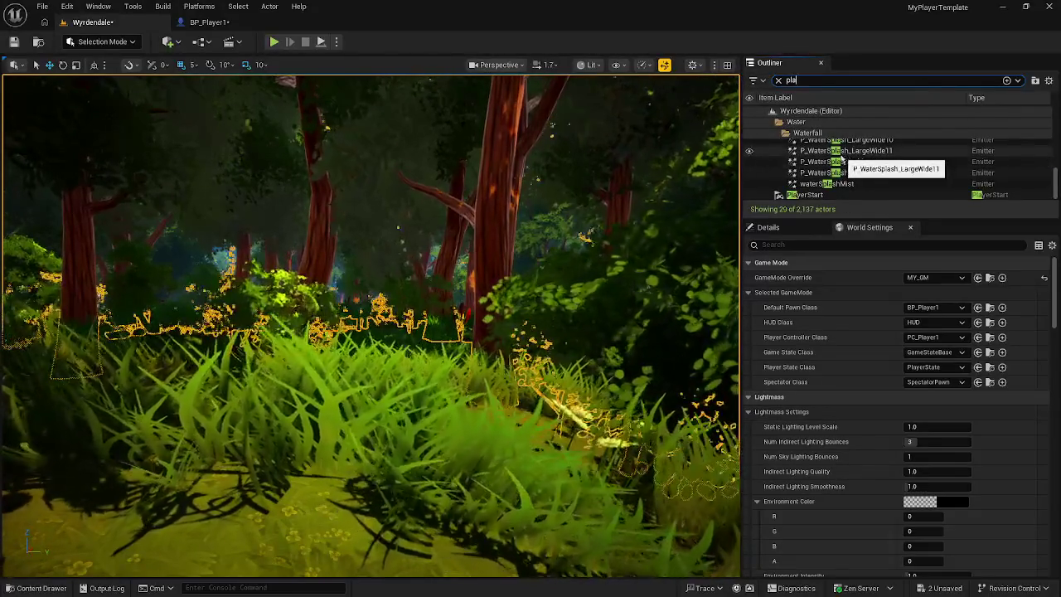
{"action": "type", "text": "yer"}
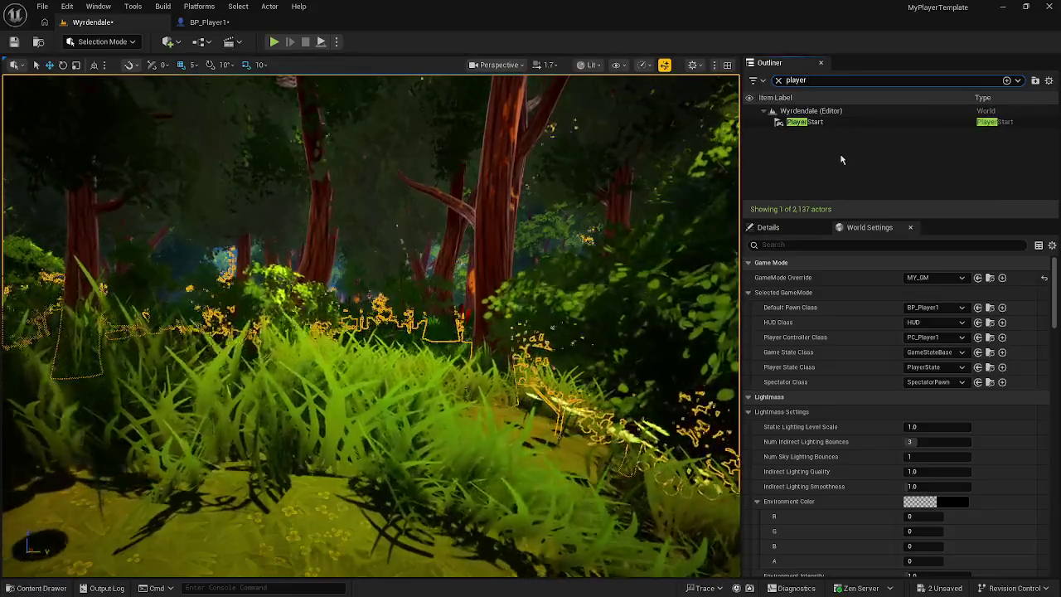
{"action": "left_click", "coordinate": [777, 79]}
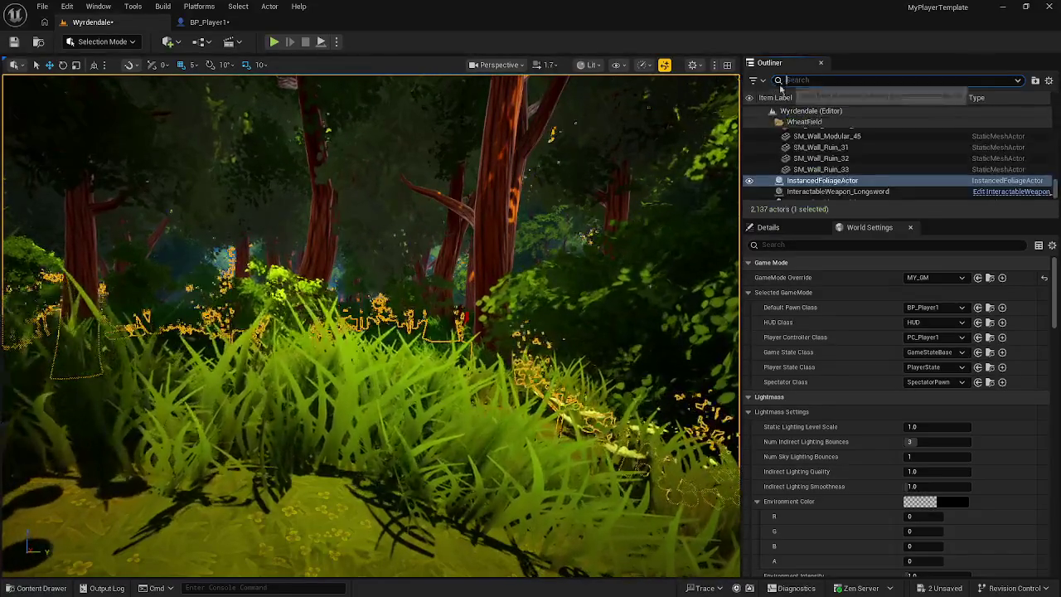
{"action": "left_click", "coordinate": [988, 307]}
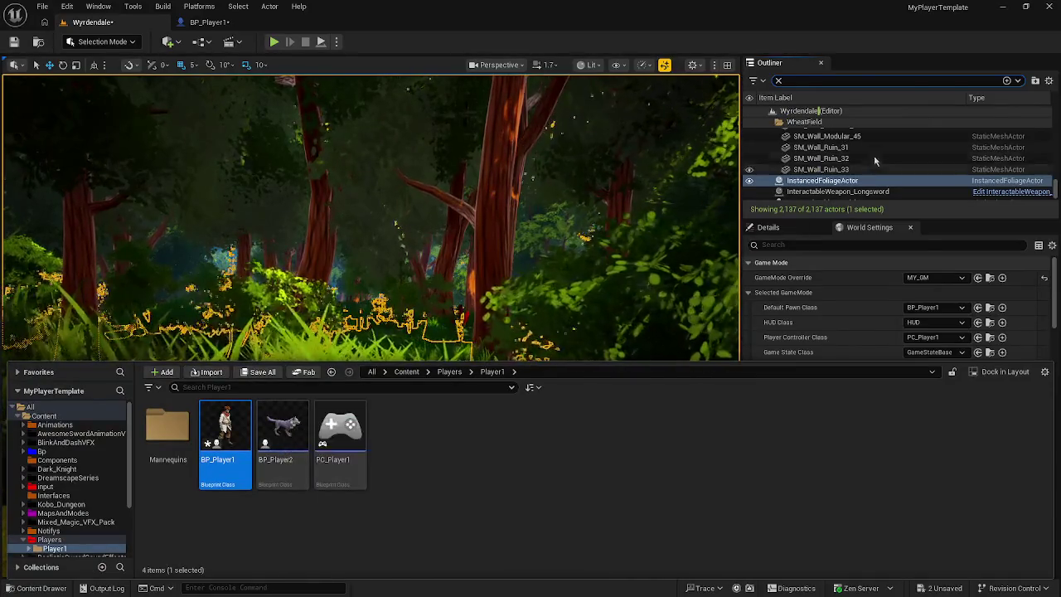
{"action": "type", "text": "Bp_"}
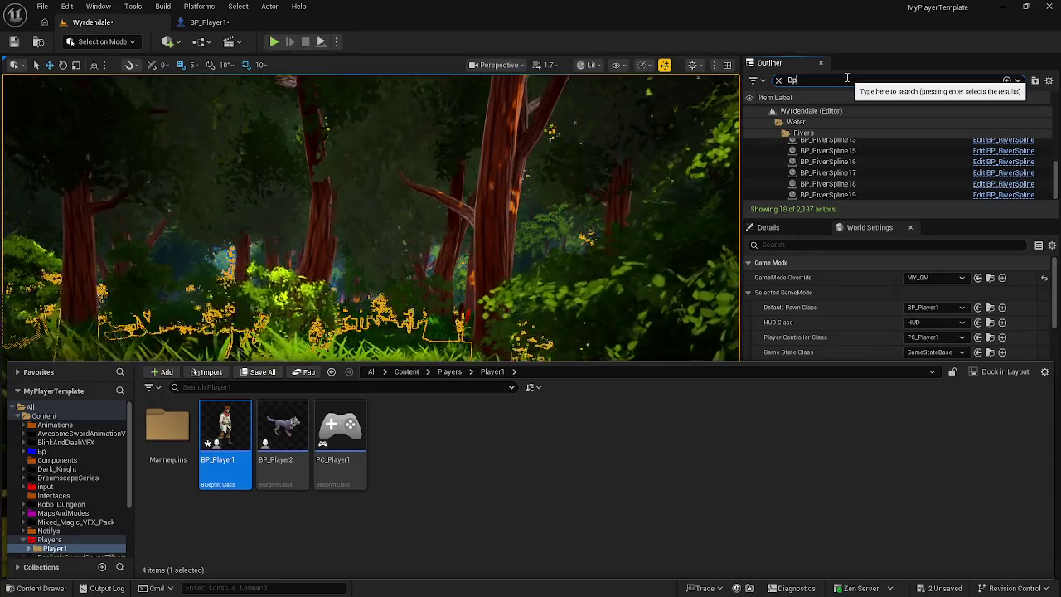
{"action": "type", "text": "P"}
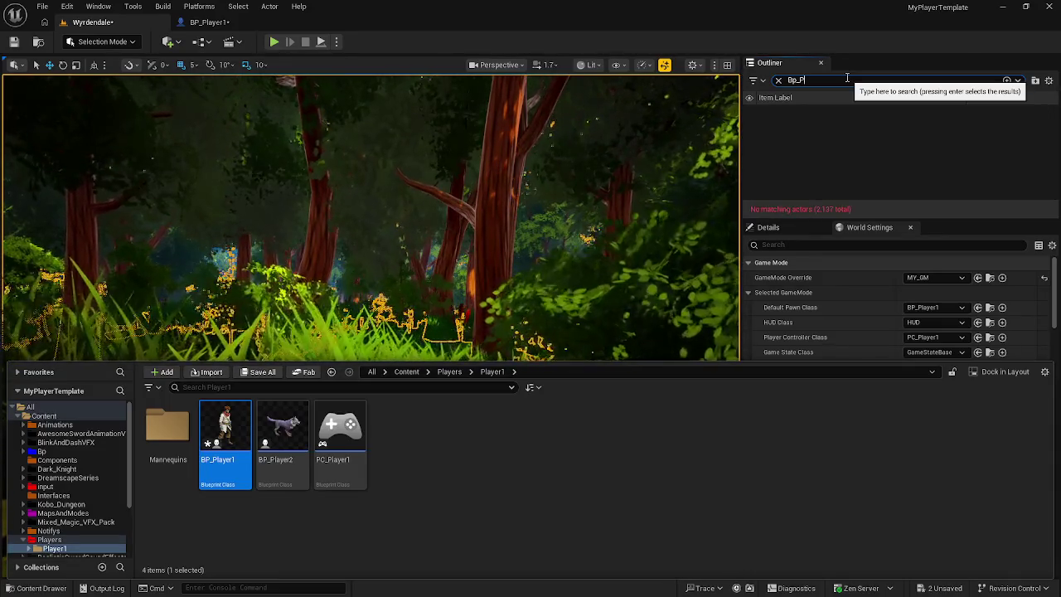
{"action": "key", "text": "ctrl+space"}
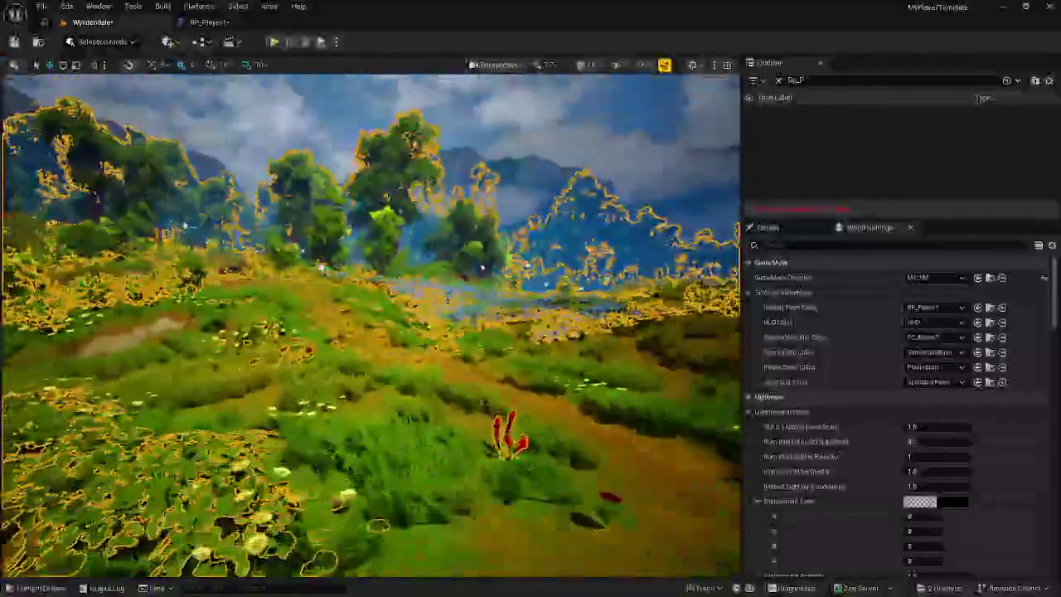
{"action": "key", "text": "ctrl+space"}
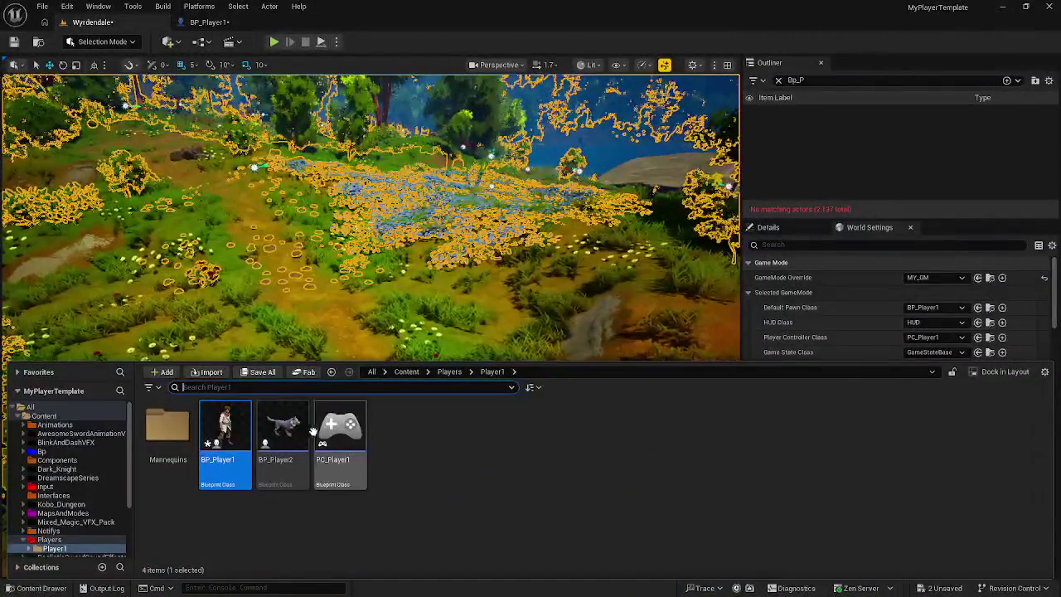
{"action": "left_click_drag", "start_coordinate": [387, 331], "coordinate": [390, 329]}
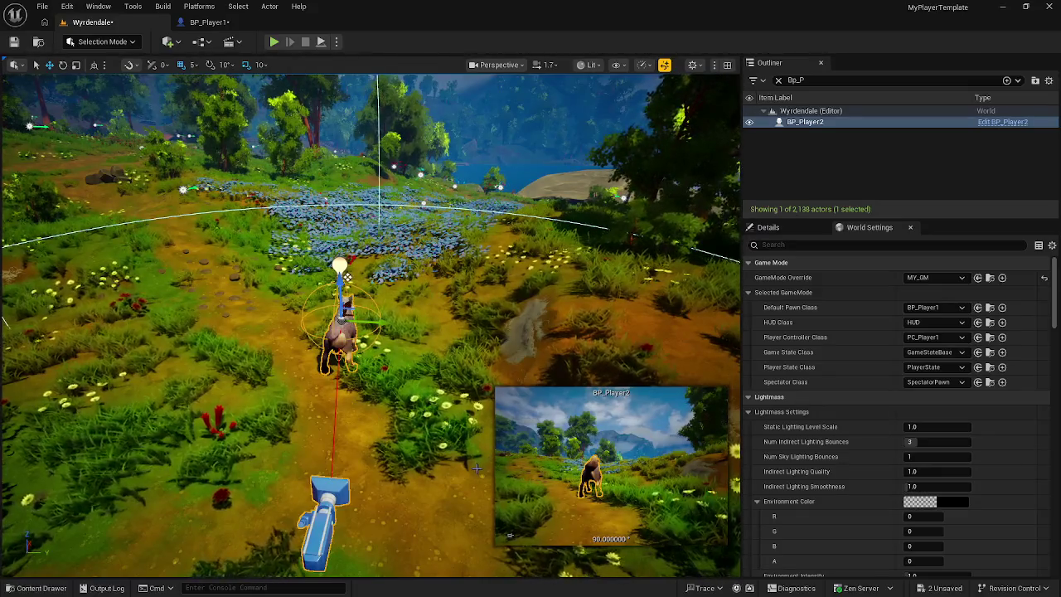
{"action": "key", "text": "f"}
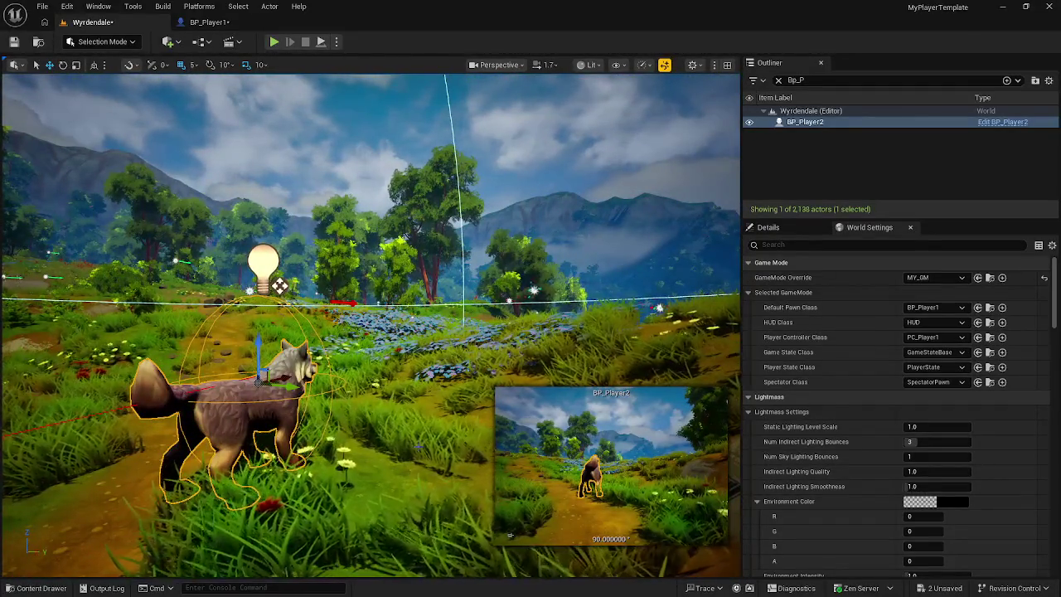
Step: Switch to BP_Player1's EventGraph and zoom out over the death logic
{"action": "left_click", "coordinate": [207, 21]}
{"action": "mouse_move", "coordinate": [446, 255]}
{"action": "left_mouse_down"}
{"action": "mouse_move", "coordinate": [399, 282]}
{"action": "mouse_move", "coordinate": [655, 295]}
{"action": "mouse_move", "coordinate": [547, 305]}
{"action": "left_mouse_up"}
{"action": "scroll", "coordinate": [414, 291], "scroll_direction": "down", "scroll_amount": 2}
{"action": "scroll", "coordinate": [487, 217], "scroll_direction": "up", "scroll_amount": 2}
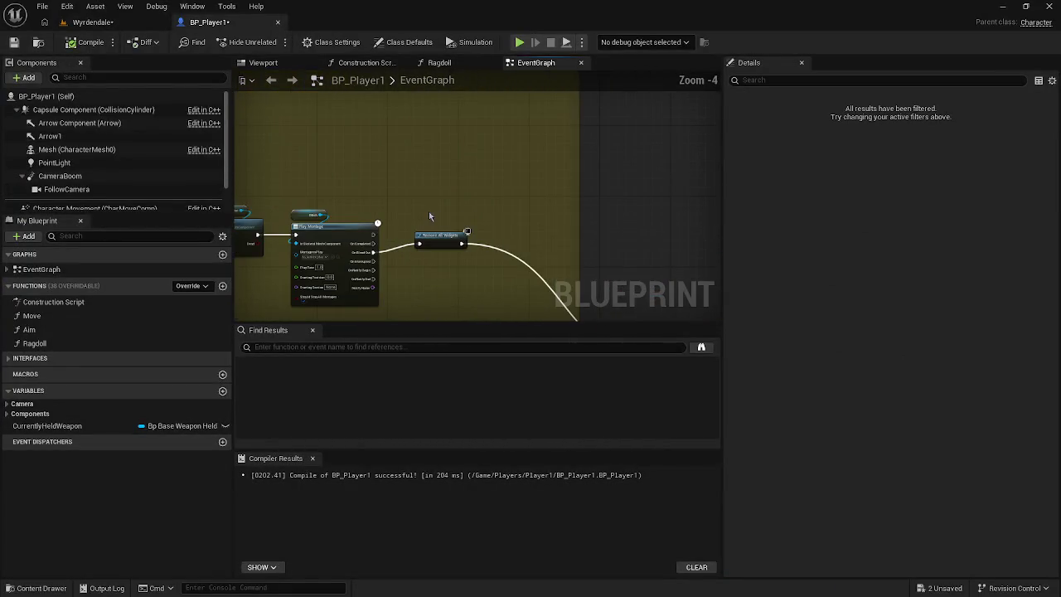
Step: Wire Use Health straight to Remove All Widgets and delete the Mesh and Play Montage nodes
{"action": "left_click_drag", "start_coordinate": [428, 211], "coordinate": [488, 217]}
{"action": "scroll", "coordinate": [403, 237], "scroll_direction": "up", "scroll_amount": 1}
{"action": "mouse_move", "coordinate": [539, 283]}
{"action": "left_mouse_down"}
{"action": "mouse_move", "coordinate": [312, 218]}
{"action": "mouse_move", "coordinate": [520, 276]}
{"action": "mouse_move", "coordinate": [669, 234]}
{"action": "left_mouse_up"}
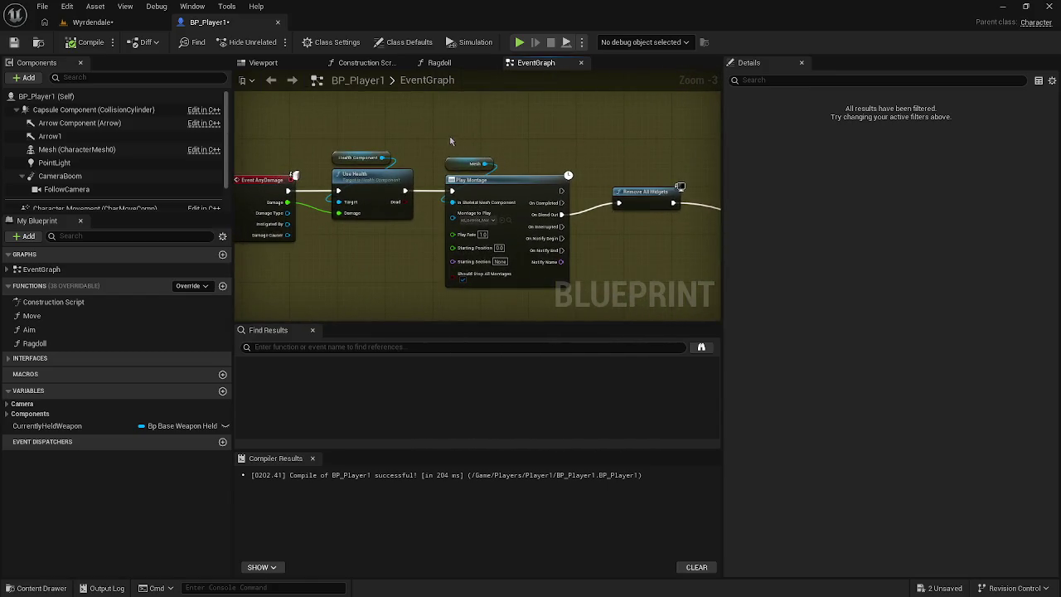
{"action": "left_click_drag", "start_coordinate": [439, 138], "coordinate": [571, 278]}
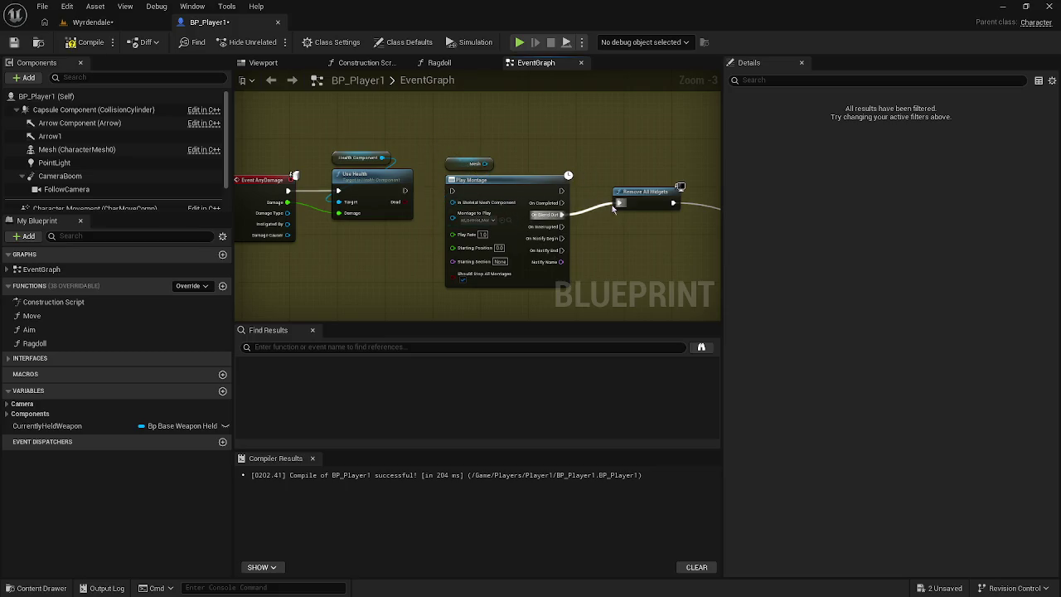
{"action": "mouse_move", "coordinate": [618, 202]}
{"action": "left_mouse_down"}
{"action": "mouse_move", "coordinate": [425, 160]}
{"action": "mouse_move", "coordinate": [403, 190]}
{"action": "left_mouse_up"}
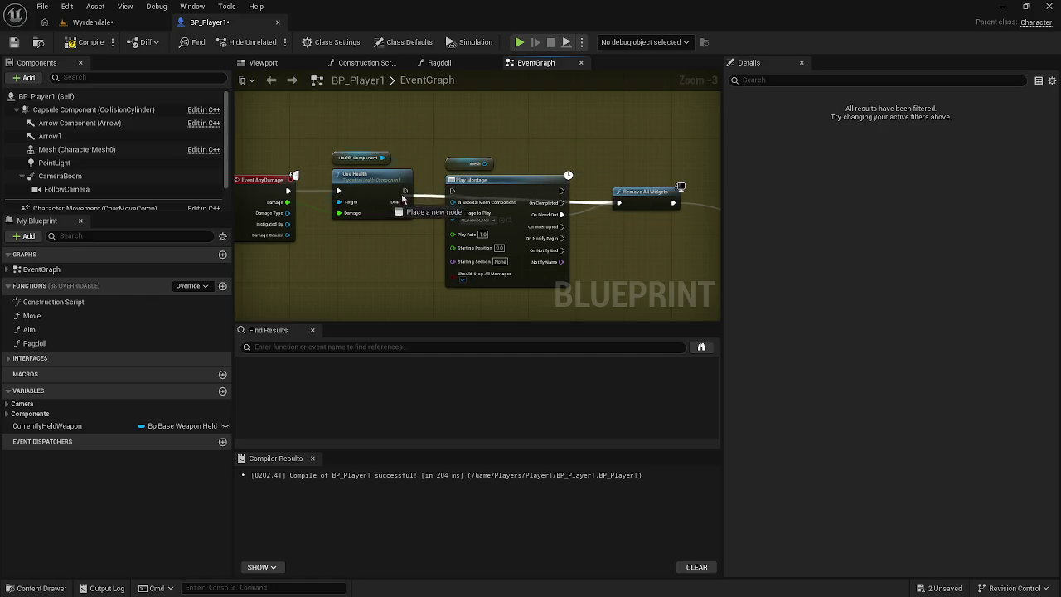
{"action": "left_click_drag", "start_coordinate": [478, 166], "coordinate": [496, 275]}
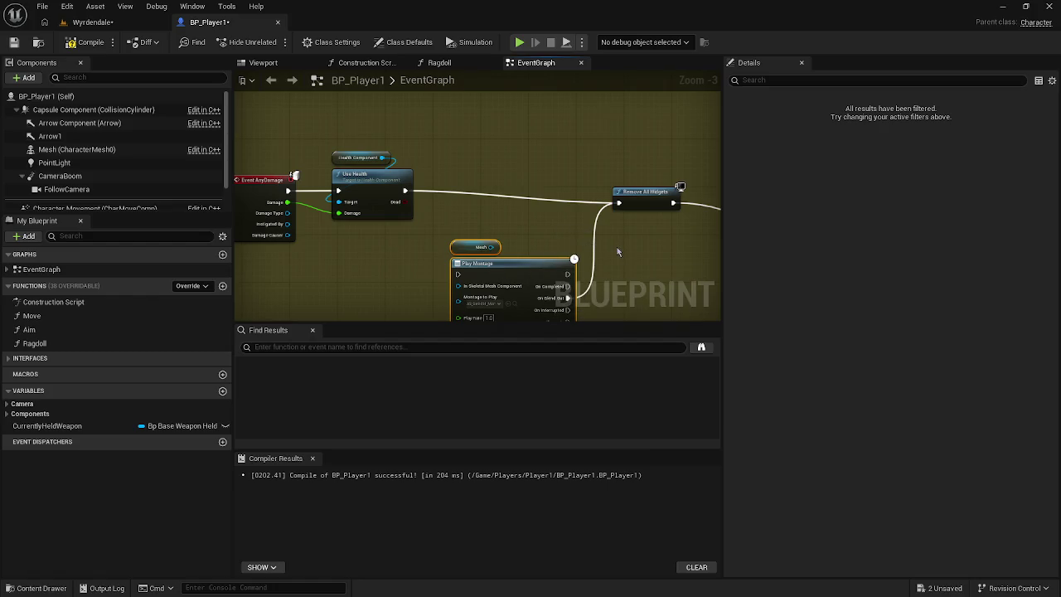
{"action": "left_click", "coordinate": [590, 257], "text": "alt"}
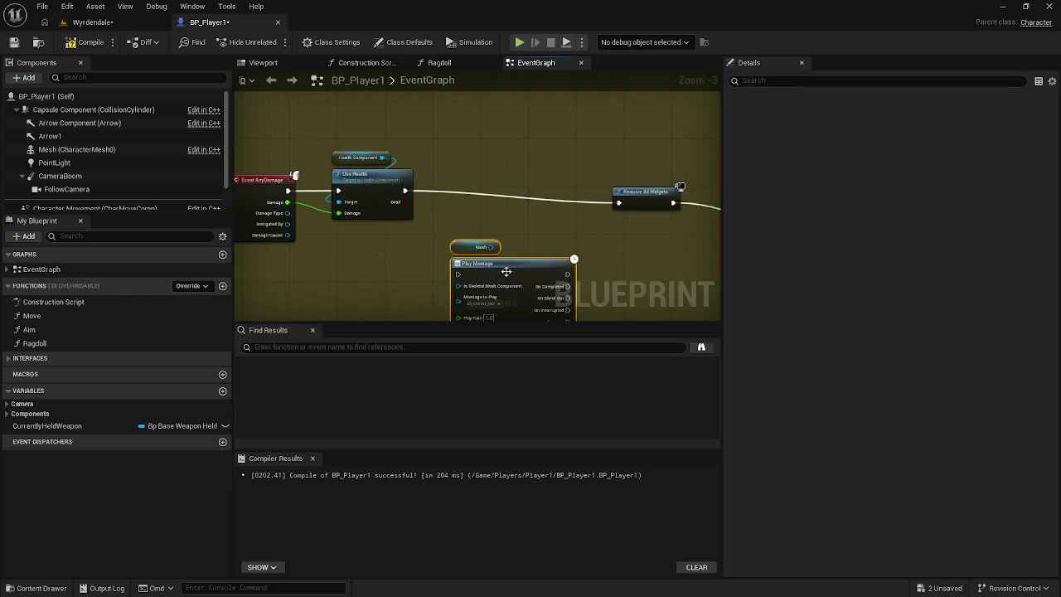
{"action": "key", "text": "Delete"}
Step: Add a Branch on Use Health's Dead output whose True runs Remove All Widgets
{"action": "left_click_drag", "start_coordinate": [473, 241], "coordinate": [424, 189]}
{"action": "left_click_drag", "start_coordinate": [355, 150], "coordinate": [399, 178]}
{"action": "type", "text": "branch"}
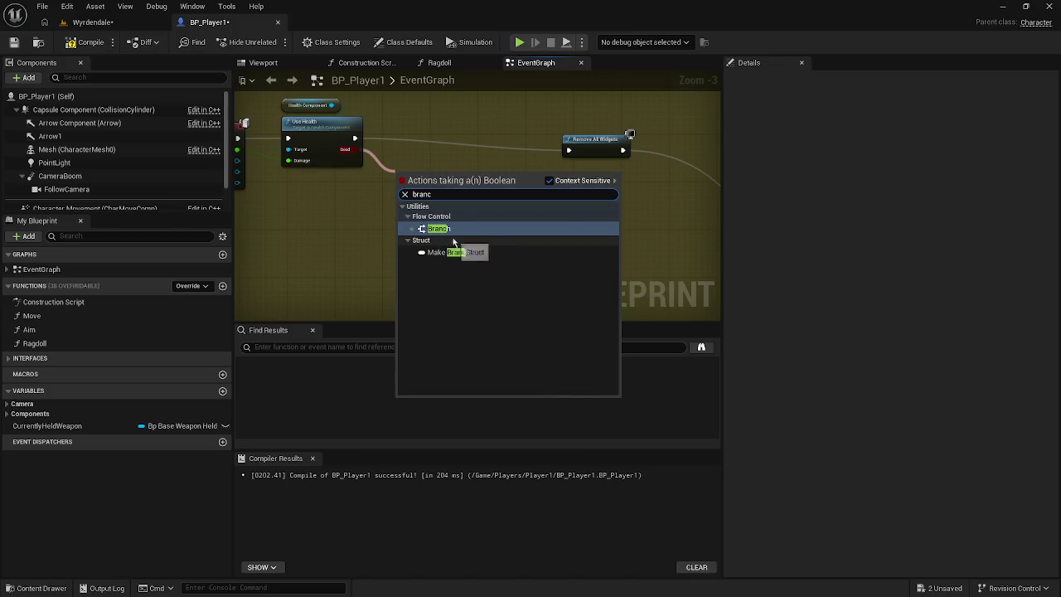
{"action": "left_click", "coordinate": [459, 229]}
{"action": "mouse_move", "coordinate": [435, 188]}
{"action": "left_mouse_down"}
{"action": "mouse_move", "coordinate": [471, 152]}
{"action": "mouse_move", "coordinate": [354, 137]}
{"action": "left_mouse_up"}
{"action": "mouse_move", "coordinate": [486, 152]}
{"action": "left_mouse_down"}
{"action": "mouse_move", "coordinate": [591, 162]}
{"action": "mouse_move", "coordinate": [570, 149]}
{"action": "left_mouse_up"}
{"action": "key", "text": "q"}
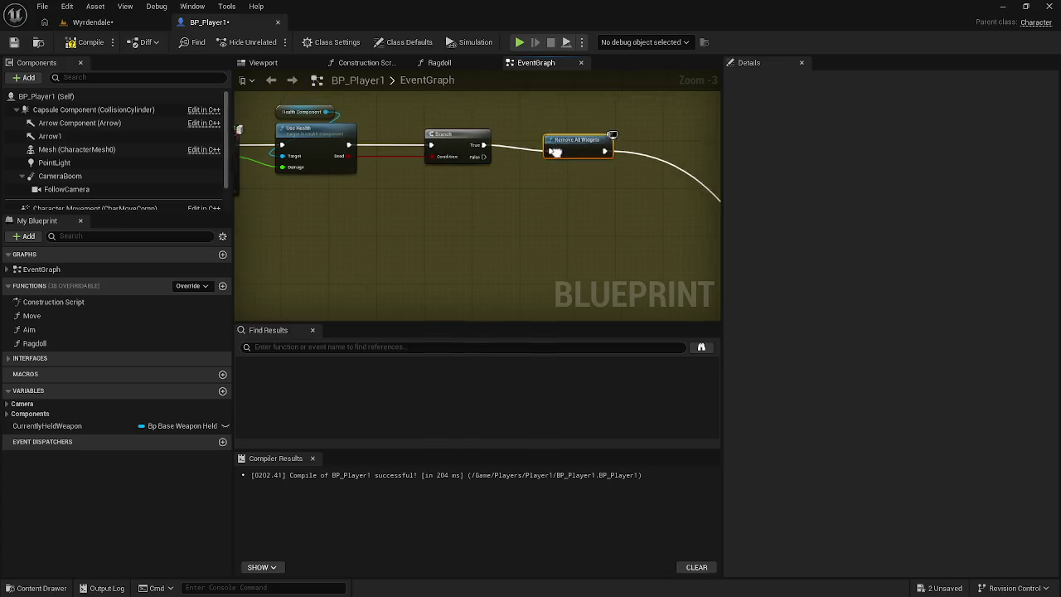
Step: Delete the unused G key input event and line up the remaining death-chain nodes
{"action": "scroll", "coordinate": [431, 189], "scroll_direction": "down", "scroll_amount": 4}
{"action": "left_click_drag", "start_coordinate": [431, 188], "coordinate": [491, 261]}
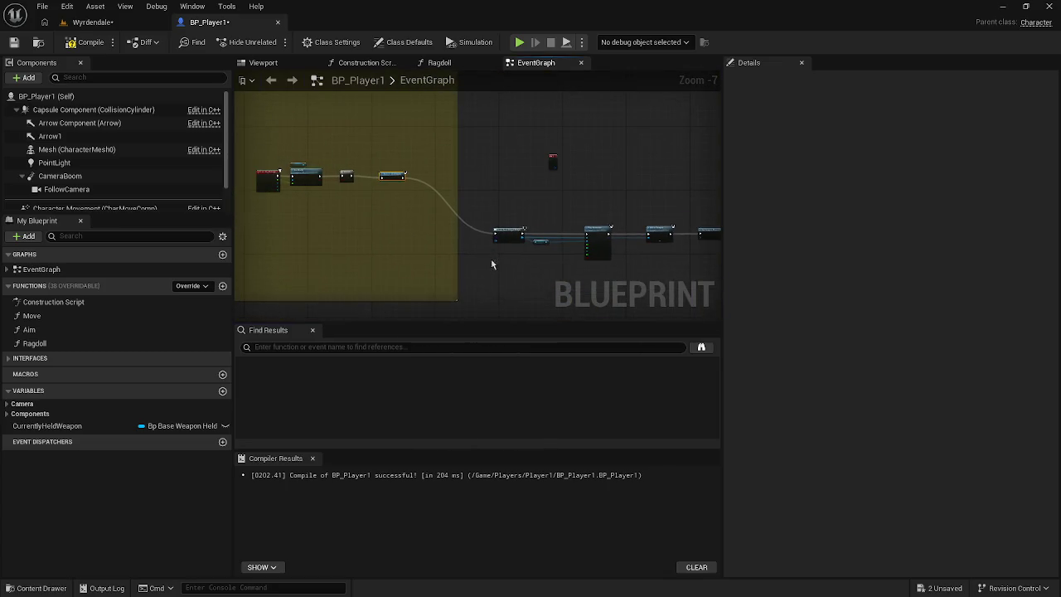
{"action": "mouse_move", "coordinate": [501, 192]}
{"action": "left_mouse_down"}
{"action": "mouse_move", "coordinate": [718, 286]}
{"action": "mouse_move", "coordinate": [674, 271]}
{"action": "left_mouse_up"}
{"action": "mouse_move", "coordinate": [528, 230]}
{"action": "left_mouse_down"}
{"action": "mouse_move", "coordinate": [473, 177]}
{"action": "mouse_move", "coordinate": [517, 166]}
{"action": "left_mouse_up"}
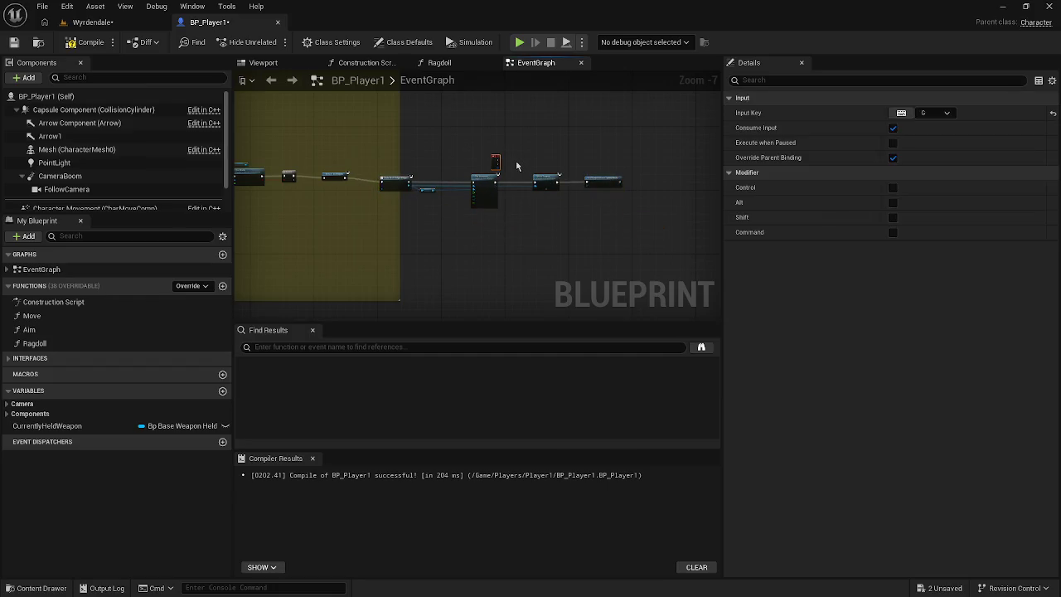
{"action": "key", "text": "Delete"}
{"action": "scroll", "coordinate": [479, 158], "scroll_direction": "up", "scroll_amount": 2}
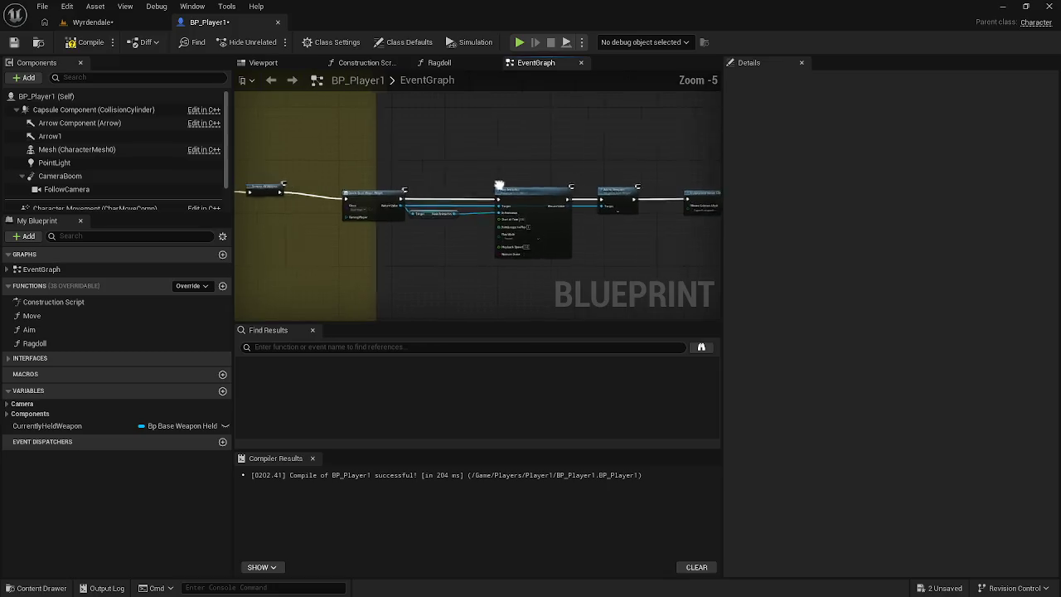
{"action": "mouse_move", "coordinate": [487, 157]}
{"action": "left_mouse_down"}
{"action": "mouse_move", "coordinate": [743, 263]}
{"action": "mouse_move", "coordinate": [690, 274]}
{"action": "left_mouse_up"}
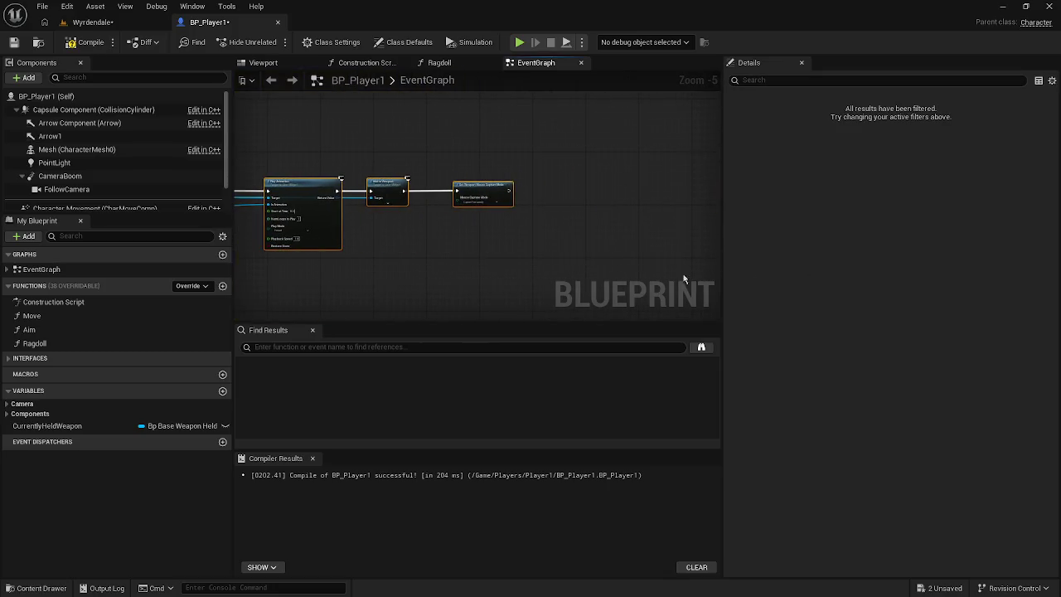
{"action": "scroll", "coordinate": [393, 182], "scroll_direction": "down", "scroll_amount": 1}
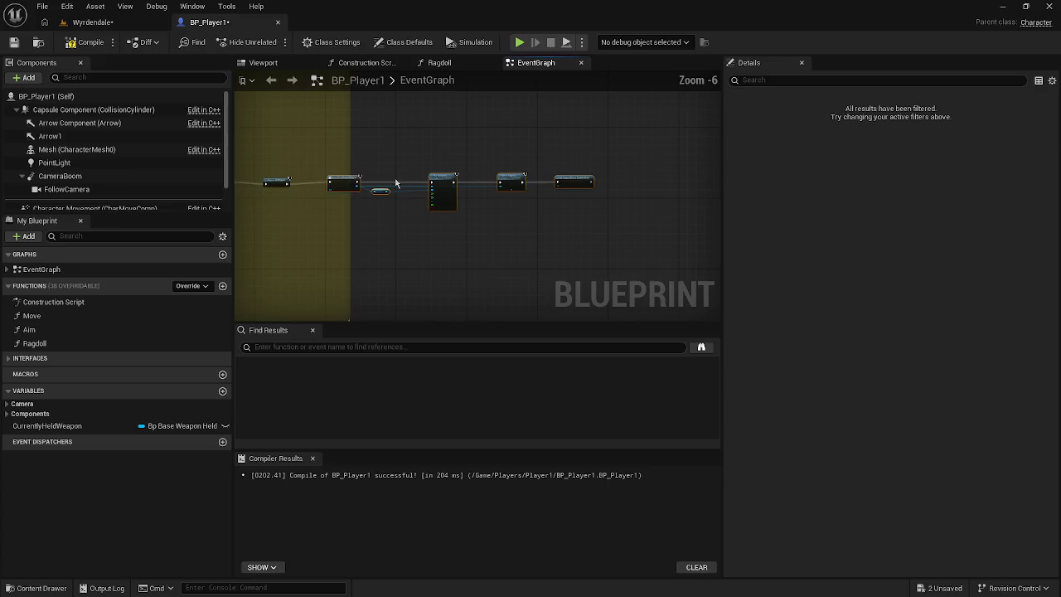
{"action": "left_click_drag", "start_coordinate": [448, 180], "coordinate": [447, 184]}
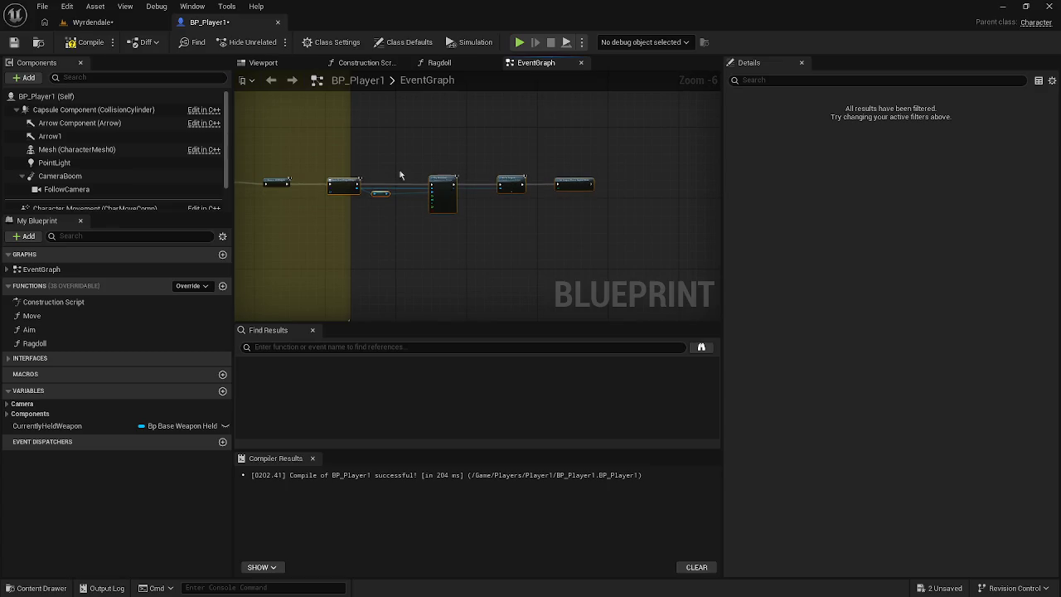
{"action": "scroll", "coordinate": [420, 182], "scroll_direction": "up", "scroll_amount": 1}
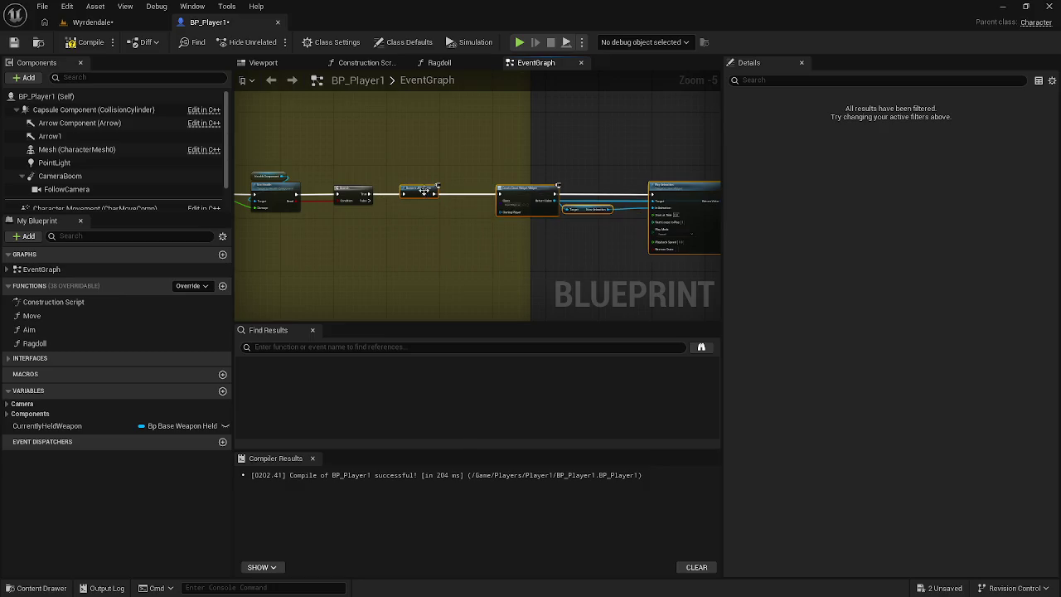
{"action": "left_click", "coordinate": [424, 184]}
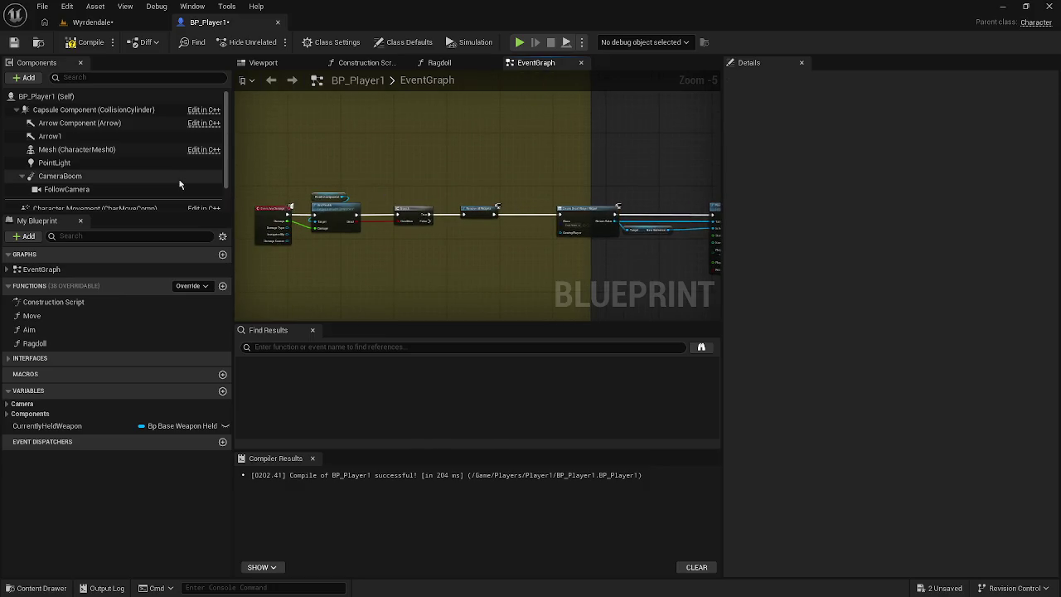
{"action": "left_click", "coordinate": [43, 6]}
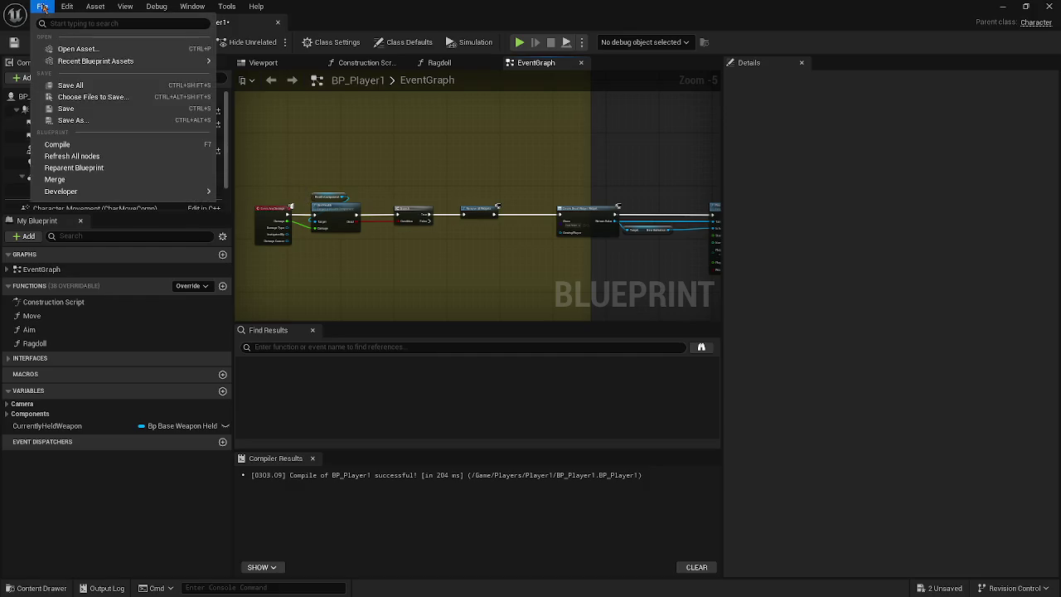
Step: Save all work, then shift the Create Dead Widget to Add to Viewport node chain slightly left
{"action": "left_click", "coordinate": [57, 87]}
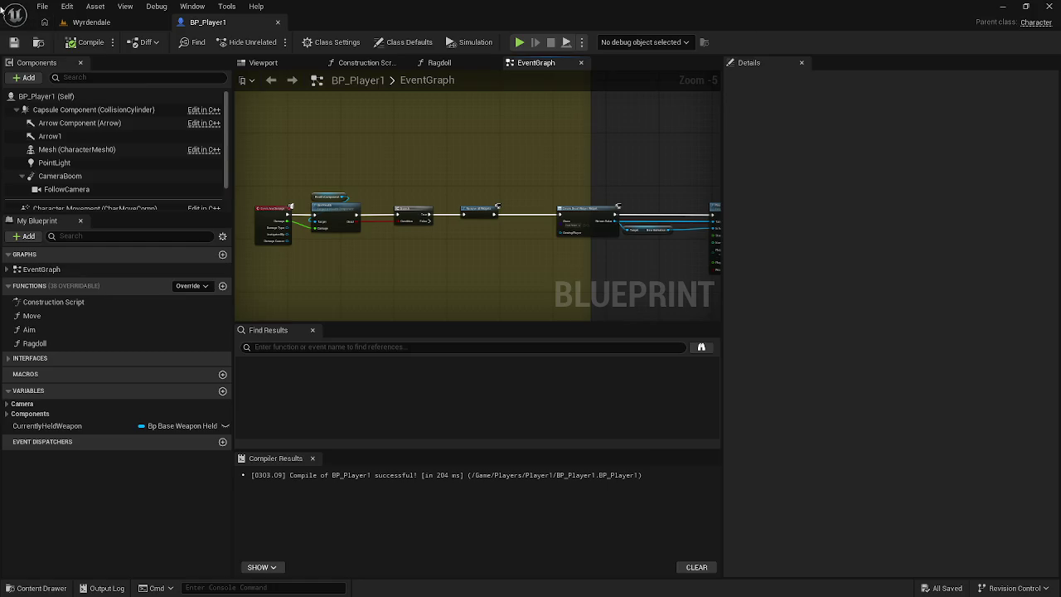
{"action": "scroll", "coordinate": [511, 181], "scroll_direction": "up", "scroll_amount": 2}
{"action": "left_click_drag", "start_coordinate": [512, 181], "coordinate": [390, 123]}
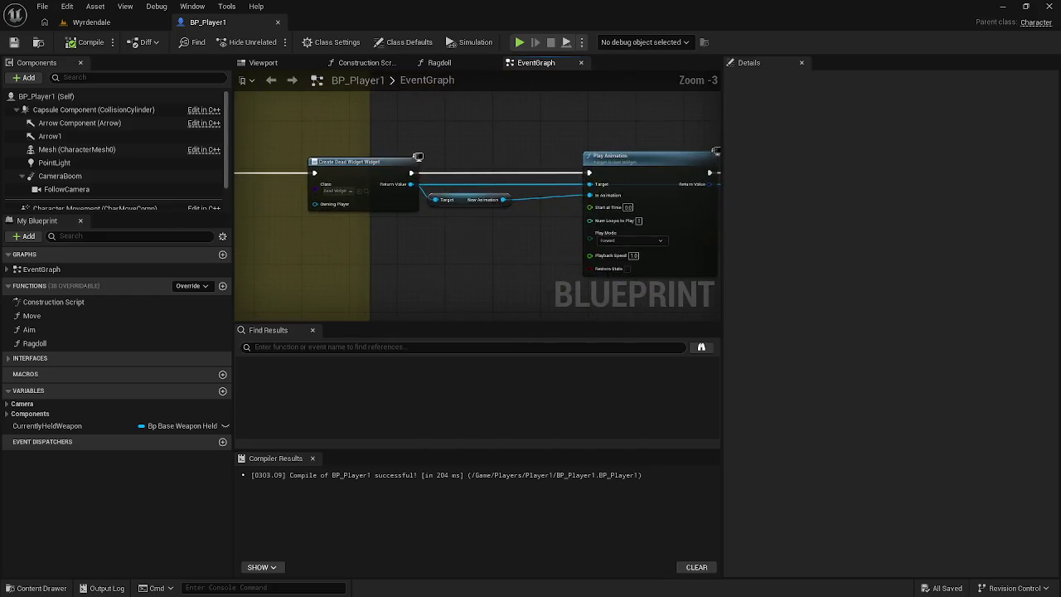
{"action": "scroll", "coordinate": [397, 131], "scroll_direction": "down", "scroll_amount": 1}
{"action": "scroll", "coordinate": [308, 133], "scroll_direction": "down", "scroll_amount": 1}
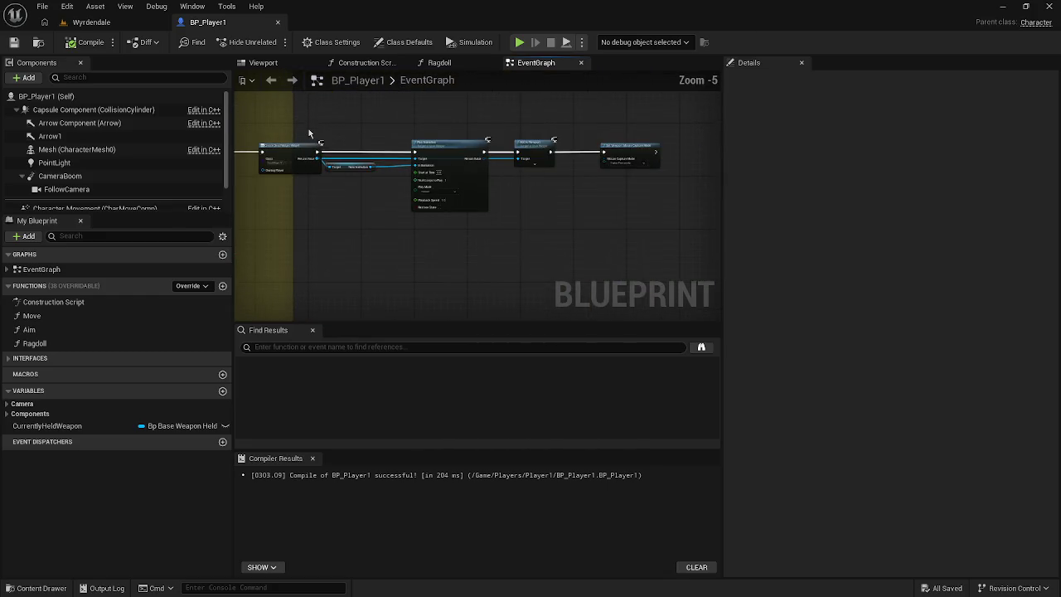
{"action": "left_click_drag", "start_coordinate": [309, 129], "coordinate": [672, 225]}
{"action": "mouse_move", "coordinate": [462, 150]}
{"action": "left_mouse_down"}
{"action": "mouse_move", "coordinate": [432, 149]}
{"action": "mouse_move", "coordinate": [525, 129]}
{"action": "left_mouse_up"}
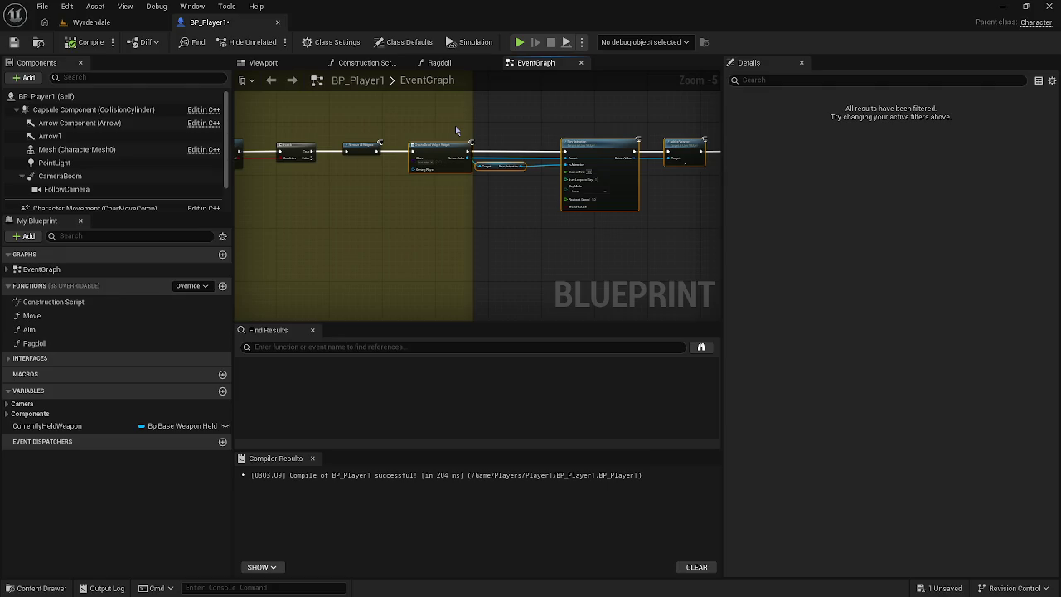
Step: Switch back to the Wyrdendale level and dismiss the content drawer and Quick Add list
{"action": "left_click_drag", "start_coordinate": [445, 80], "coordinate": [506, 245]}
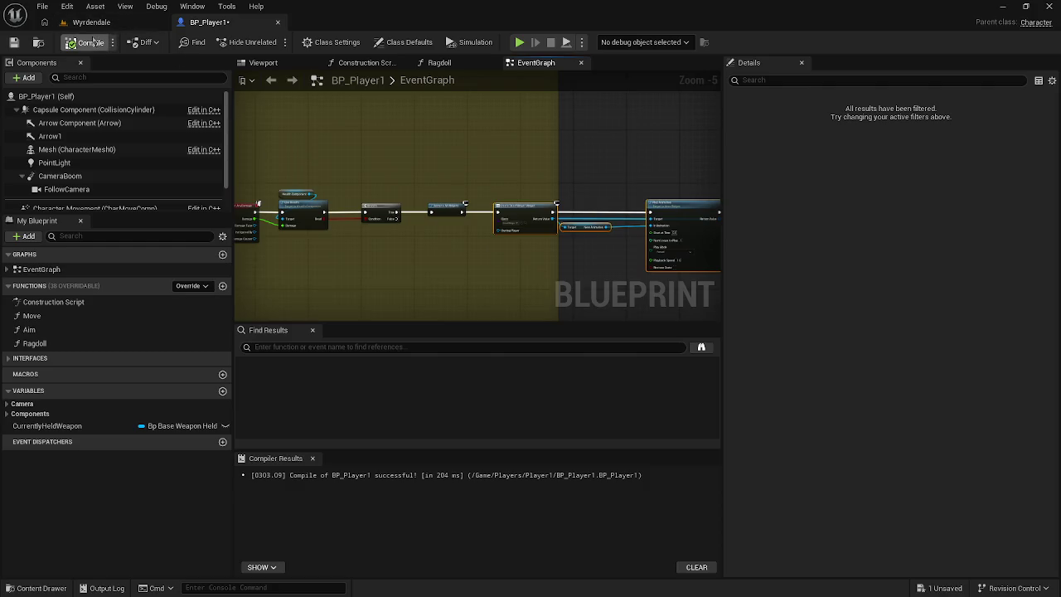
{"action": "left_click", "coordinate": [93, 23]}
{"action": "key", "text": "ctrl+space"}
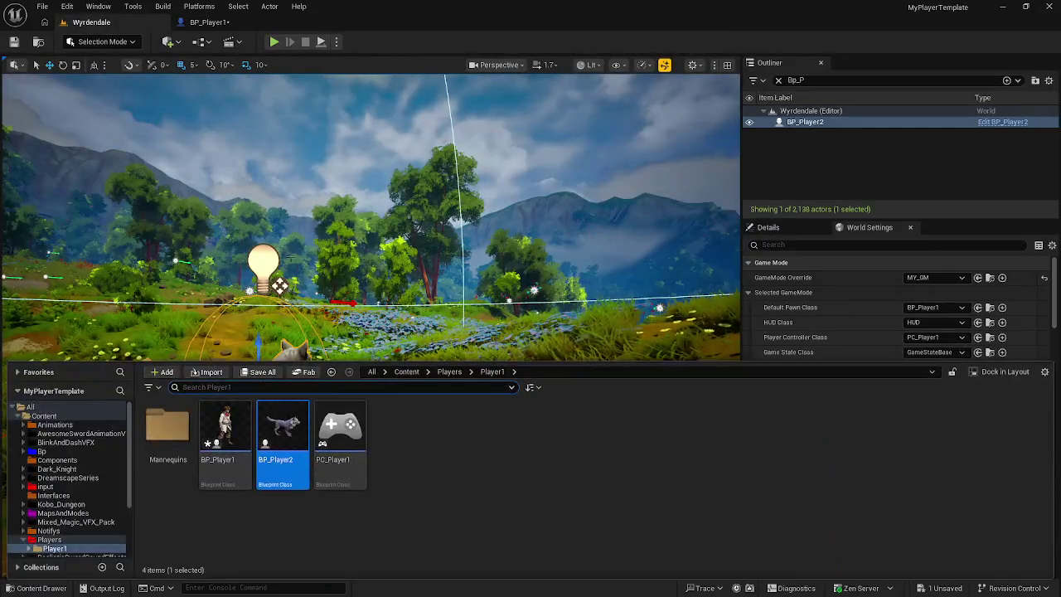
{"action": "left_click", "coordinate": [167, 41]}
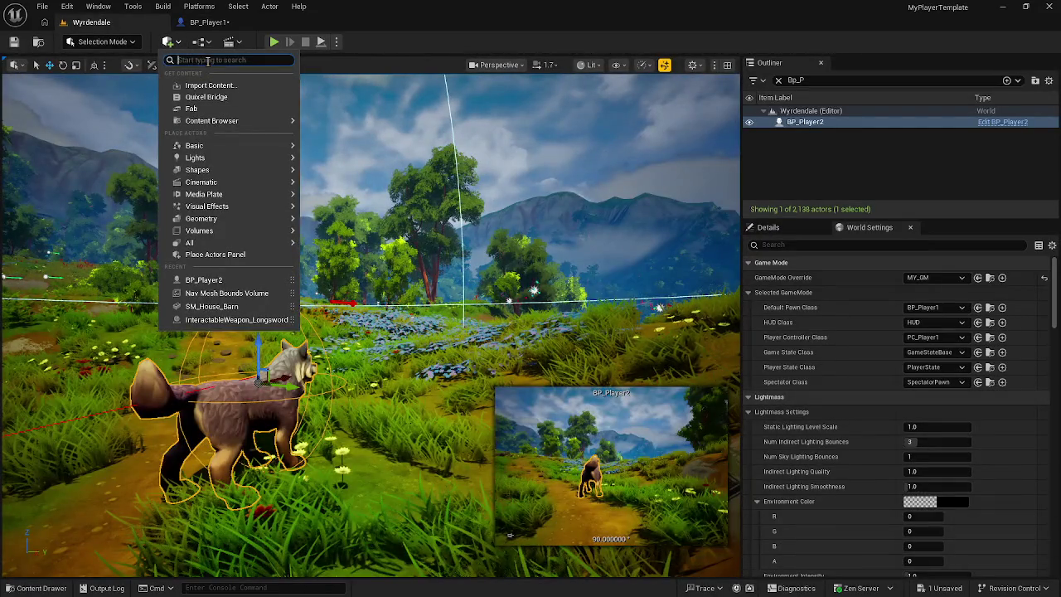
{"action": "type", "text": "n"}
{"action": "key", "text": "Return"}
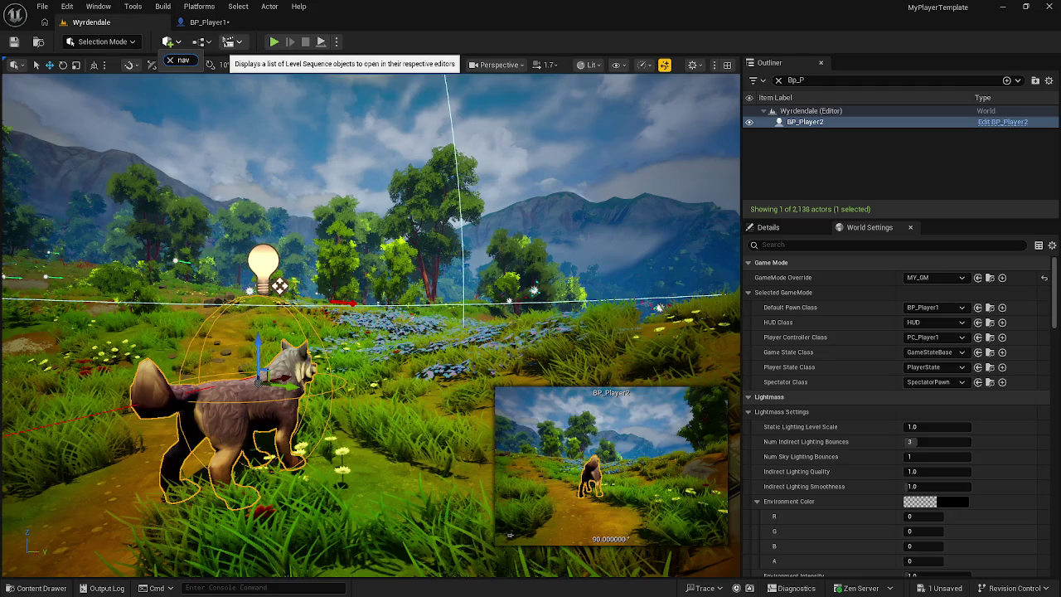
Step: Fly the camera up over the path, undo the accidental scaling, and clear the actor search
{"action": "left_click", "coordinate": [228, 41]}
{"action": "left_click", "coordinate": [240, 70]}
{"action": "left_click_drag", "start_coordinate": [345, 410], "coordinate": [374, 365]}
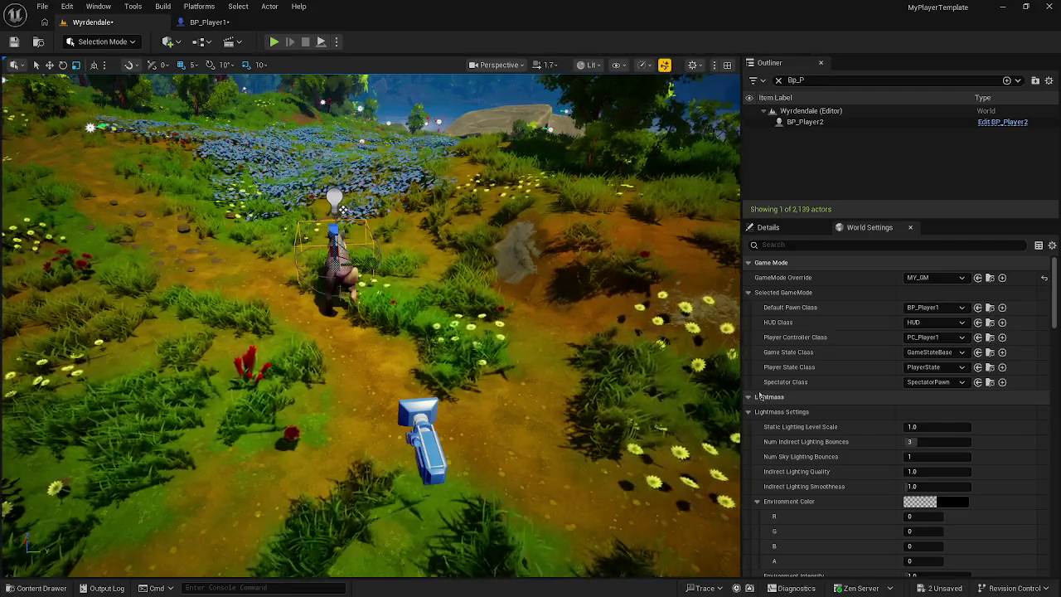
{"action": "key", "text": "ctrl+z"}
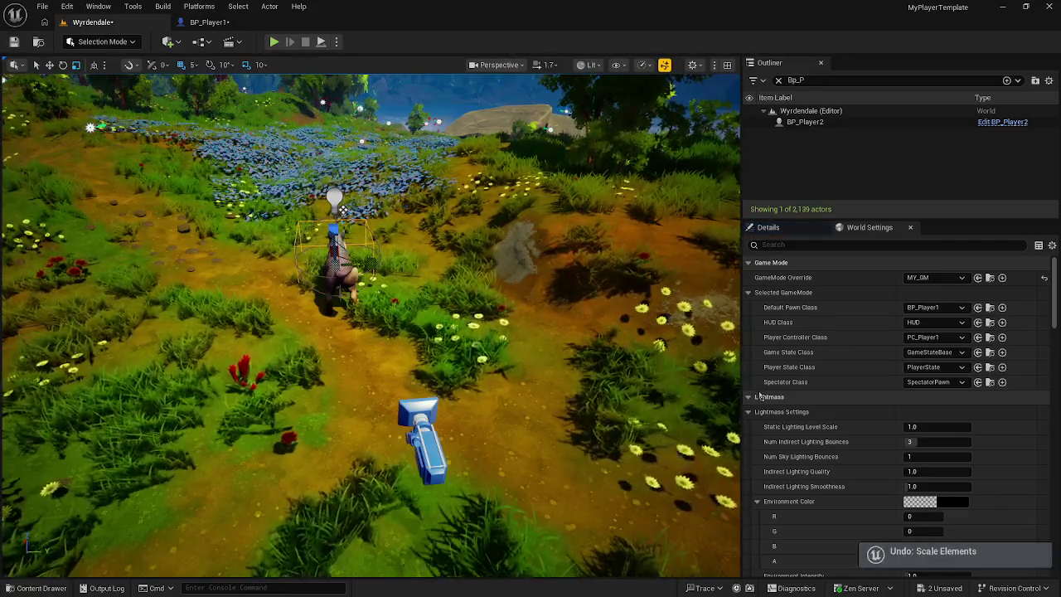
{"action": "left_click", "coordinate": [779, 80]}
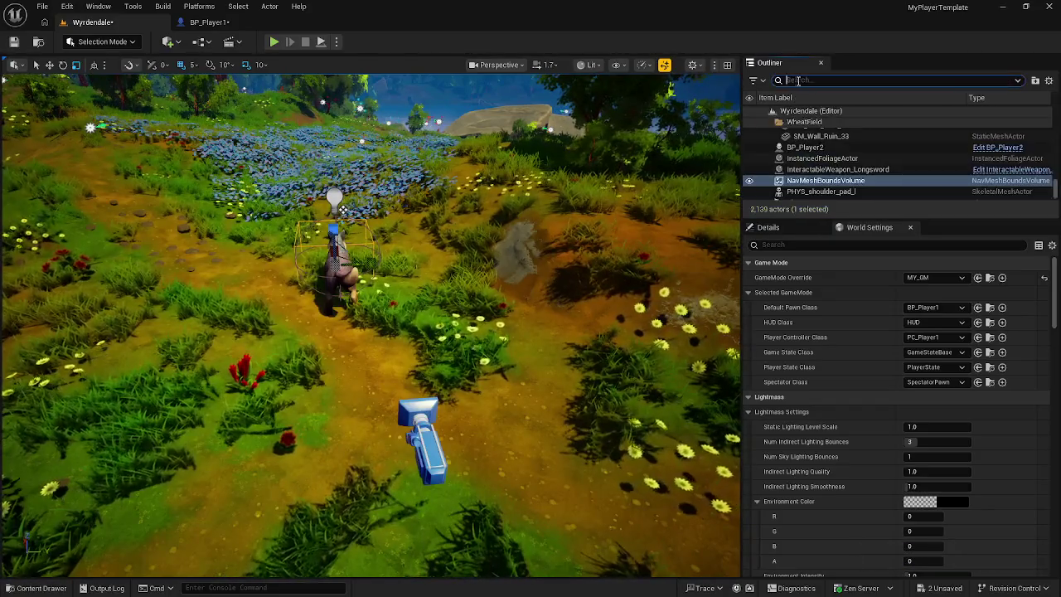
Step: Select the NavMeshBoundsVolume in the Outliner and focus the view on it
{"action": "left_click", "coordinate": [837, 181]}
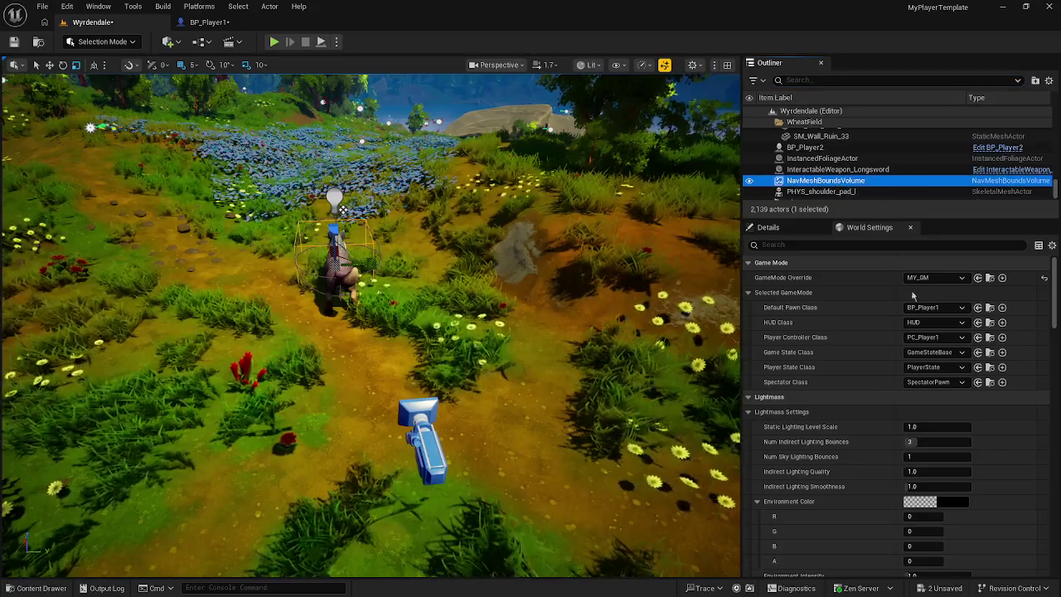
{"action": "scroll", "coordinate": [900, 334], "scroll_direction": "down", "scroll_amount": 8}
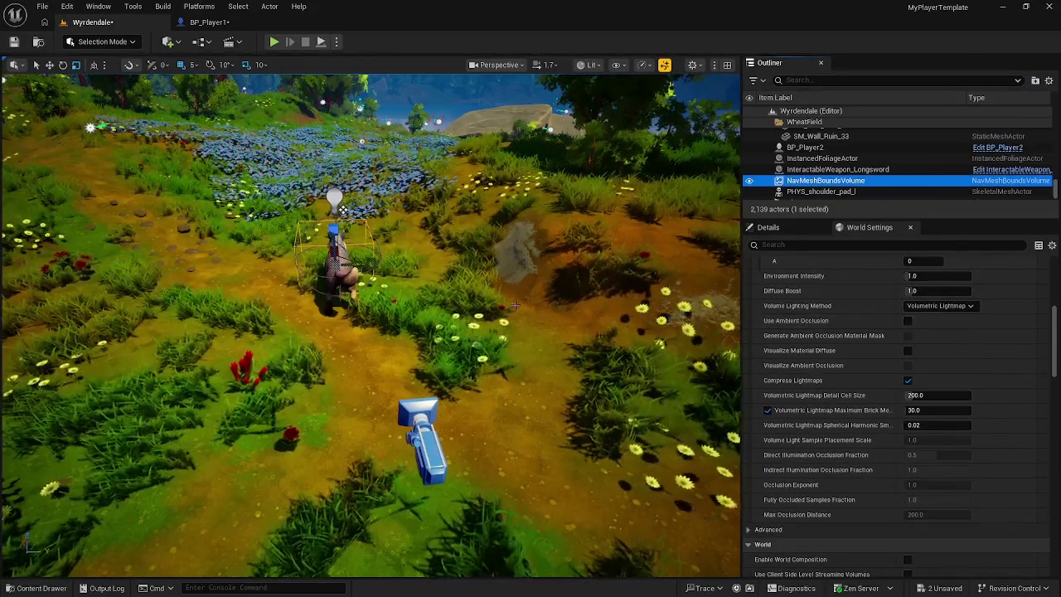
{"action": "key", "text": "f"}
{"action": "scroll", "coordinate": [386, 294], "scroll_direction": "down", "scroll_amount": 5}
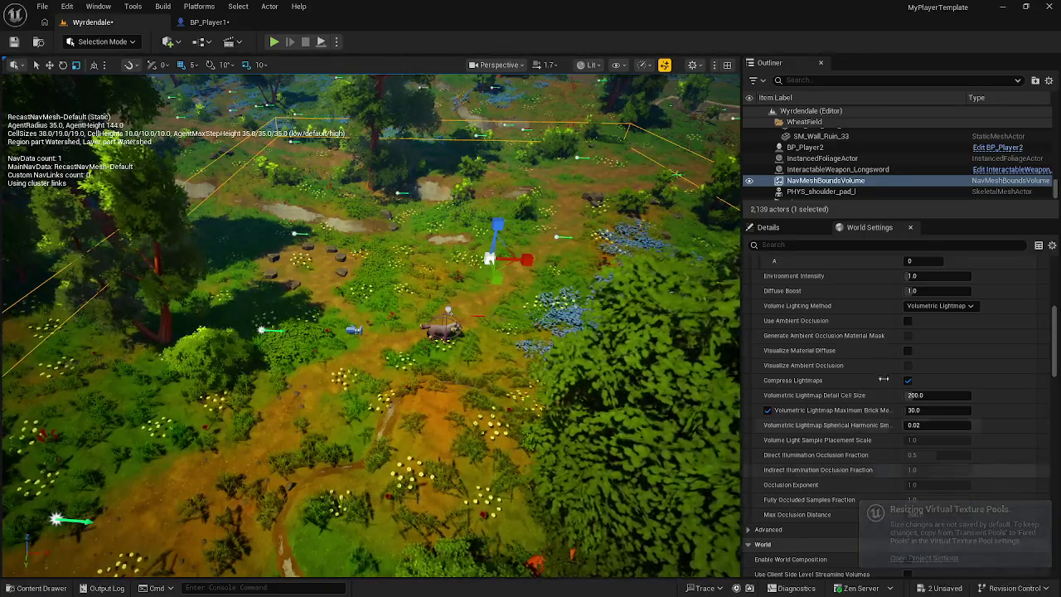
Step: Attempt to delete PHYS_shoulder_pad_l, restoring PlayerStart after it was deleted by mistake
{"action": "left_click", "coordinate": [832, 201]}
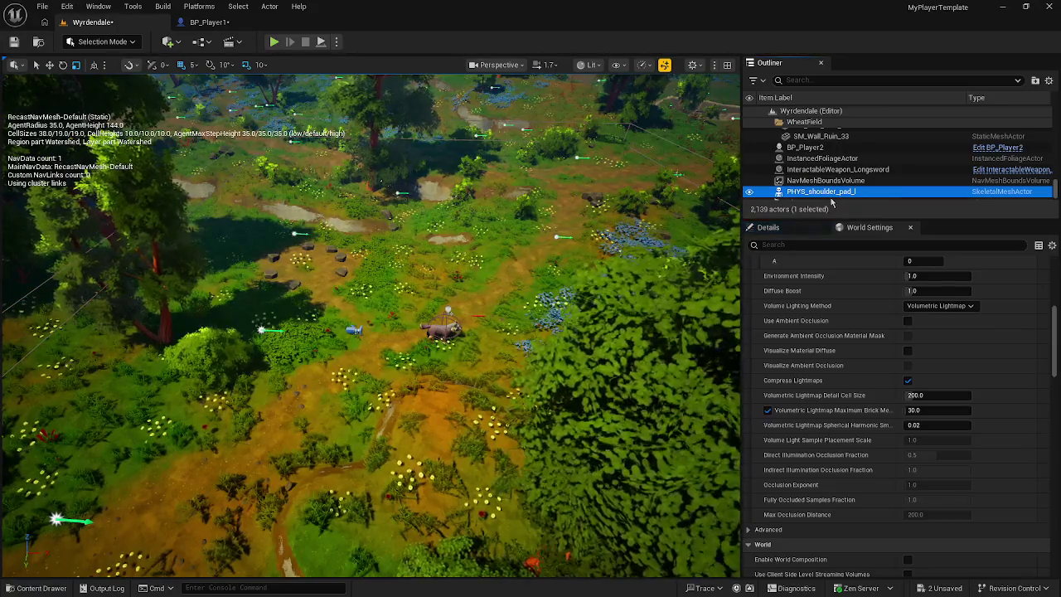
{"action": "double_click", "coordinate": [832, 201]}
{"action": "key", "text": "Delete"}
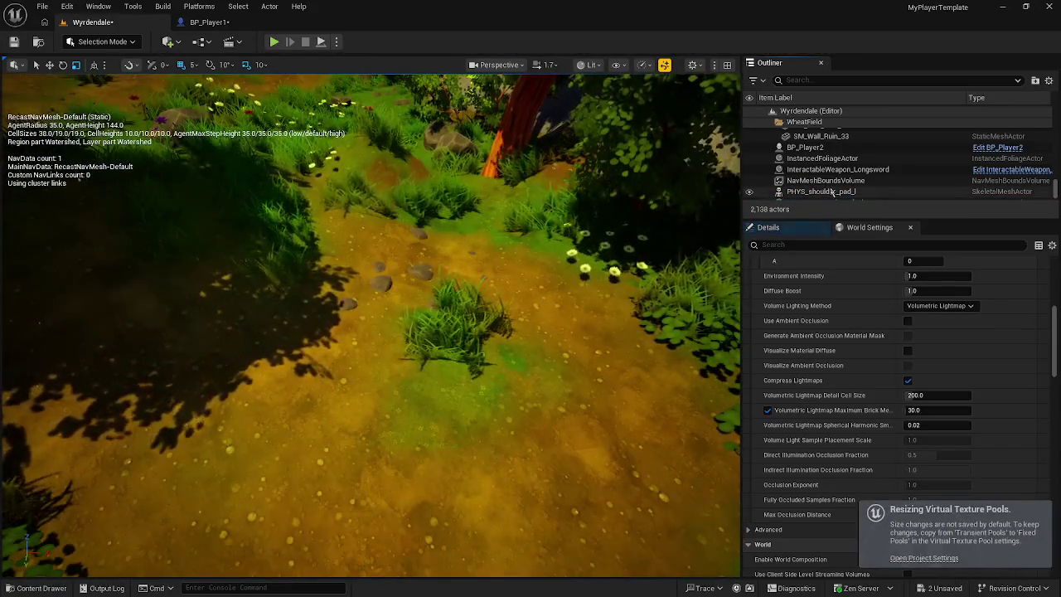
{"action": "key", "text": "ctrl+z"}
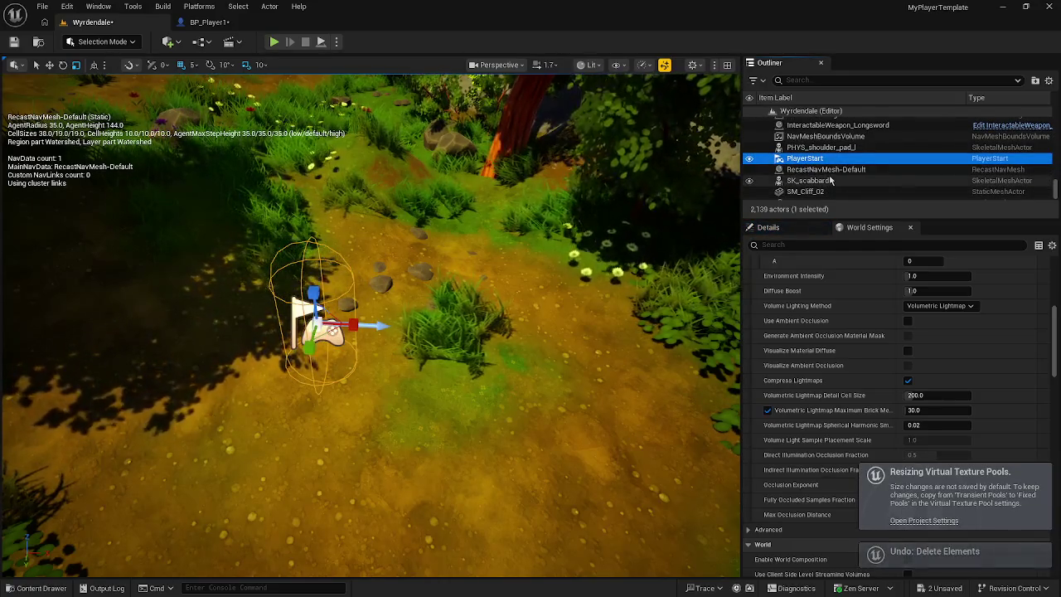
Step: Delete PHYS_shoulder_pad_l from the Wyrdendale level
{"action": "left_click", "coordinate": [836, 149]}
{"action": "key", "text": "Delete"}
{"action": "double_click", "coordinate": [825, 136]}
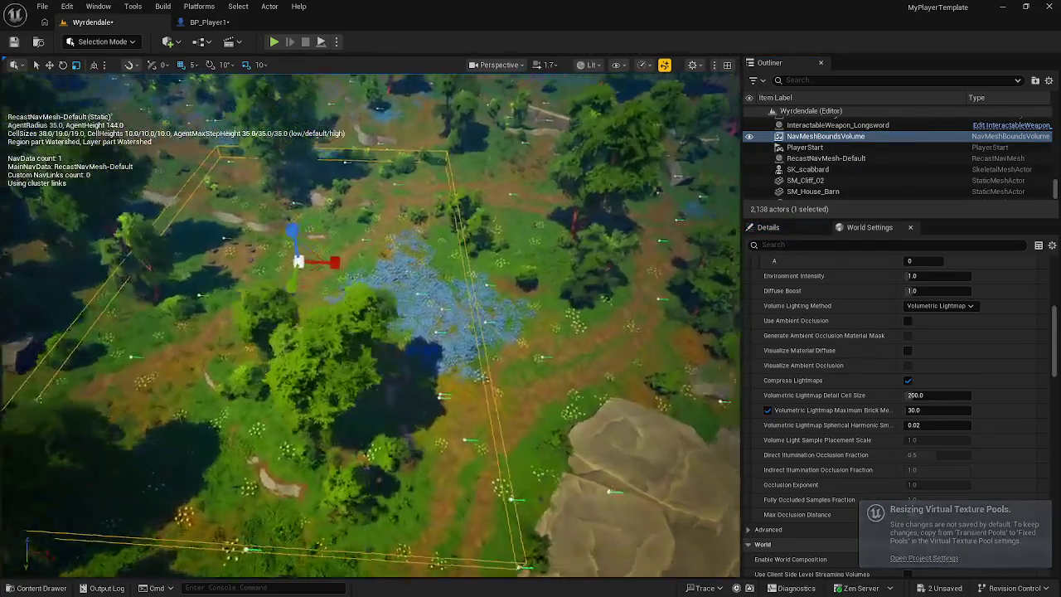
{"action": "scroll", "coordinate": [916, 306], "scroll_direction": "up", "scroll_amount": 10}
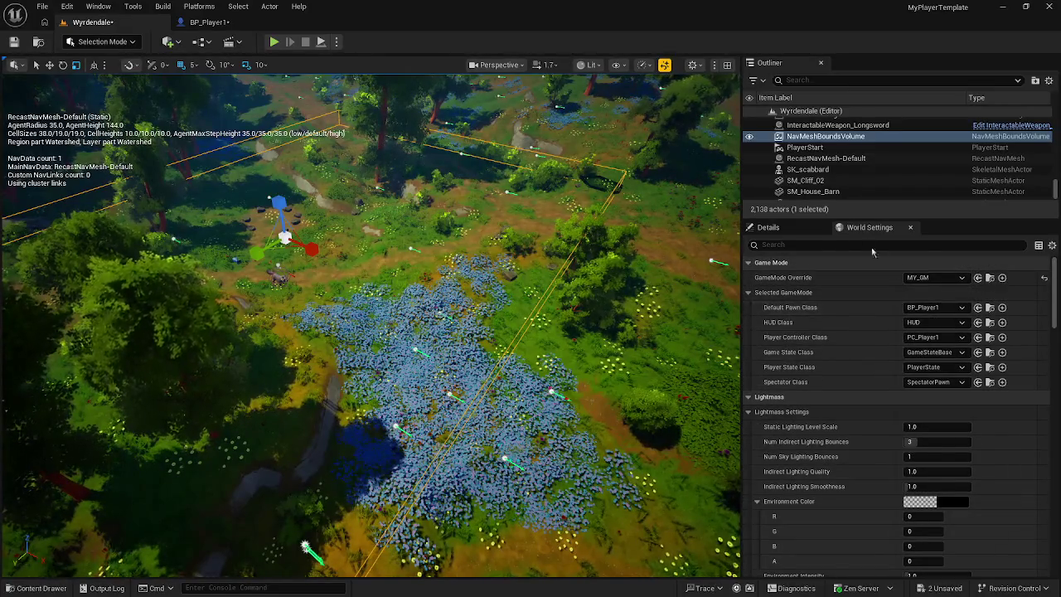
Step: Make the NavMeshBoundsVolume static and scale it to about 48.5, 72.76, 8.155
{"action": "left_click", "coordinate": [767, 227]}
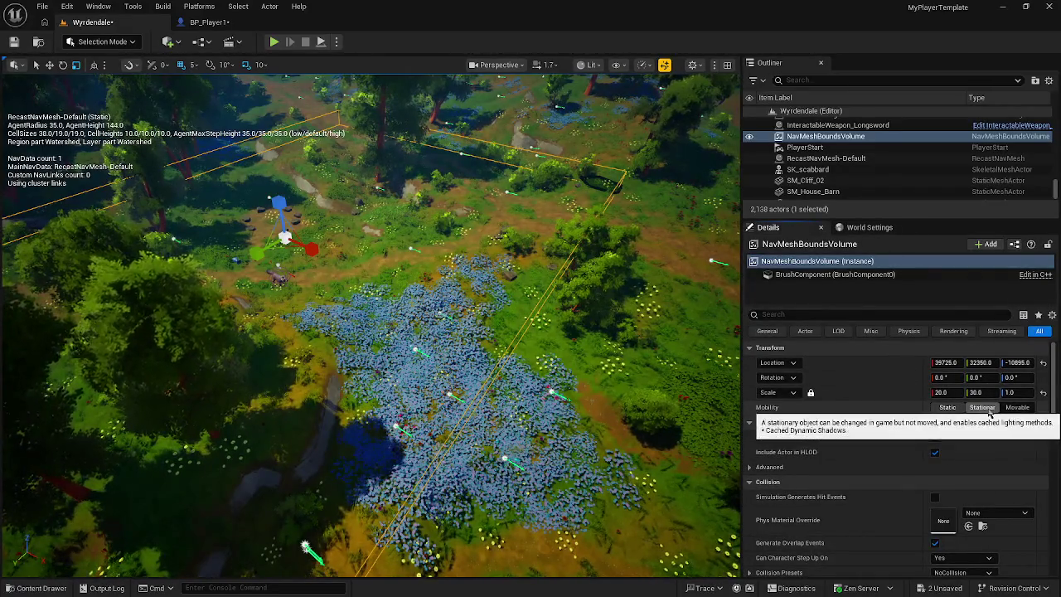
{"action": "left_click", "coordinate": [947, 407]}
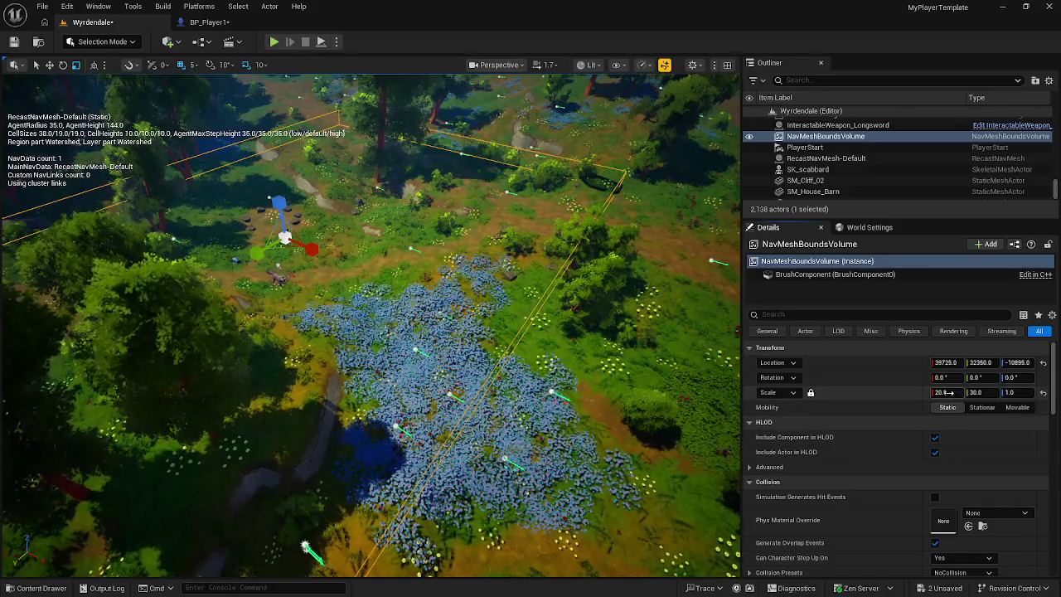
{"action": "left_click_drag", "start_coordinate": [948, 391], "coordinate": [1060, 393]}
{"action": "mouse_move", "coordinate": [305, 547]}
{"action": "left_mouse_down"}
{"action": "mouse_move", "coordinate": [327, 553]}
{"action": "mouse_move", "coordinate": [318, 499]}
{"action": "left_mouse_up"}
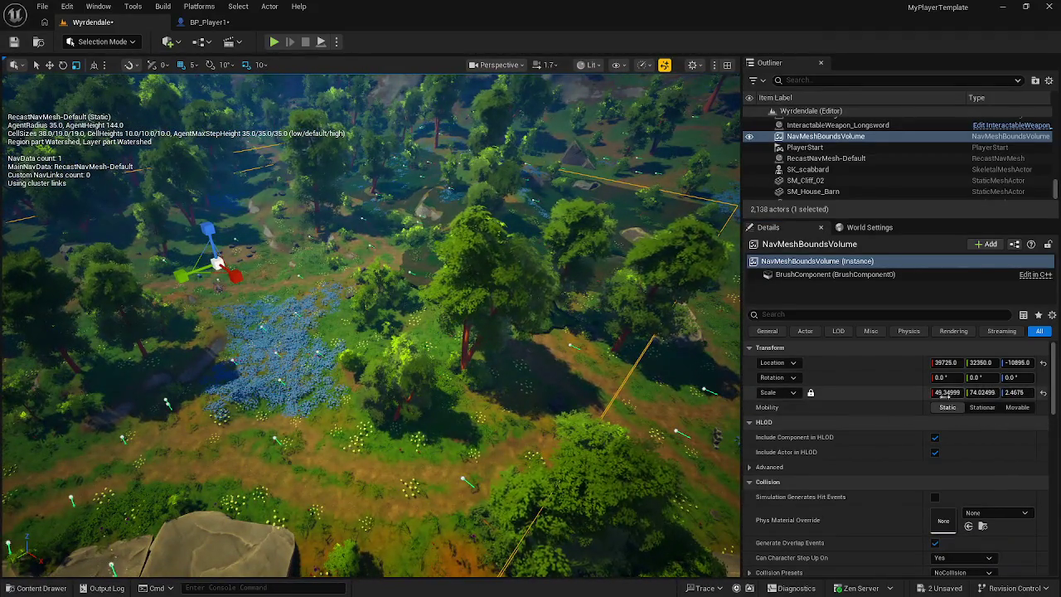
{"action": "left_click_drag", "start_coordinate": [947, 392], "coordinate": [967, 395]}
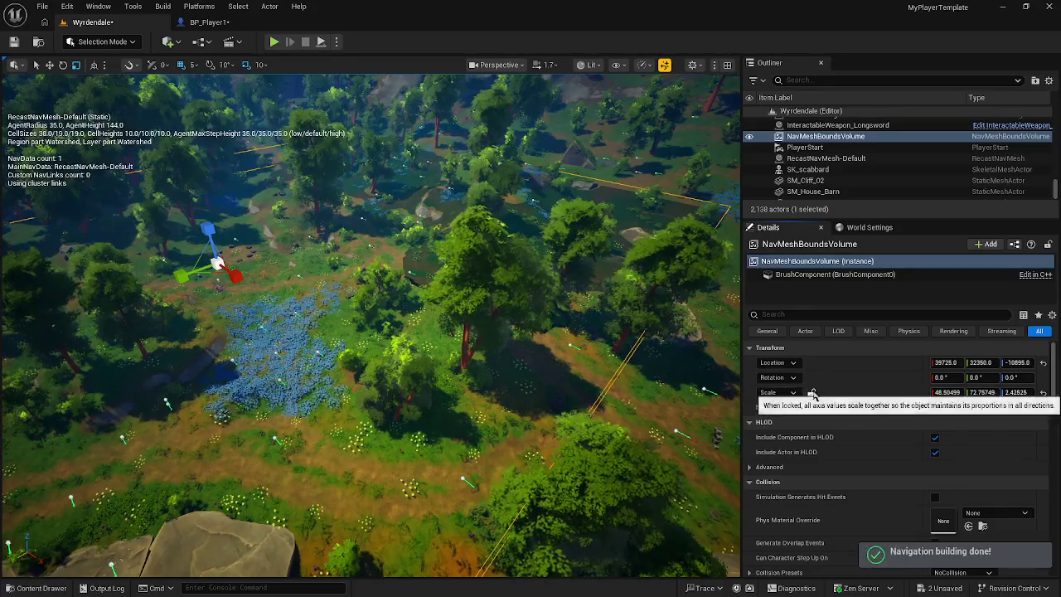
{"action": "left_click_drag", "start_coordinate": [1013, 391], "coordinate": [1020, 392]}
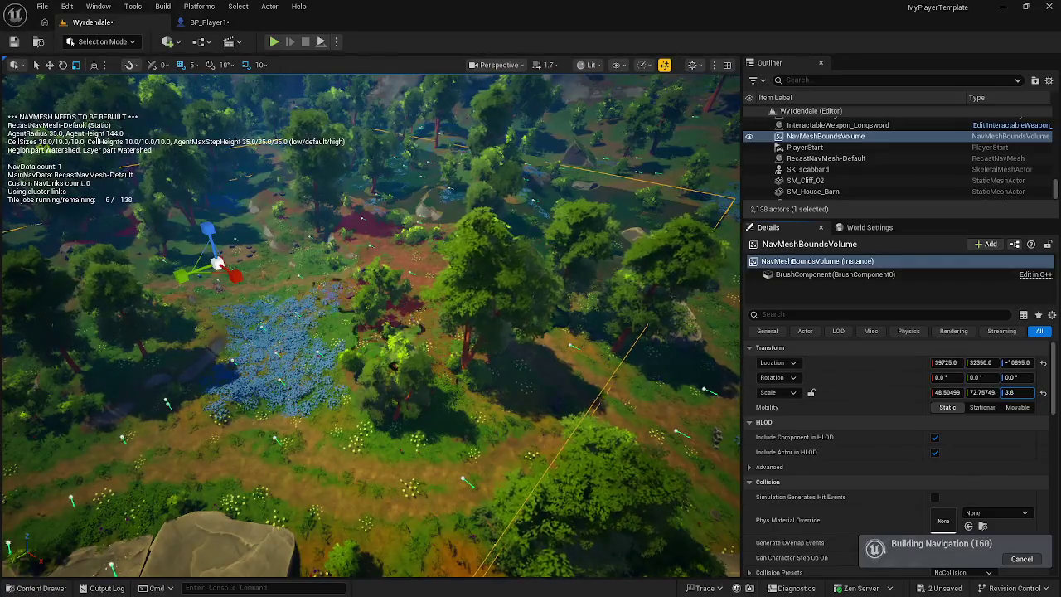
{"action": "left_click_drag", "start_coordinate": [1018, 392], "coordinate": [1041, 392]}
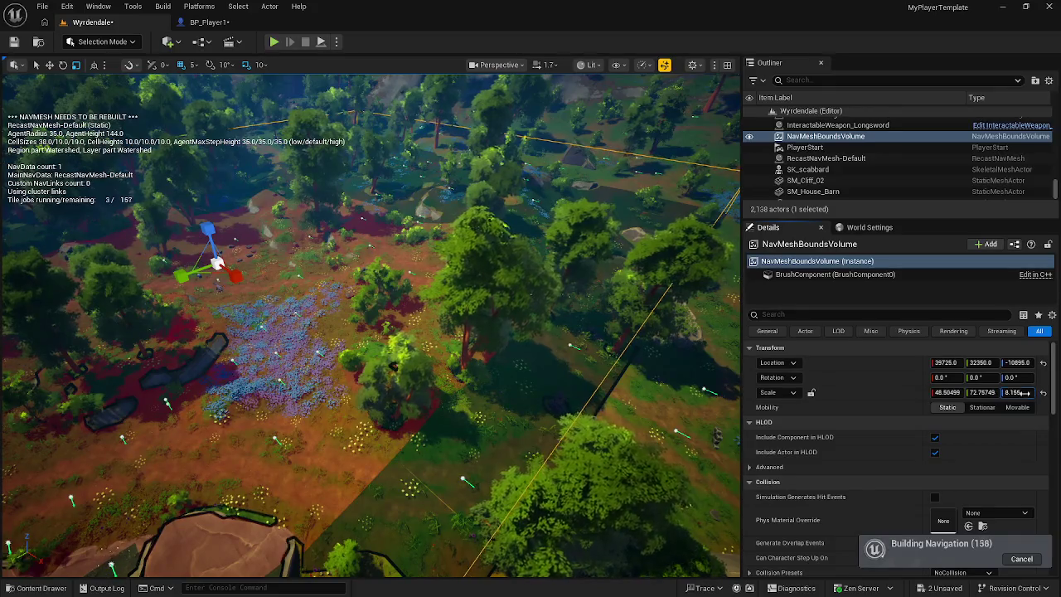
Step: Bring the view down to ground level and start a play test of Wyrdendale
{"action": "scroll", "coordinate": [372, 323], "scroll_direction": "up", "scroll_amount": 5}
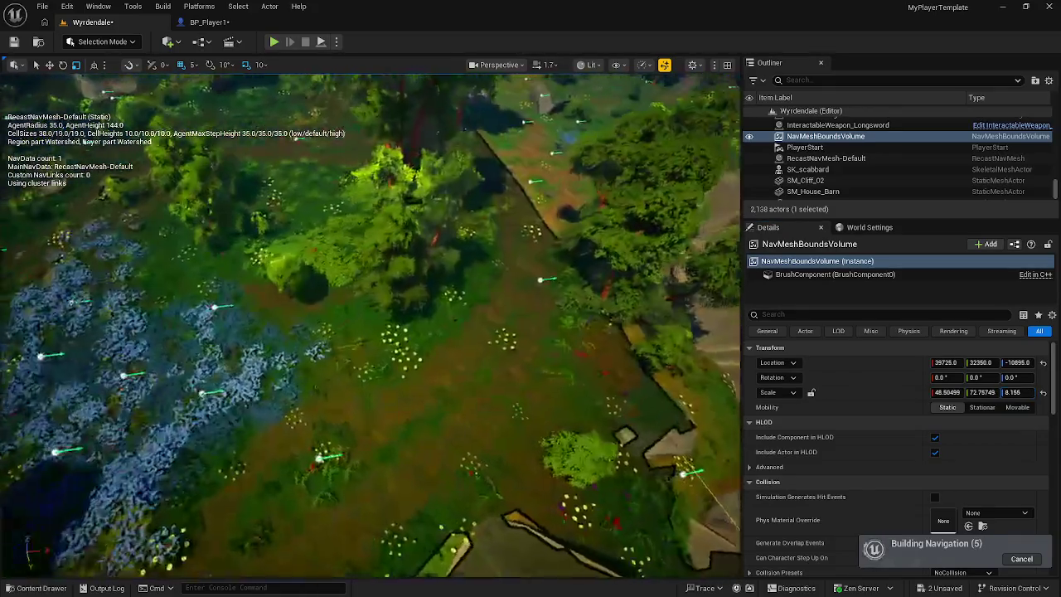
{"action": "left_click_drag", "start_coordinate": [371, 324], "coordinate": [371, 286]}
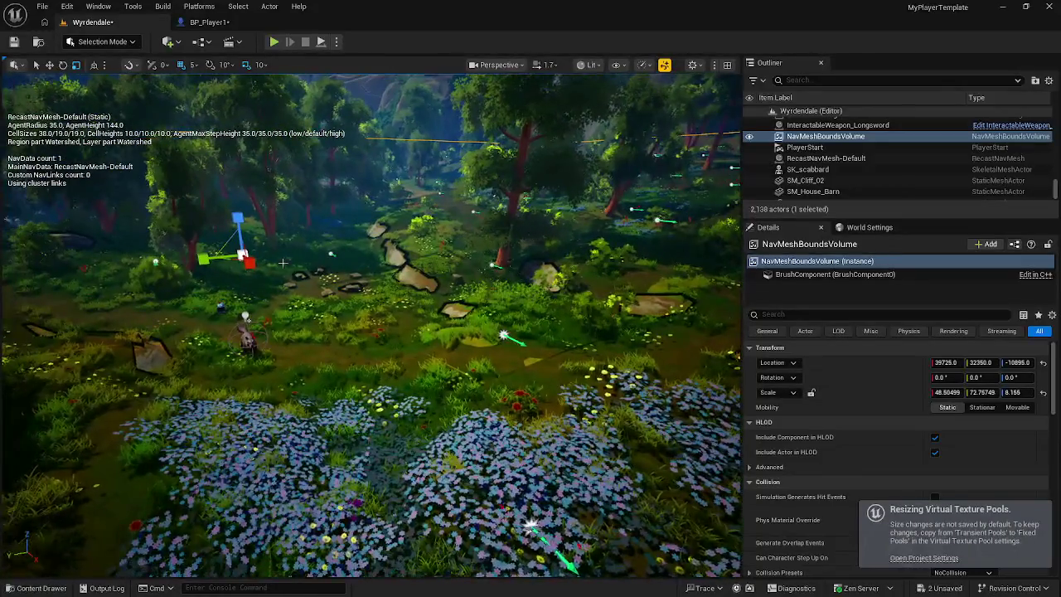
{"action": "right_click", "coordinate": [383, 454]}
{"action": "key", "text": "Escape"}
{"action": "key", "text": "alt+p"}
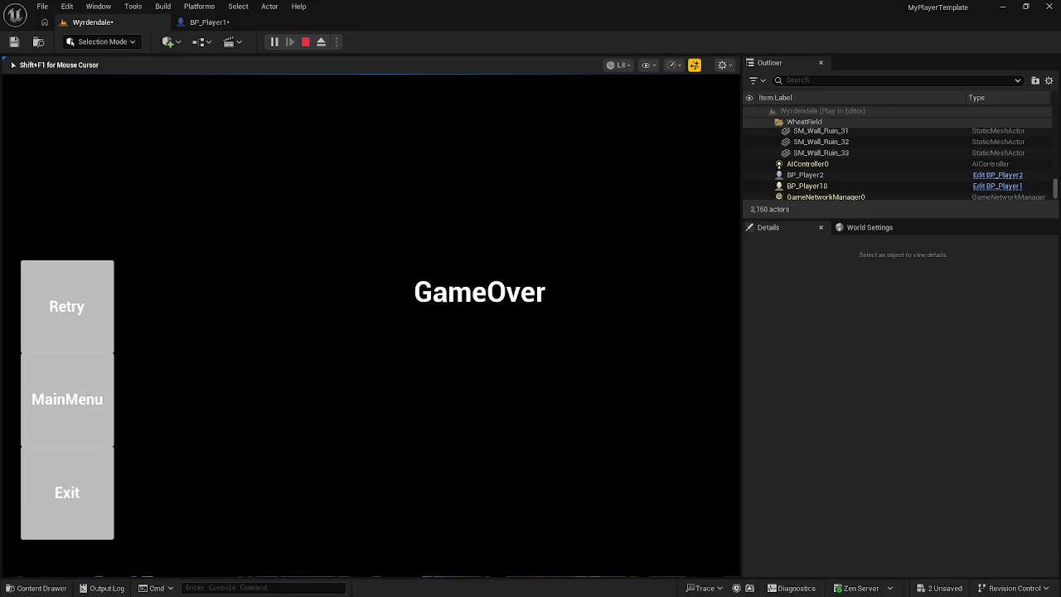
Step: Stop the play test once the GameOver screen appears
{"action": "key", "text": "Escape"}
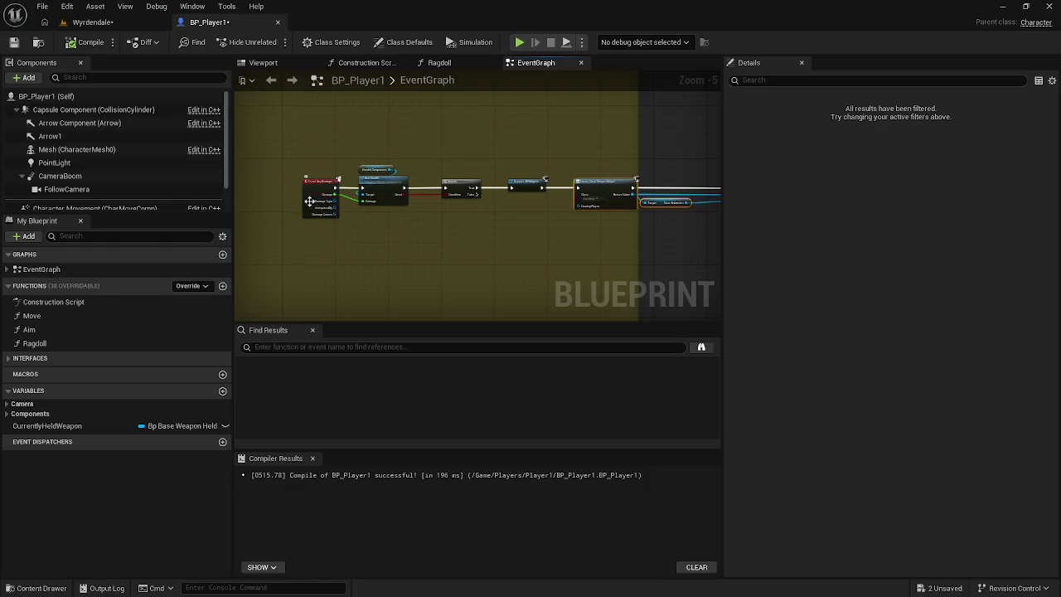
Step: Pan along the death chain and raise the Play Animation node up and left above the wire
{"action": "scroll", "coordinate": [557, 206], "scroll_direction": "up", "scroll_amount": 2}
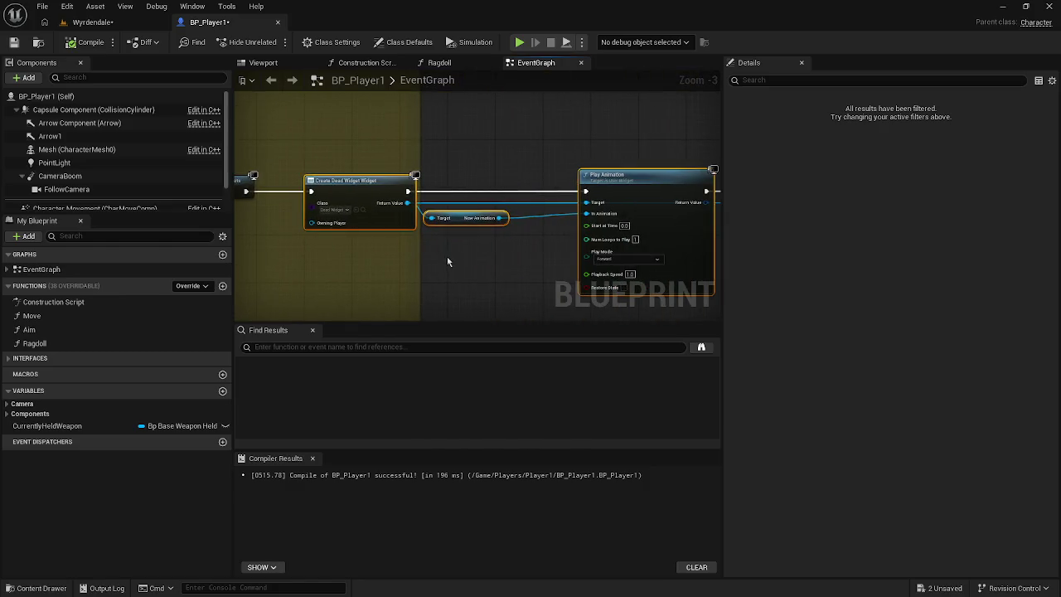
{"action": "left_click_drag", "start_coordinate": [448, 256], "coordinate": [291, 251]}
{"action": "left_click_drag", "start_coordinate": [630, 172], "coordinate": [662, 172]}
{"action": "left_click", "coordinate": [658, 235]}
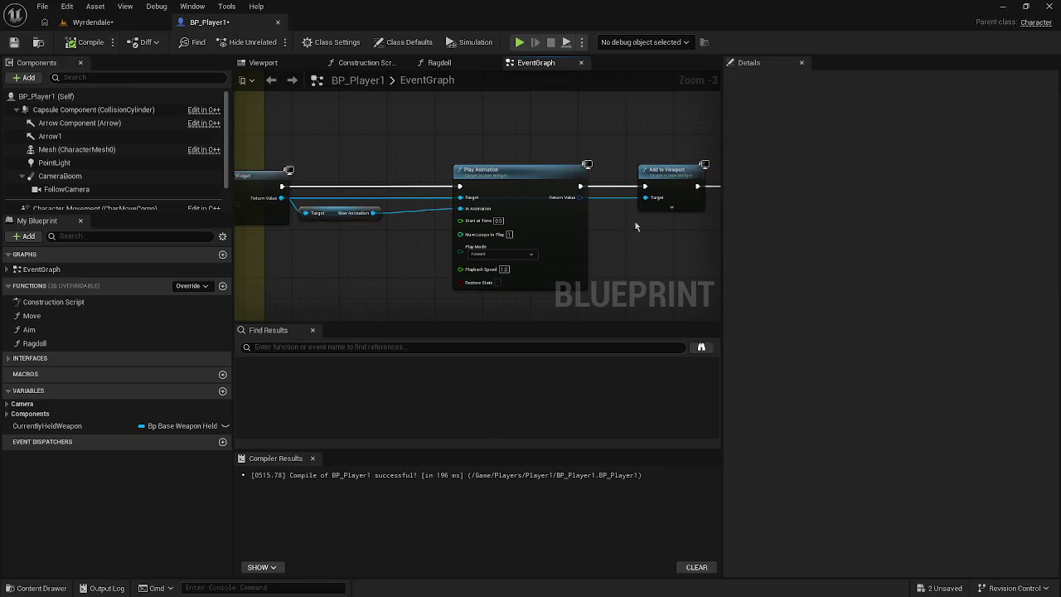
{"action": "left_click_drag", "start_coordinate": [425, 223], "coordinate": [736, 218]}
{"action": "mouse_move", "coordinate": [38, 166]}
{"action": "left_mouse_down"}
{"action": "mouse_move", "coordinate": [368, 186]}
{"action": "mouse_move", "coordinate": [337, 186]}
{"action": "left_mouse_up"}
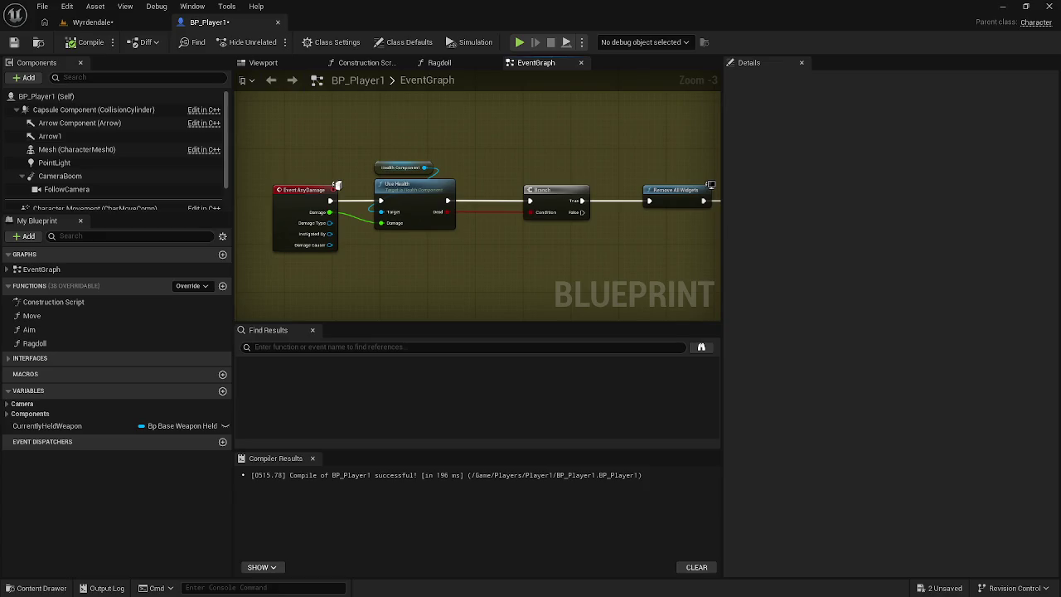
{"action": "left_click_drag", "start_coordinate": [713, 249], "coordinate": [33, 249]}
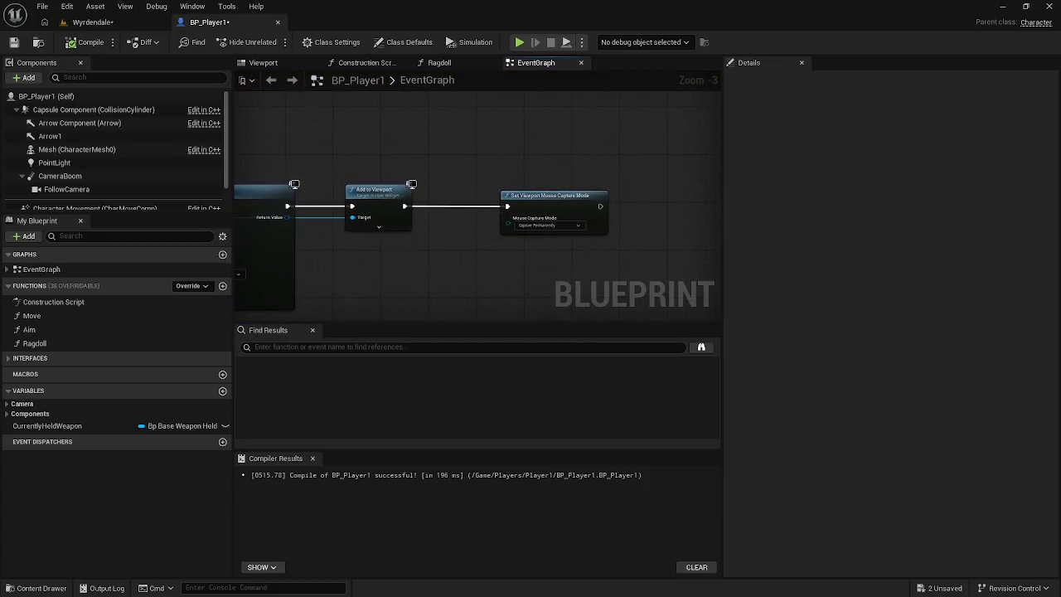
{"action": "mouse_move", "coordinate": [131, 230]}
{"action": "left_mouse_down"}
{"action": "mouse_move", "coordinate": [345, 225]}
{"action": "mouse_move", "coordinate": [350, 214]}
{"action": "left_mouse_up"}
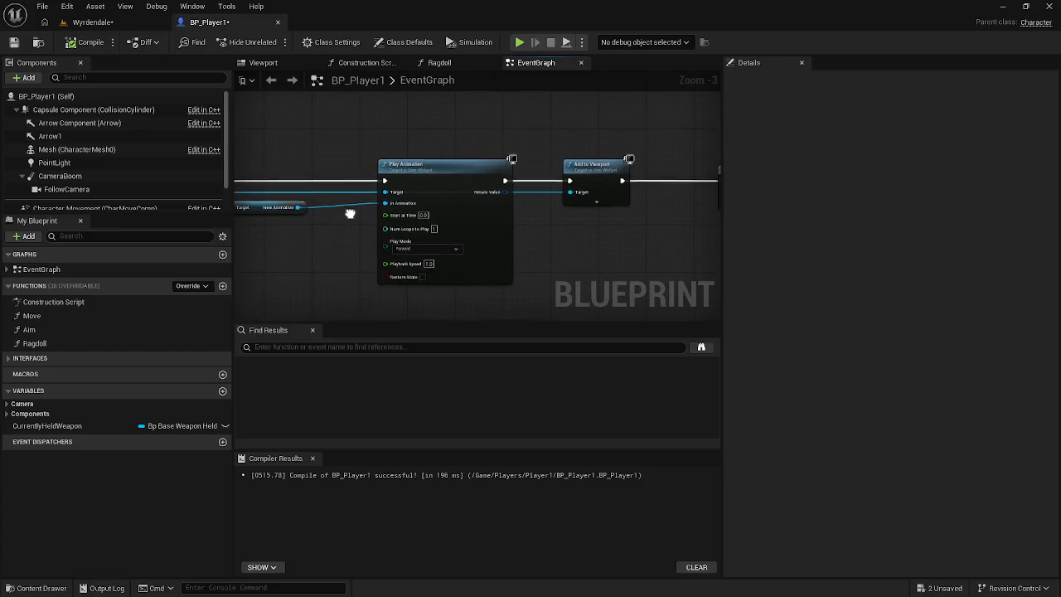
{"action": "mouse_move", "coordinate": [427, 172]}
{"action": "left_mouse_down"}
{"action": "mouse_move", "coordinate": [416, 128]}
{"action": "mouse_move", "coordinate": [430, 63]}
{"action": "mouse_move", "coordinate": [454, 184]}
{"action": "mouse_move", "coordinate": [392, 75]}
{"action": "left_mouse_up"}
{"action": "left_click_drag", "start_coordinate": [539, 224], "coordinate": [689, 189]}
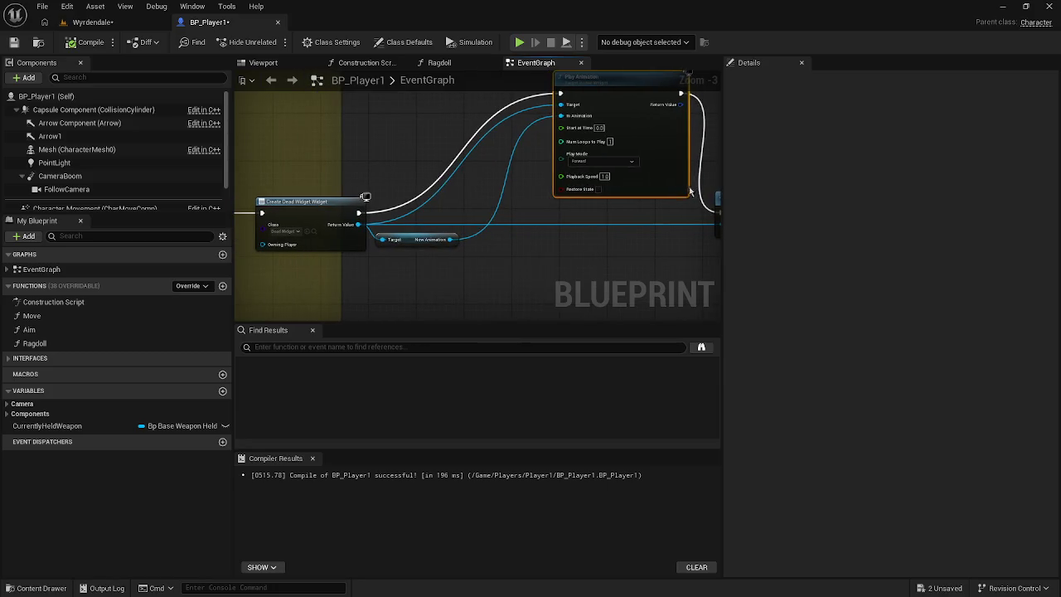
{"action": "key", "text": "alt+p"}
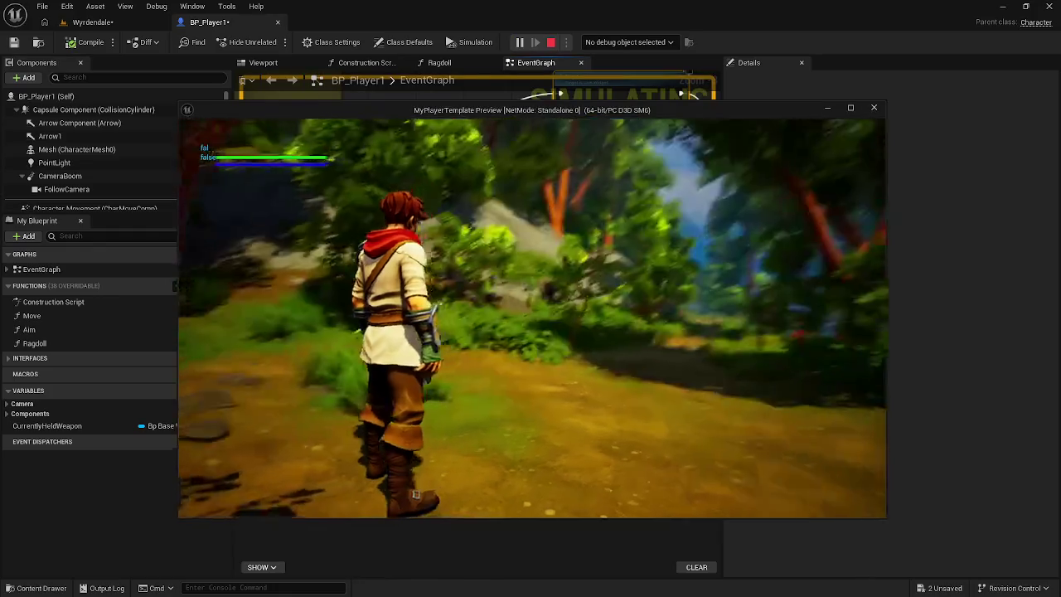
{"action": "key", "text": "Escape"}
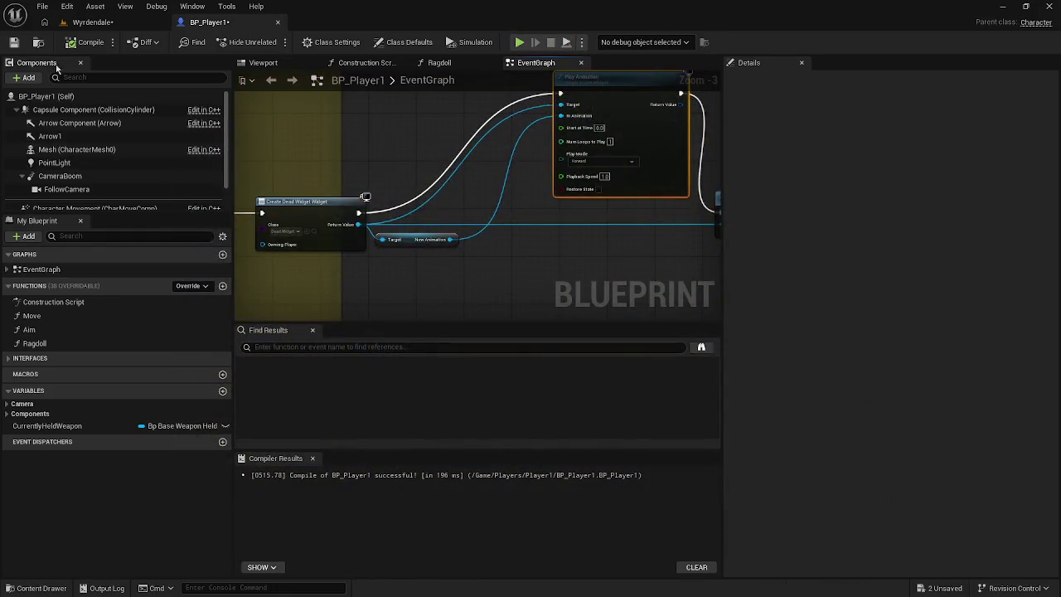
{"action": "left_click", "coordinate": [82, 21]}
{"action": "left_click_drag", "start_coordinate": [389, 501], "coordinate": [389, 365]}
{"action": "right_click", "coordinate": [344, 206]}
{"action": "left_click", "coordinate": [413, 586]}
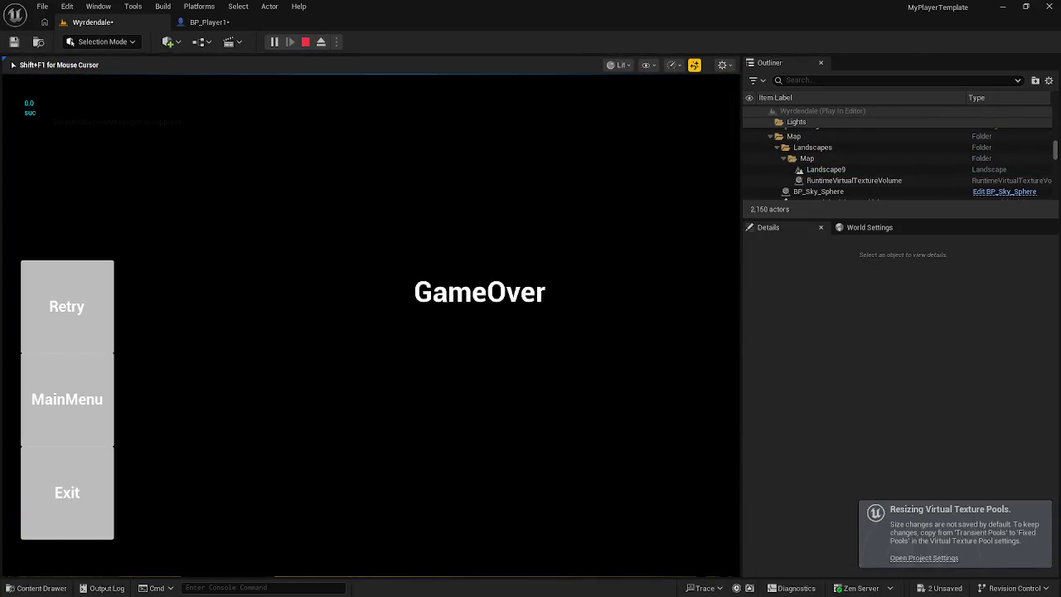
{"action": "key", "text": "Escape"}
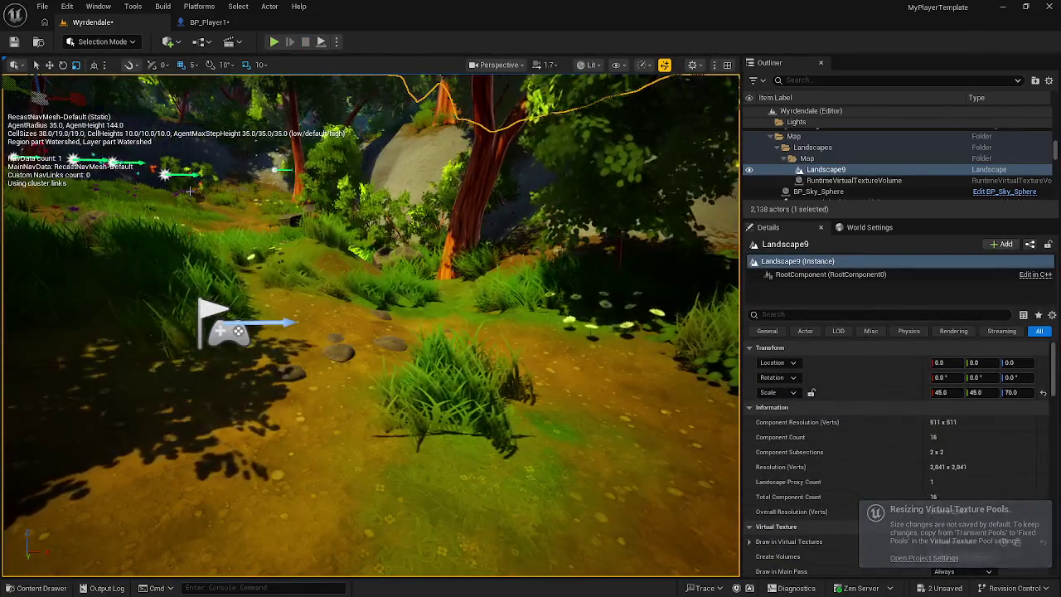
{"action": "left_click", "coordinate": [207, 23]}
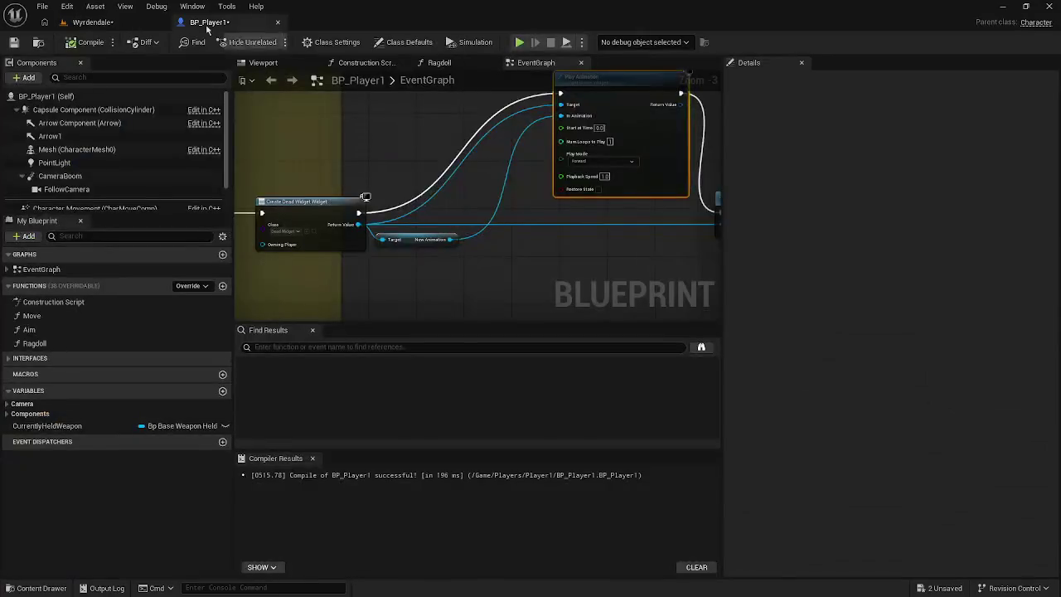
Step: Place the NewAnimation getter below the chain, drop Play Animation into line, and start a play test
{"action": "mouse_move", "coordinate": [449, 236]}
{"action": "left_mouse_down"}
{"action": "mouse_move", "coordinate": [435, 237]}
{"action": "mouse_move", "coordinate": [430, 258]}
{"action": "mouse_move", "coordinate": [688, 264]}
{"action": "left_mouse_up"}
{"action": "scroll", "coordinate": [445, 243], "scroll_direction": "down", "scroll_amount": 1}
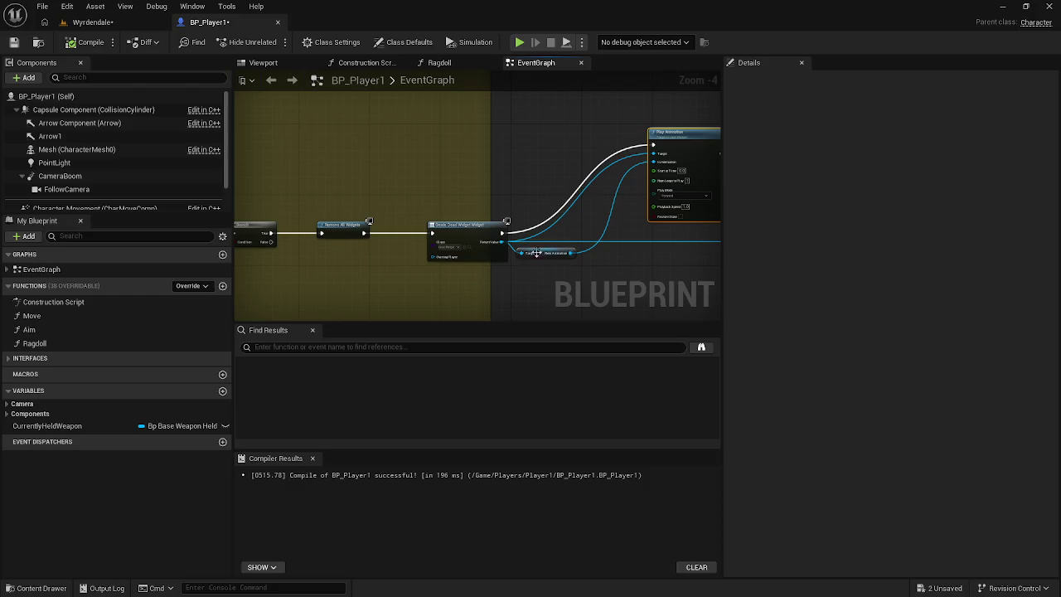
{"action": "mouse_move", "coordinate": [313, 258]}
{"action": "left_mouse_down"}
{"action": "mouse_move", "coordinate": [501, 262]}
{"action": "mouse_move", "coordinate": [494, 249]}
{"action": "mouse_move", "coordinate": [569, 235]}
{"action": "mouse_move", "coordinate": [165, 236]}
{"action": "left_mouse_up"}
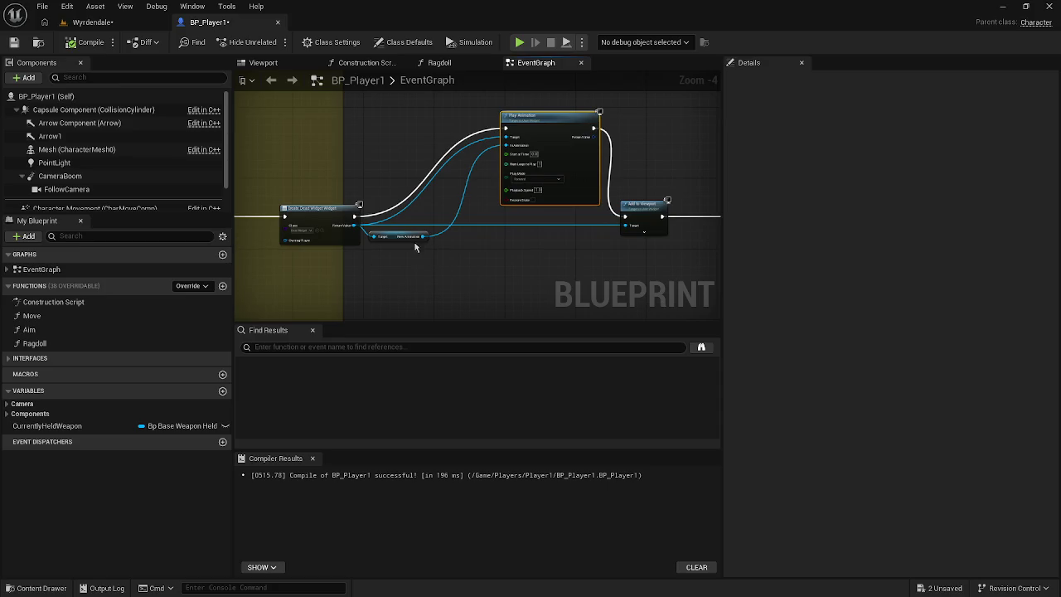
{"action": "left_click_drag", "start_coordinate": [403, 241], "coordinate": [439, 263]}
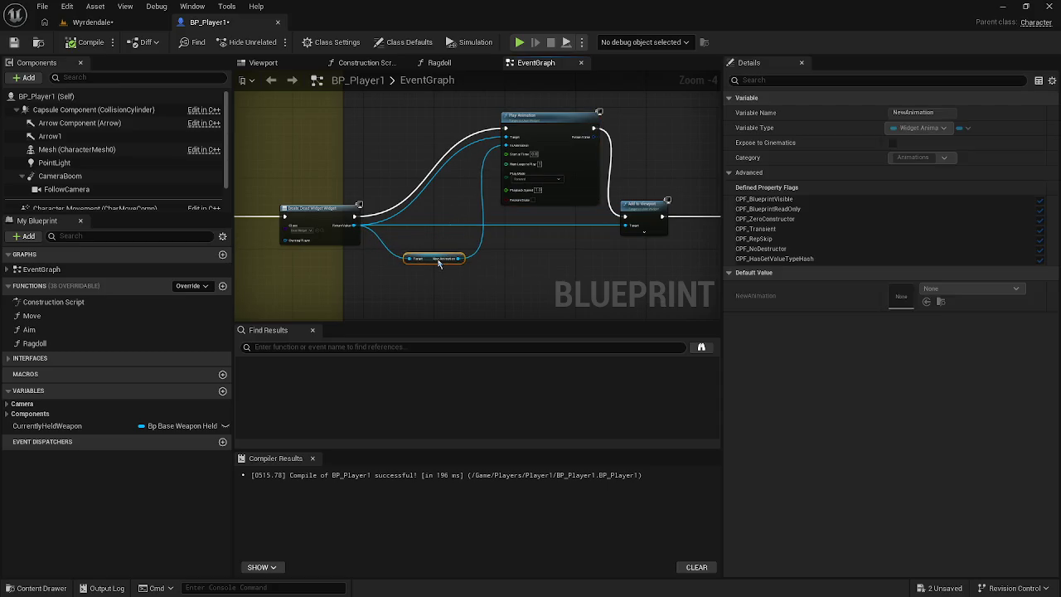
{"action": "left_click_drag", "start_coordinate": [531, 128], "coordinate": [525, 209]}
{"action": "left_click_drag", "start_coordinate": [589, 217], "coordinate": [634, 232]}
{"action": "left_click", "coordinate": [588, 243]}
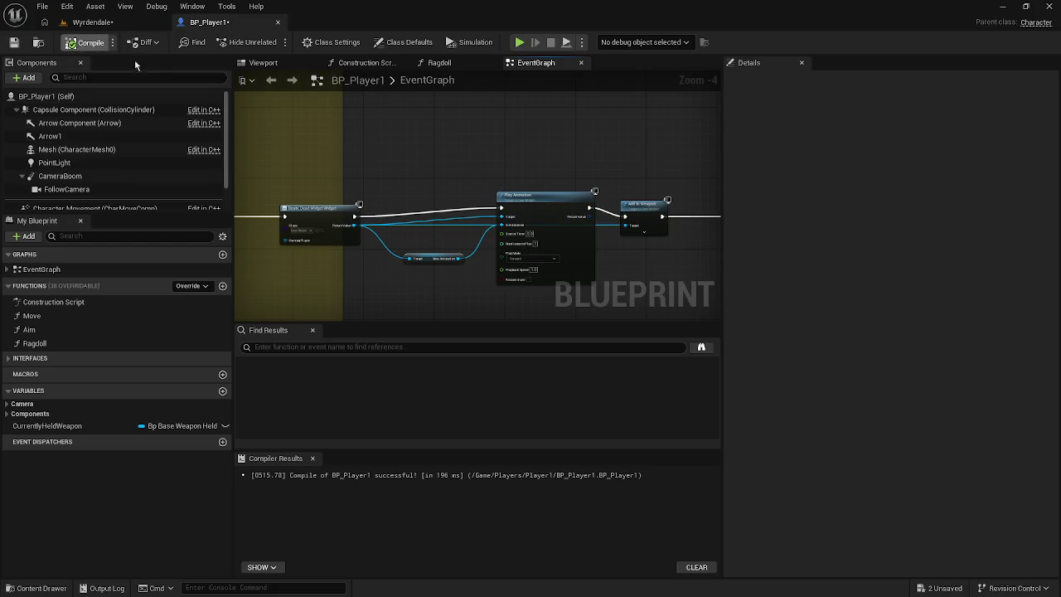
{"action": "key", "text": "alt+p"}
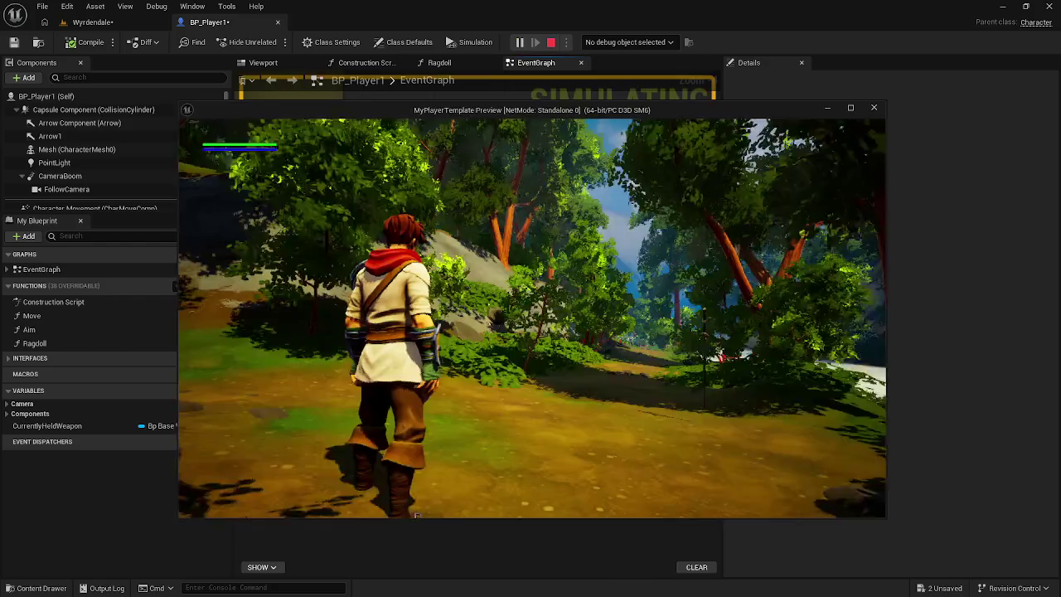
Step: Stop the play test and Save All changed assets twice
{"action": "key", "text": "Escape"}
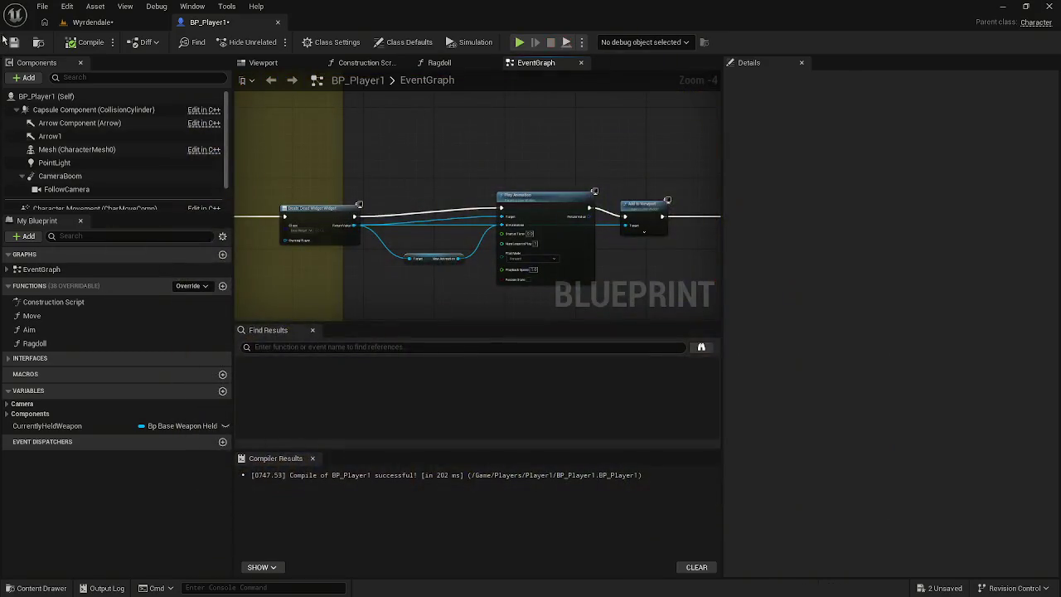
{"action": "left_click", "coordinate": [41, 6]}
{"action": "left_click", "coordinate": [79, 84]}
{"action": "left_click_drag", "start_coordinate": [395, 218], "coordinate": [377, 140]}
{"action": "left_click", "coordinate": [51, 8]}
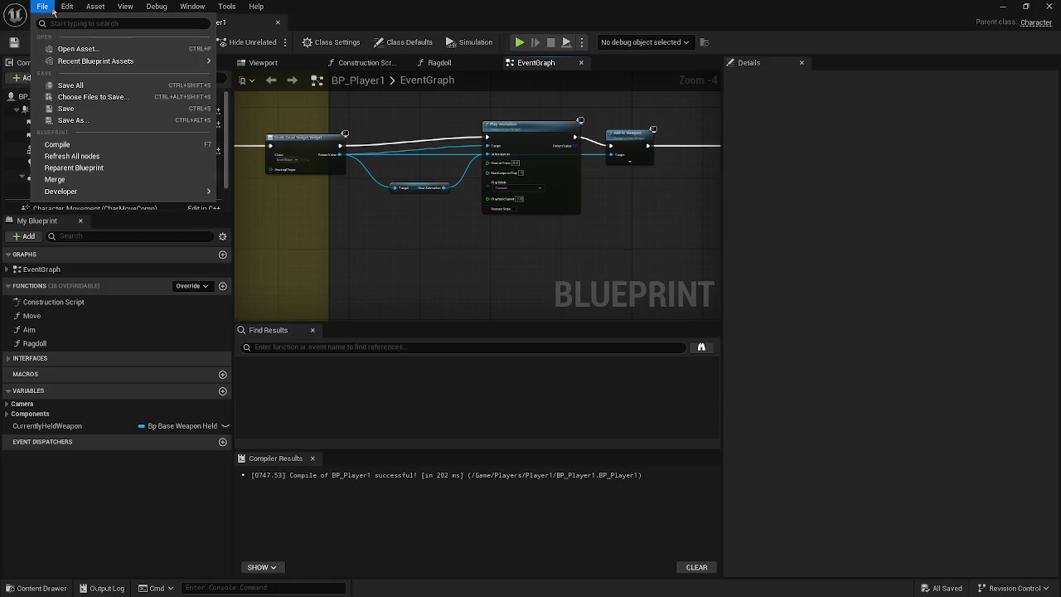
{"action": "left_click", "coordinate": [70, 84]}
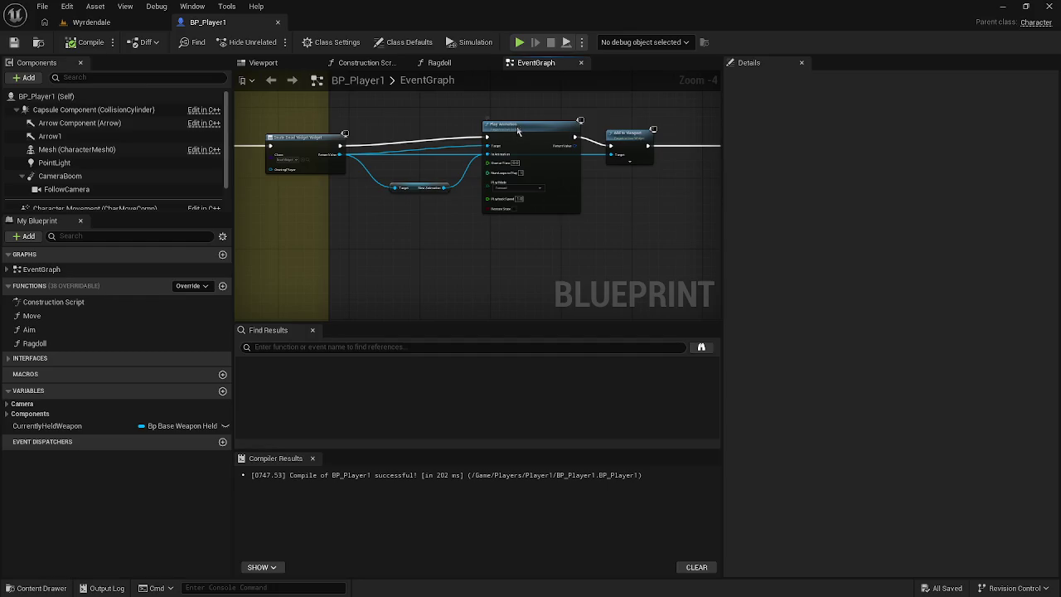
Step: Nudge the Play Animation node slightly lower in the EventGraph
{"action": "left_click_drag", "start_coordinate": [517, 130], "coordinate": [518, 138]}
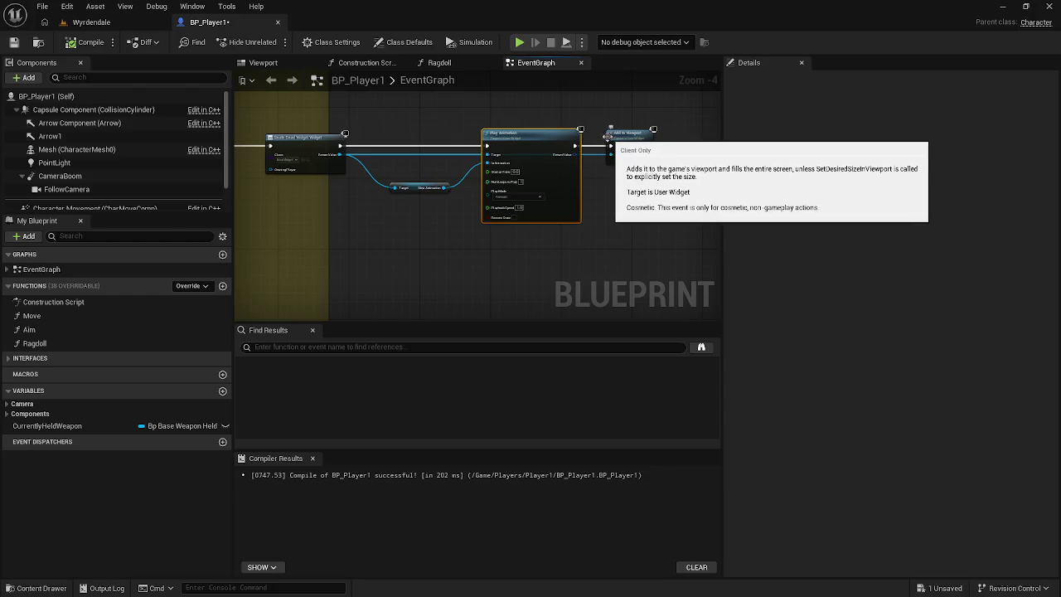
{"action": "left_click_drag", "start_coordinate": [527, 216], "coordinate": [545, 259]}
{"action": "scroll", "coordinate": [439, 217], "scroll_direction": "up", "scroll_amount": 2}
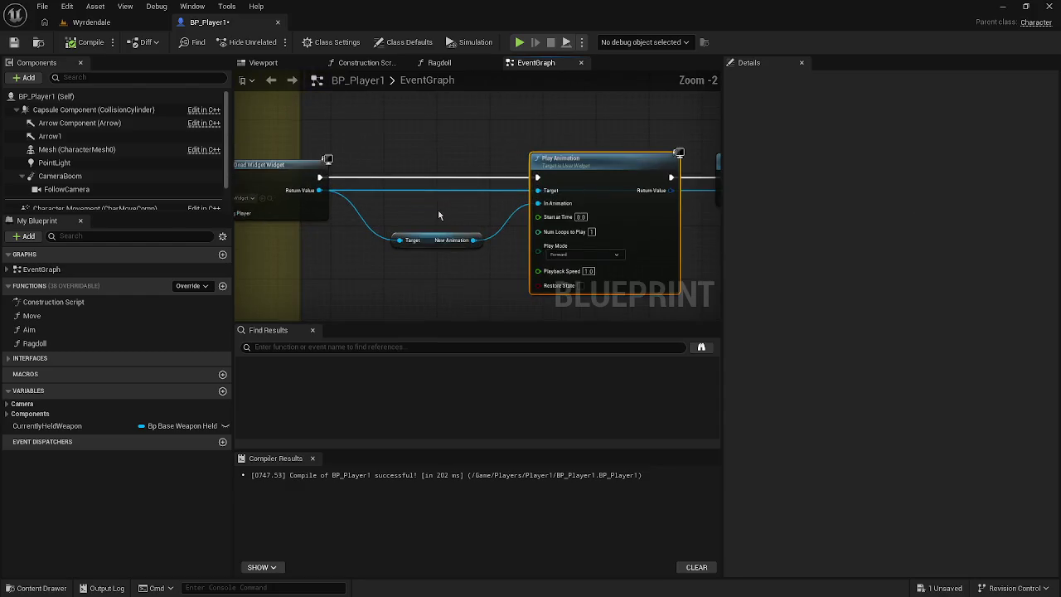